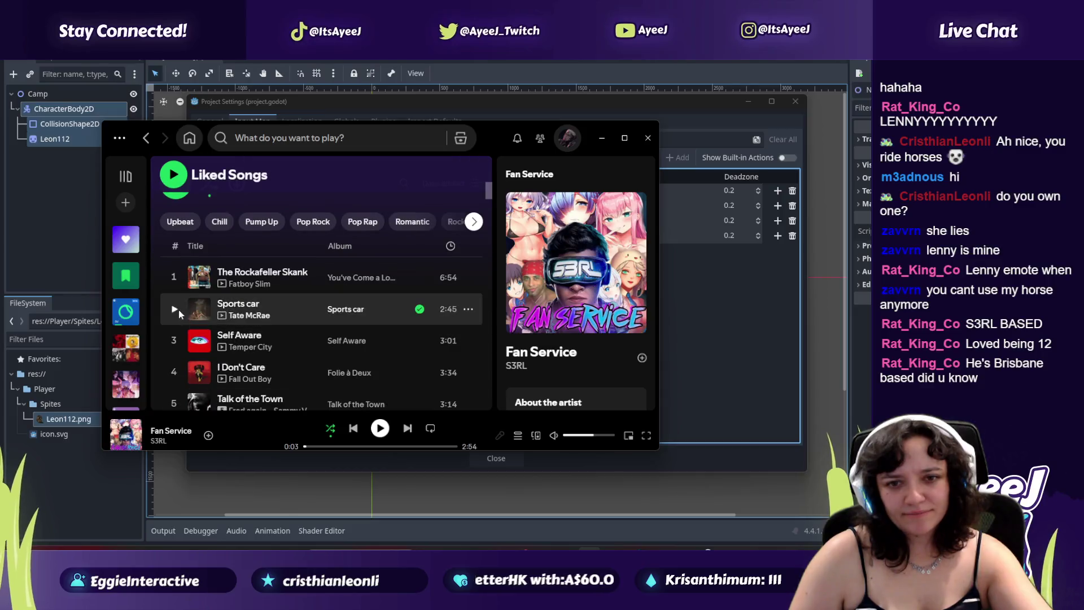
Step: Play Self Aware by Temper City in Spotify slightly quieter, then bring Godot forward
left_click(174, 340)
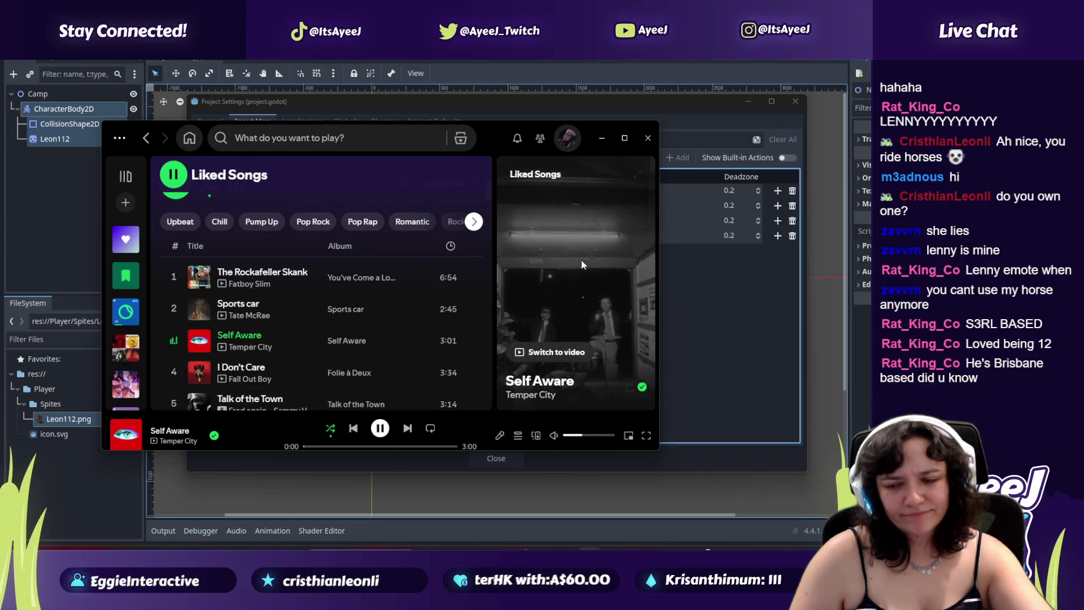
left_click(585, 437)
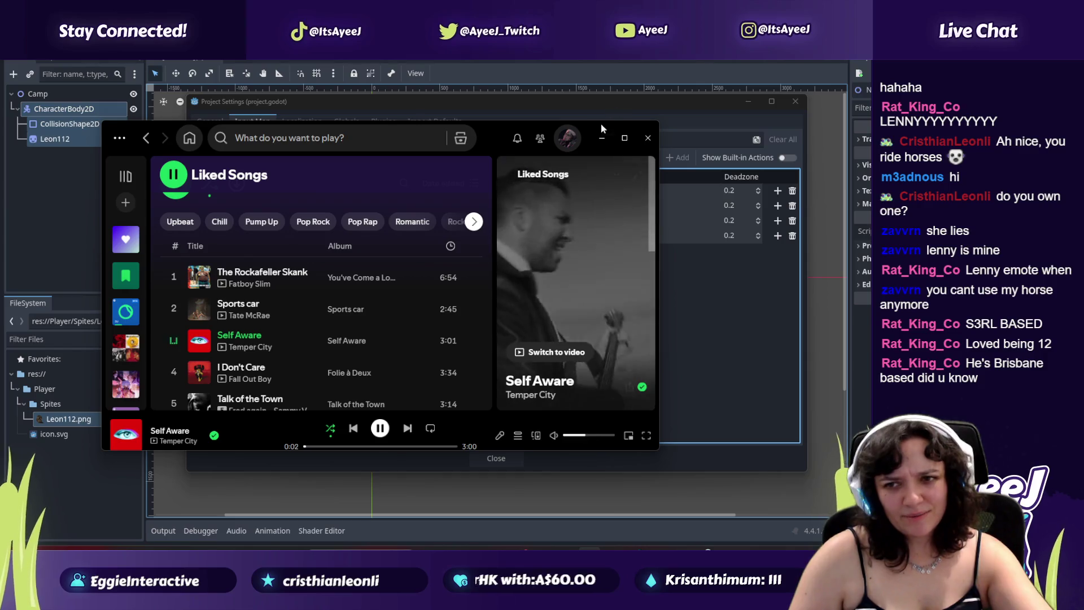
left_click(694, 393)
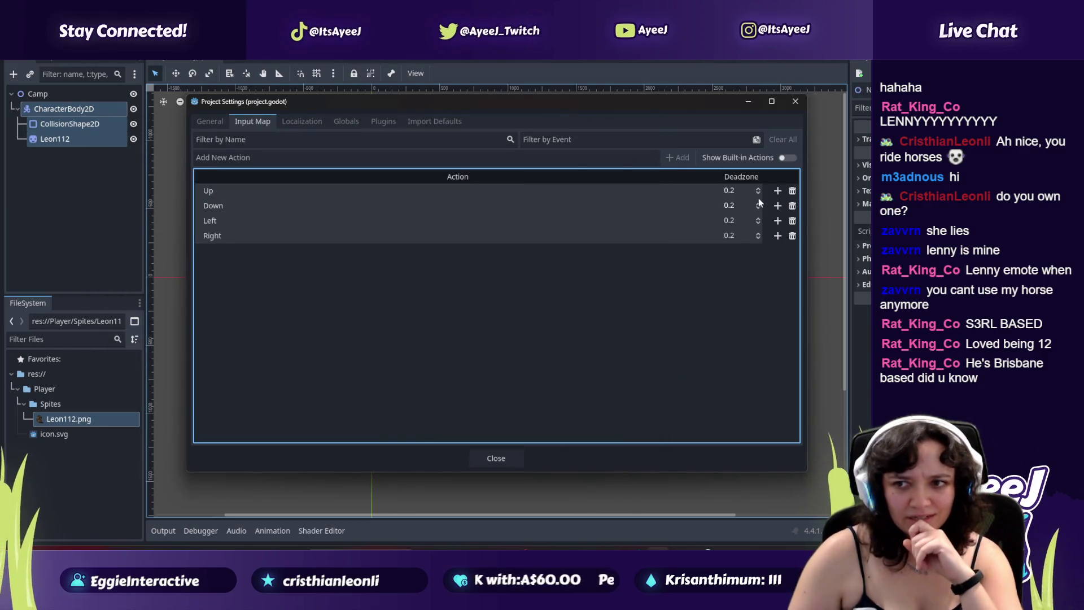
Step: Add the physical W key from Keyboard Keys as the Up action's input event
left_click(777, 192)
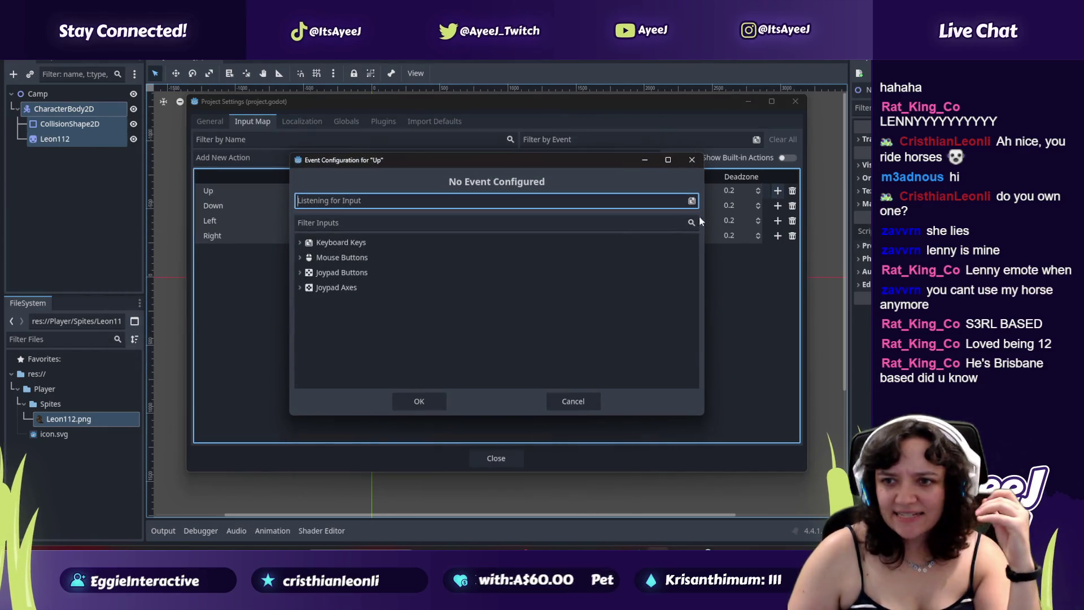
left_click(365, 241)
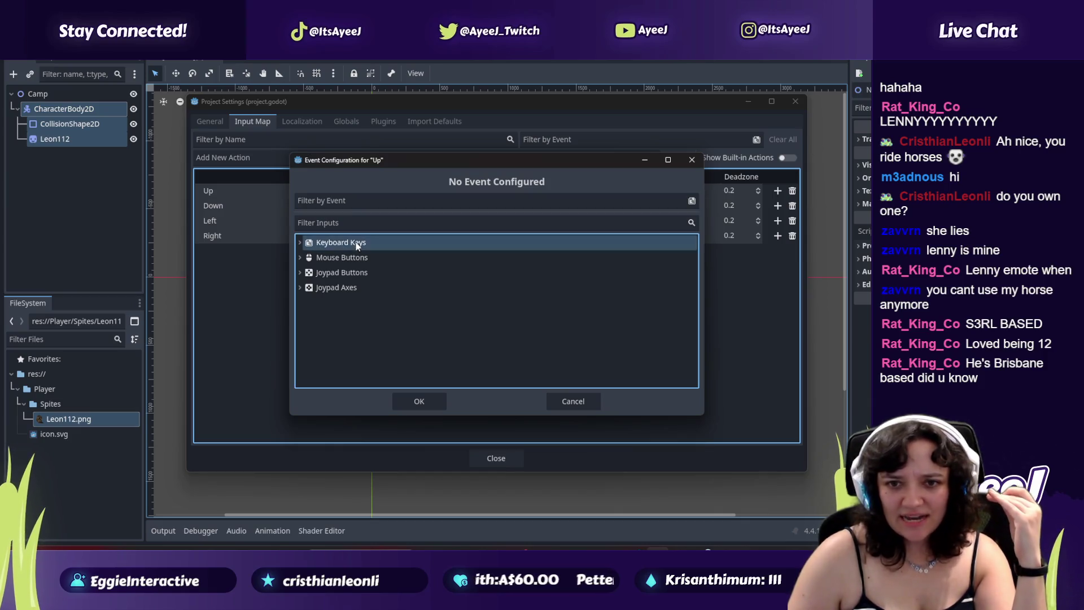
left_click(299, 242)
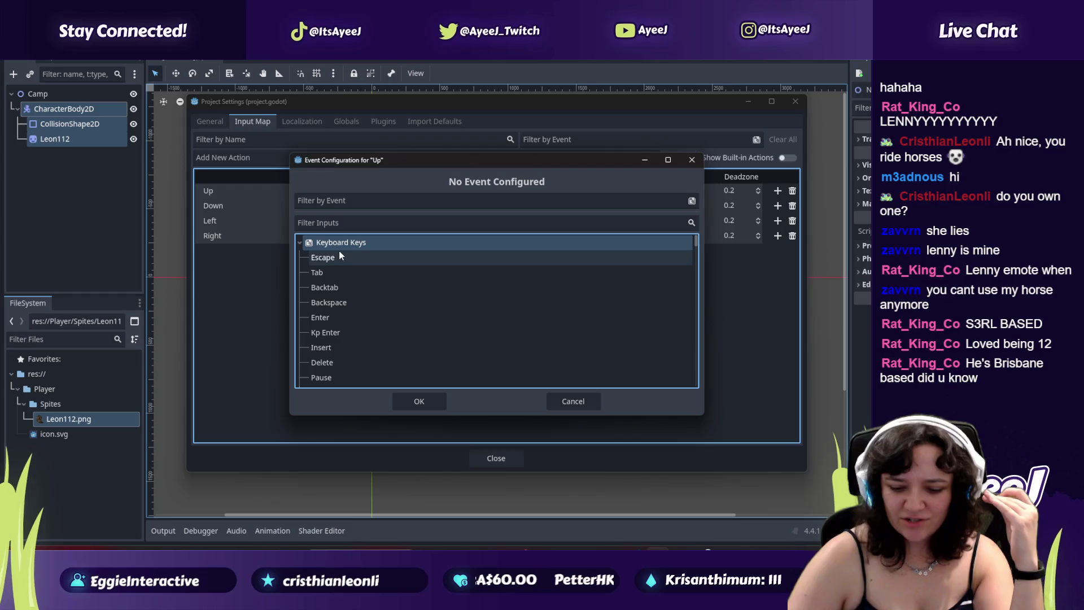
scroll(391, 317, "down", 3)
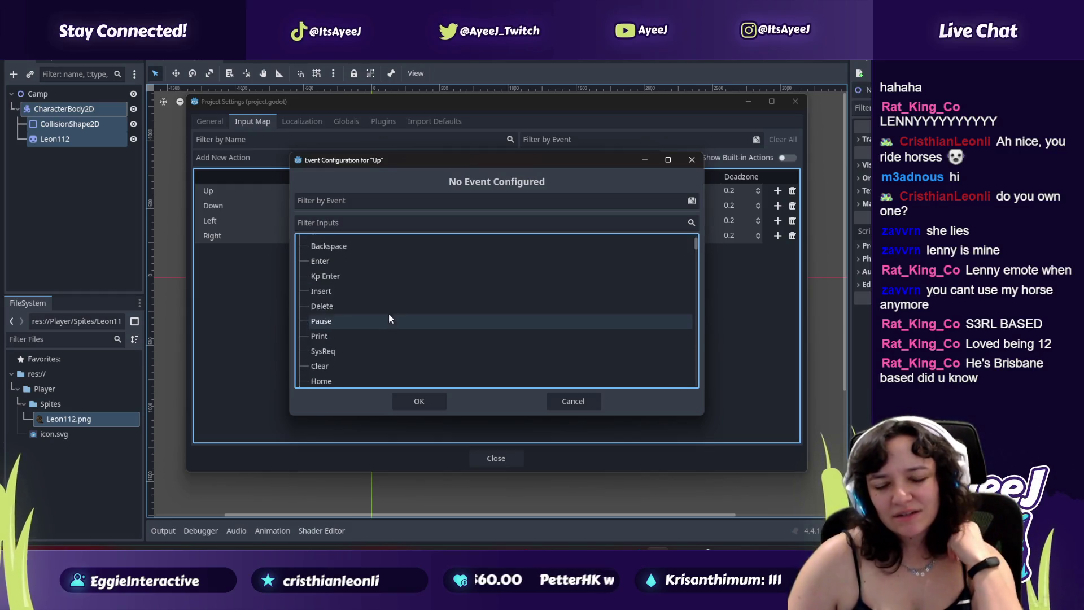
scroll(383, 299, "down", 1)
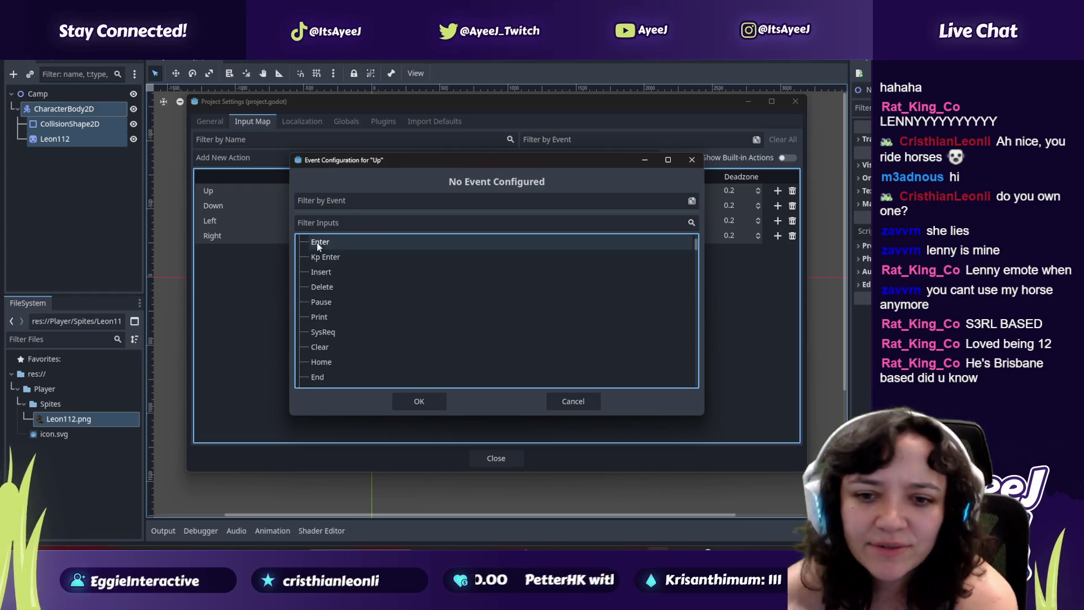
scroll(376, 301, "down", 2)
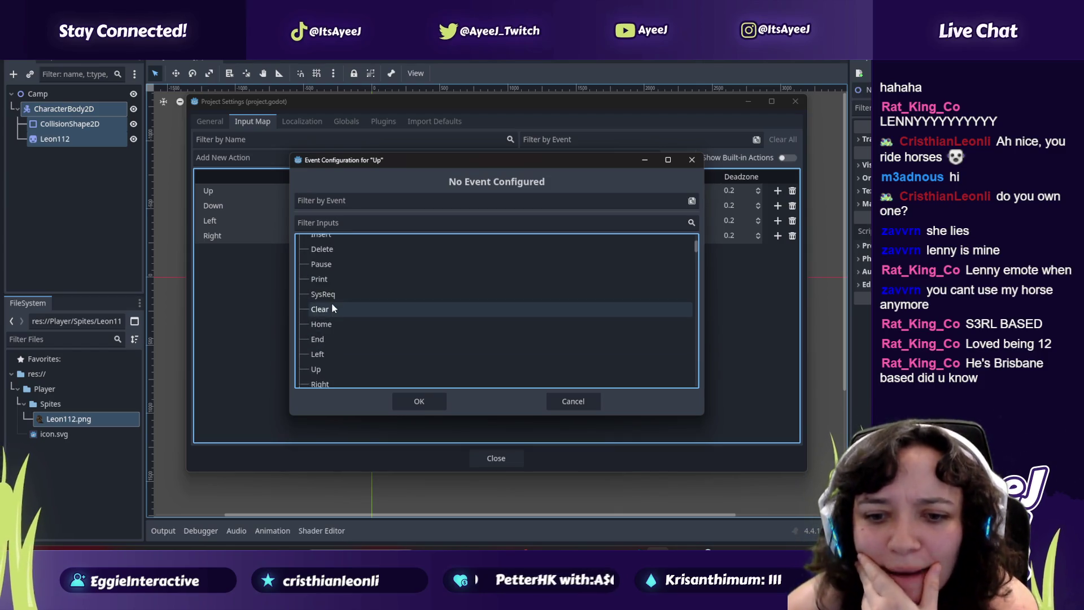
scroll(331, 307, "down", 3)
scroll(334, 302, "down", 6)
scroll(335, 299, "down", 20)
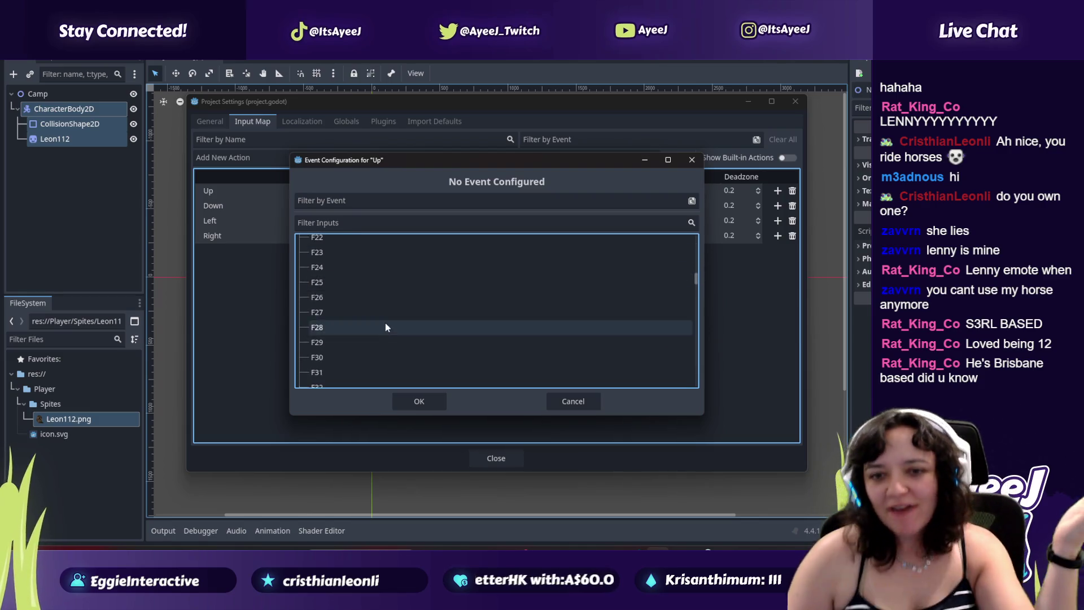
scroll(378, 322, "down", 10)
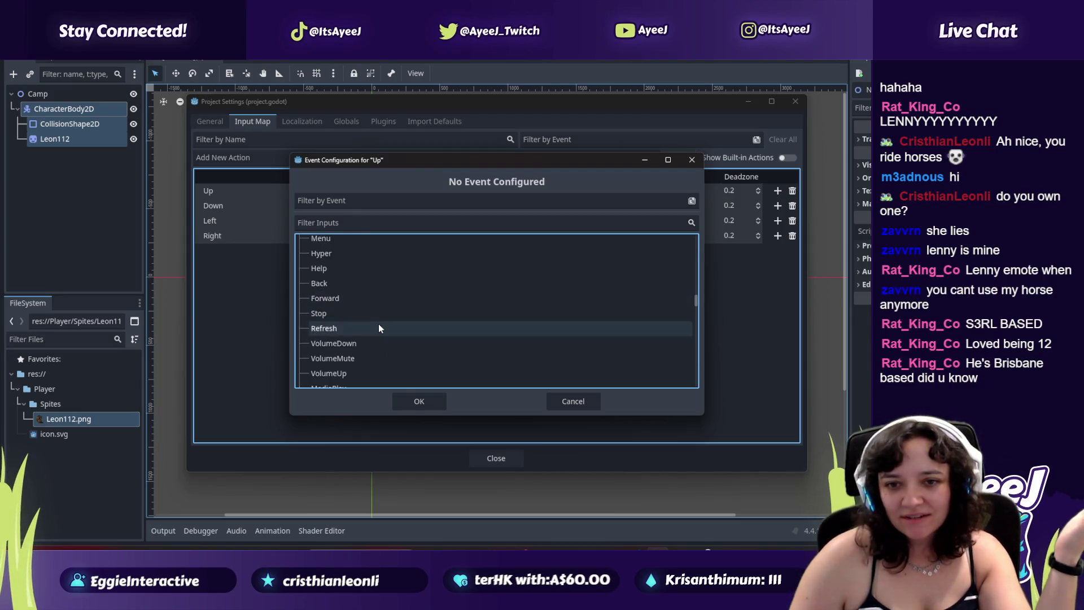
scroll(379, 327, "down", 10)
scroll(379, 325, "down", 10)
scroll(379, 326, "down", 6)
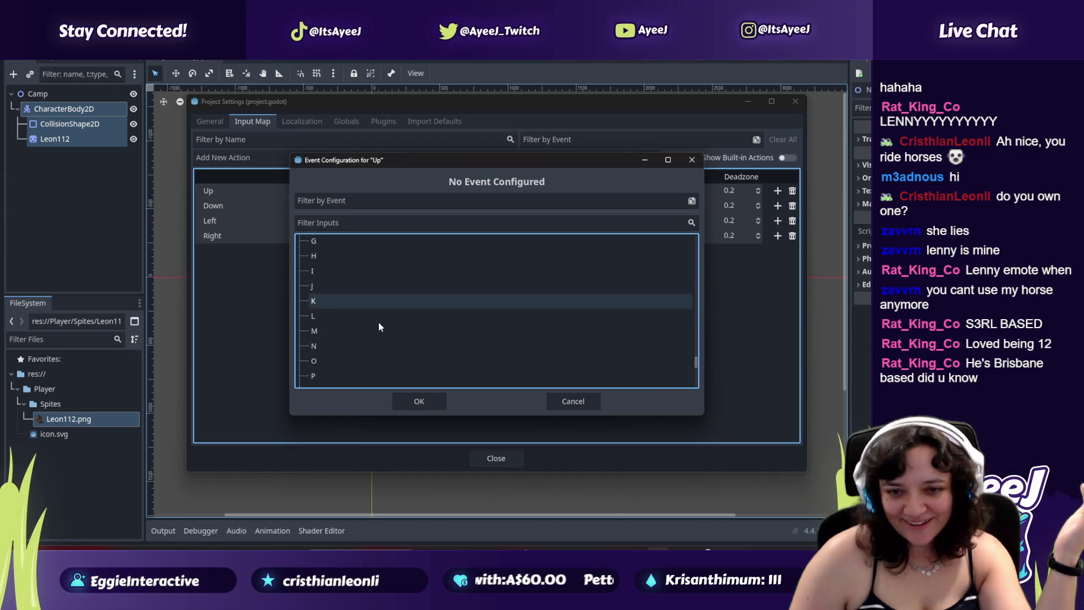
key("w")
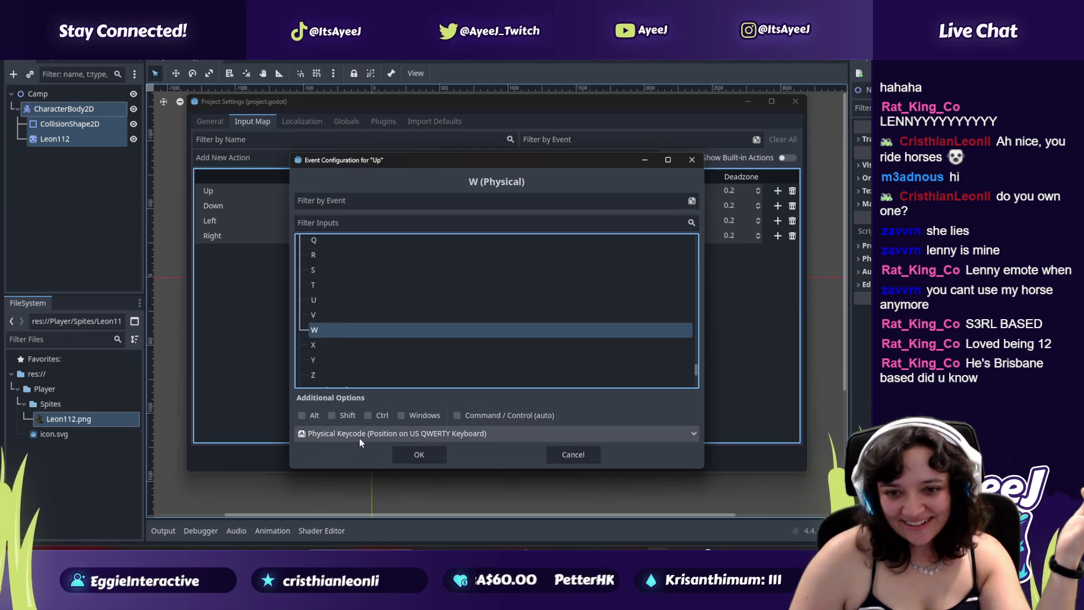
left_click(420, 459)
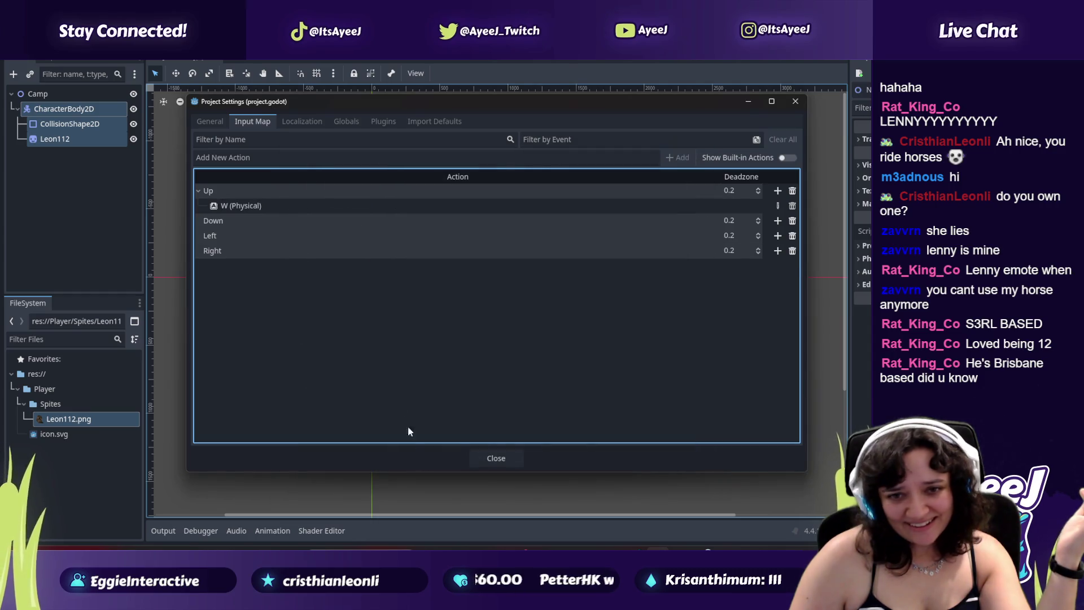
Step: Assign the physical S key to the Down action, filtering the input list for 's'
left_click(777, 221)
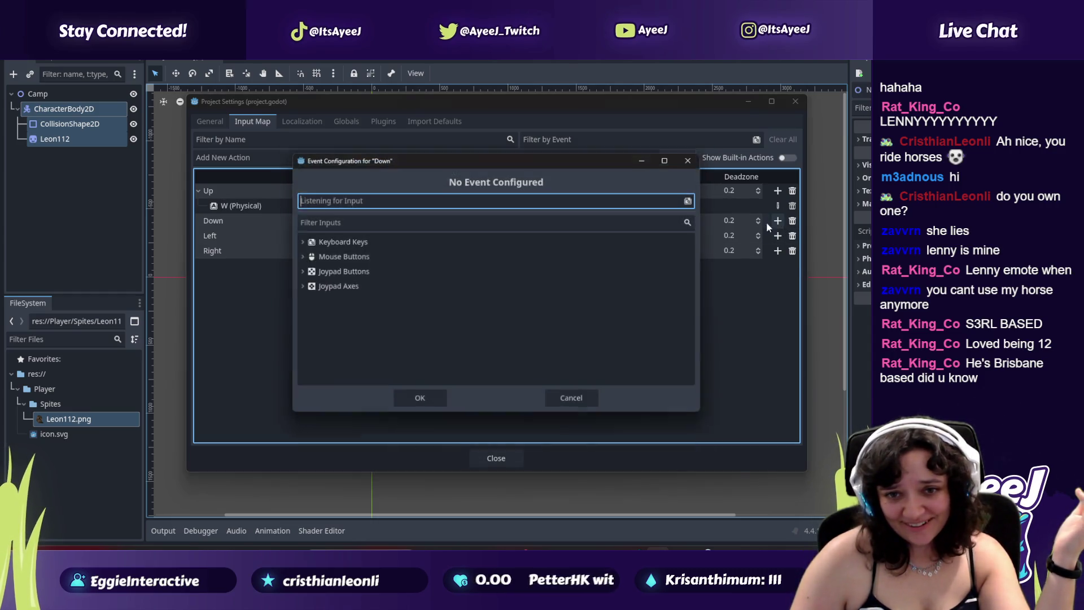
left_click(330, 221)
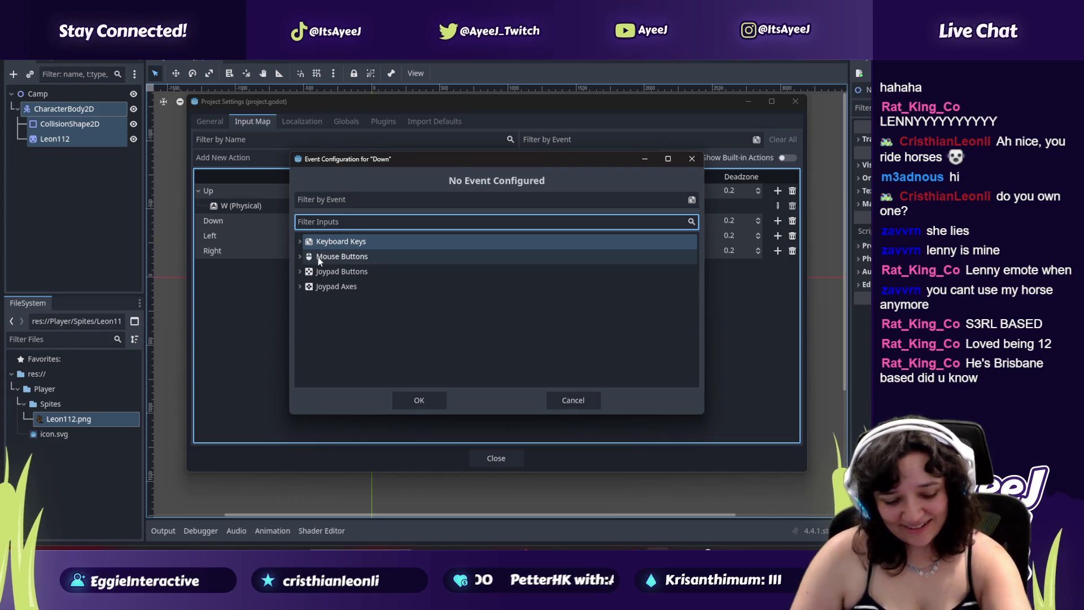
type("s")
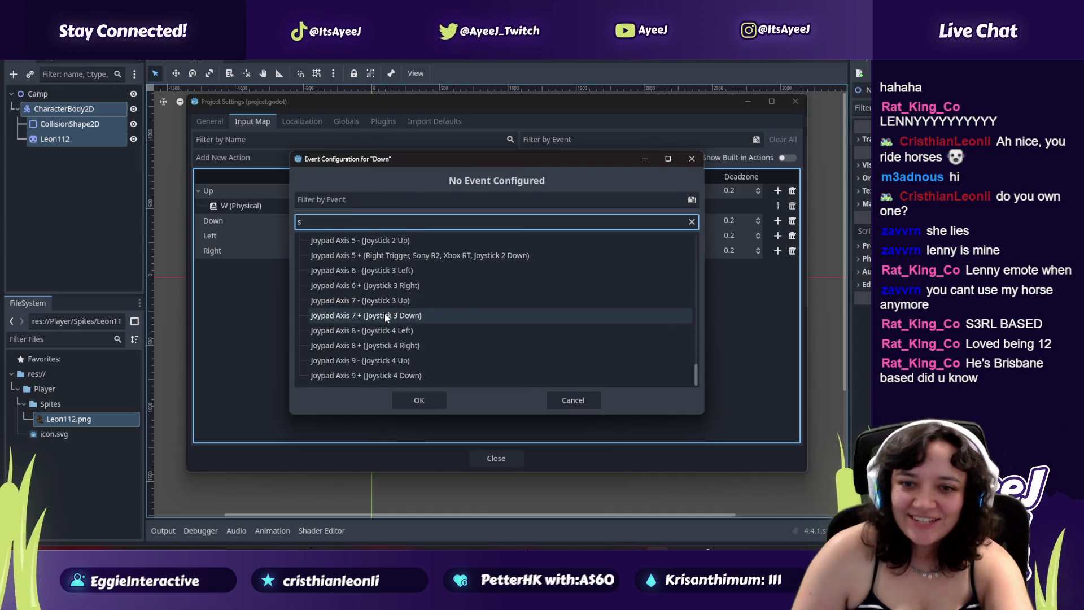
scroll(372, 300, "up", 3)
scroll(360, 276, "up", 5)
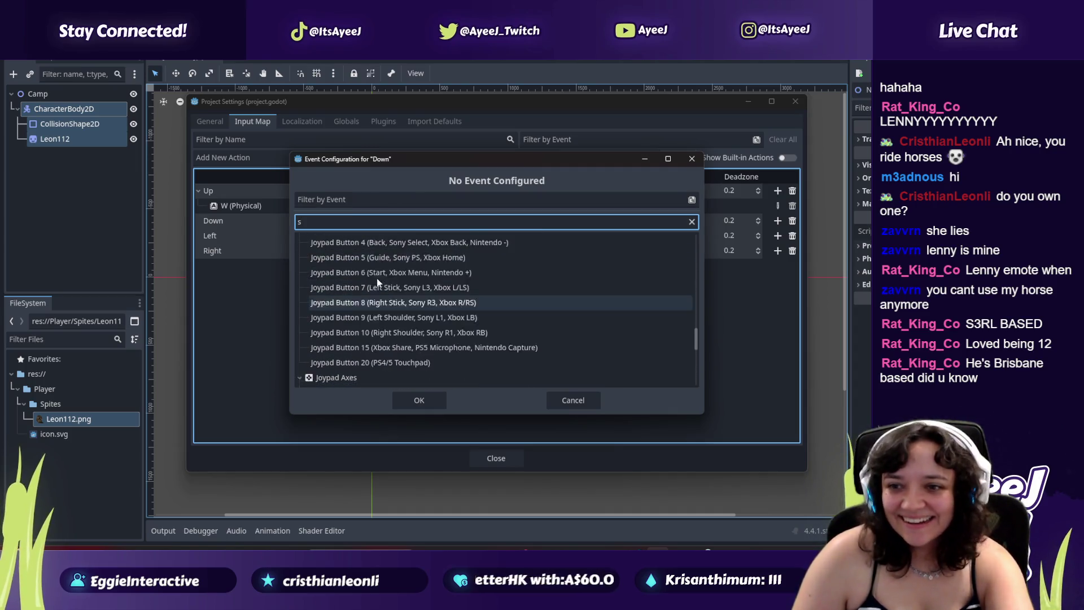
left_click_drag(696, 335, 701, 223)
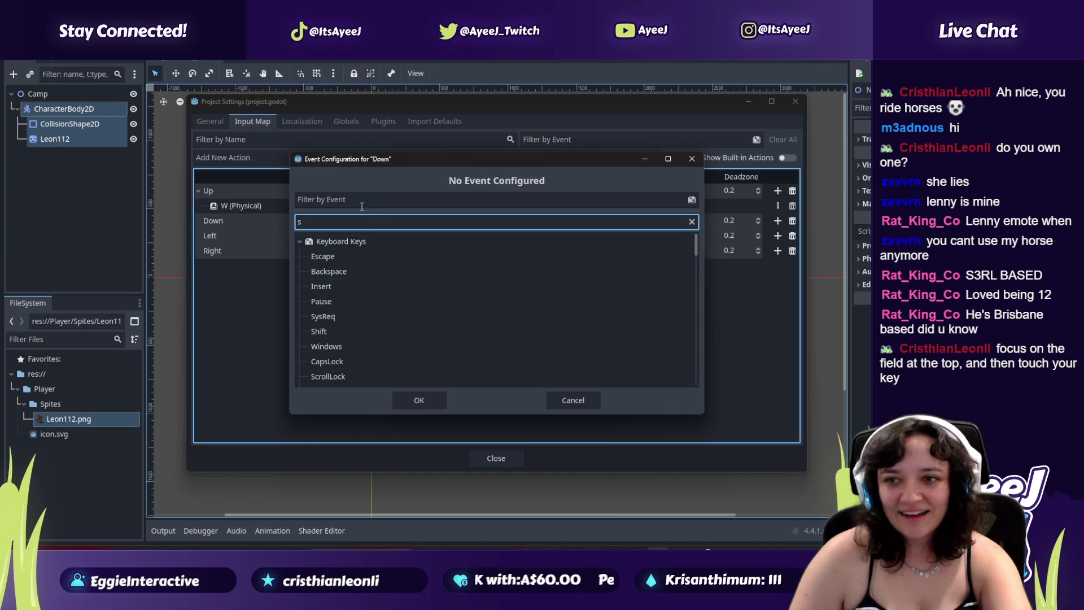
scroll(341, 271, "down", 5)
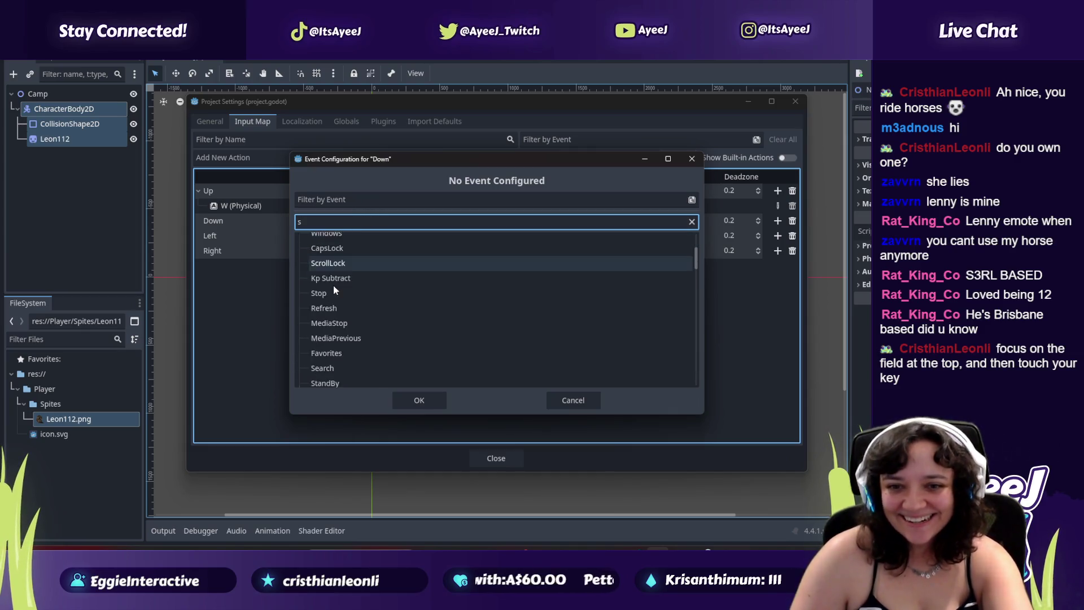
scroll(339, 274, "down", 8)
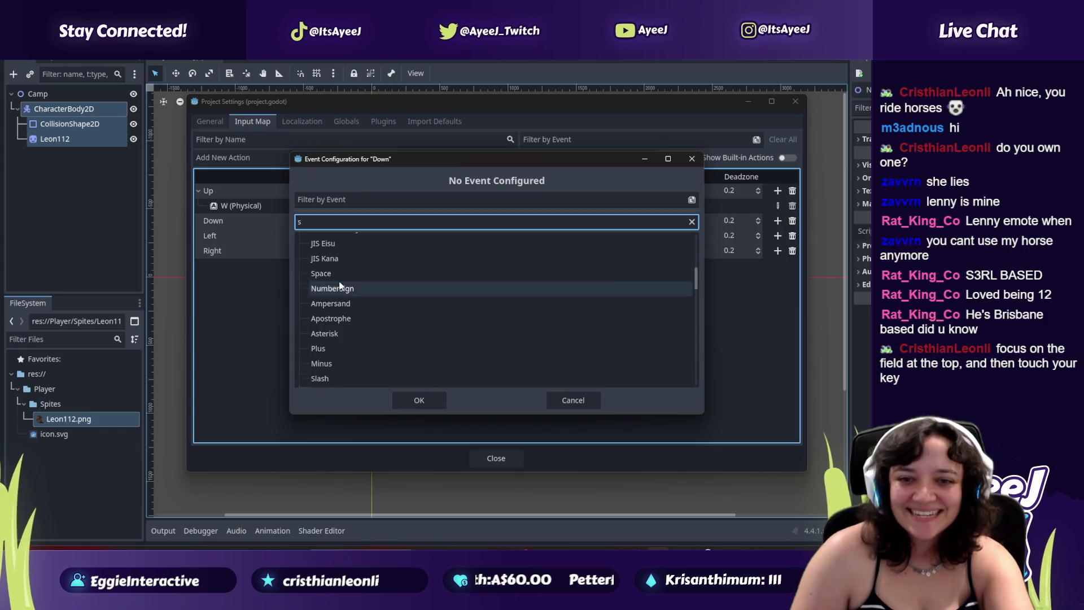
left_click(315, 326)
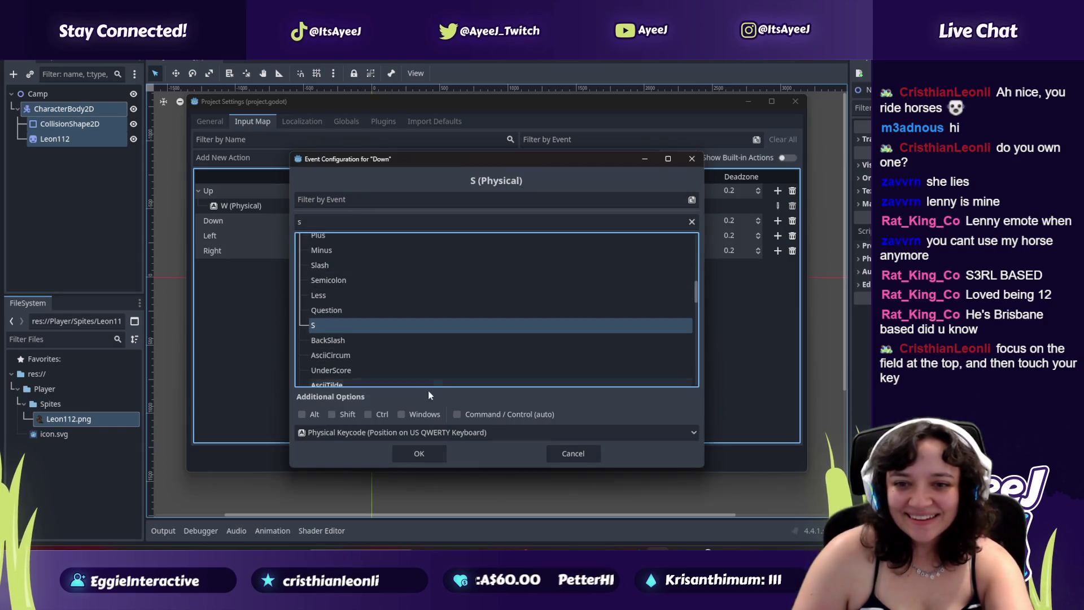
left_click(415, 457)
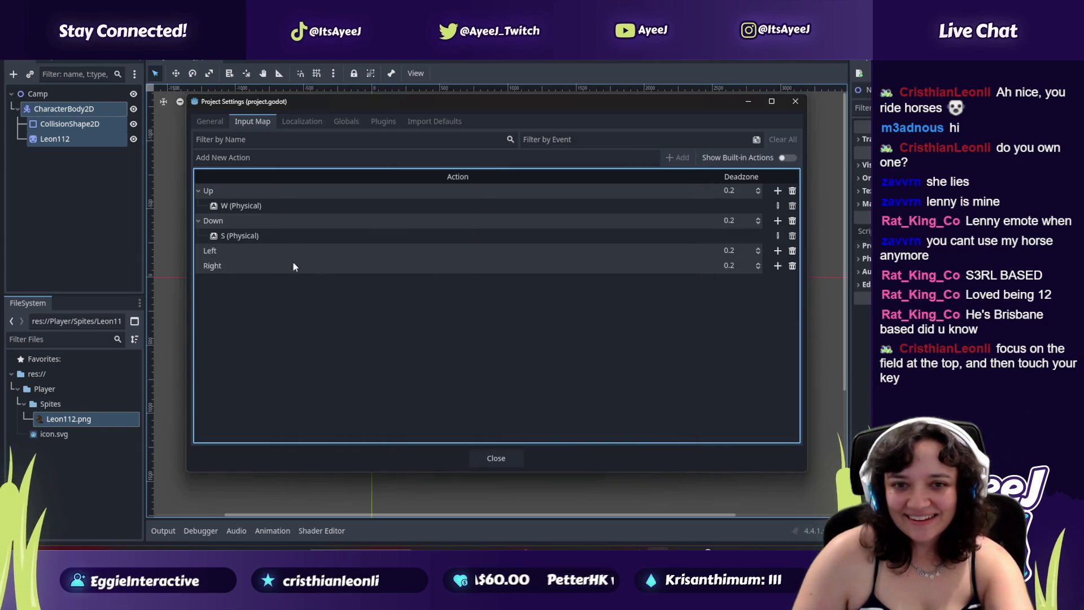
Step: Try capturing the A key for the Left action, then cancel the event dialog
left_click(777, 251)
left_click(361, 199)
key("a")
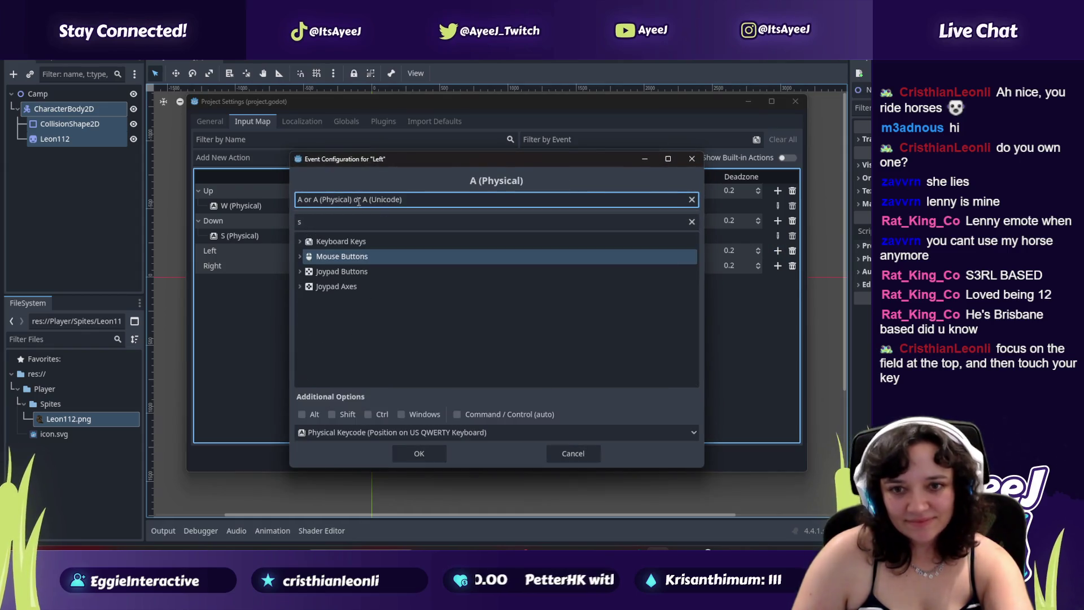
left_click(300, 239)
scroll(343, 298, "down", 10)
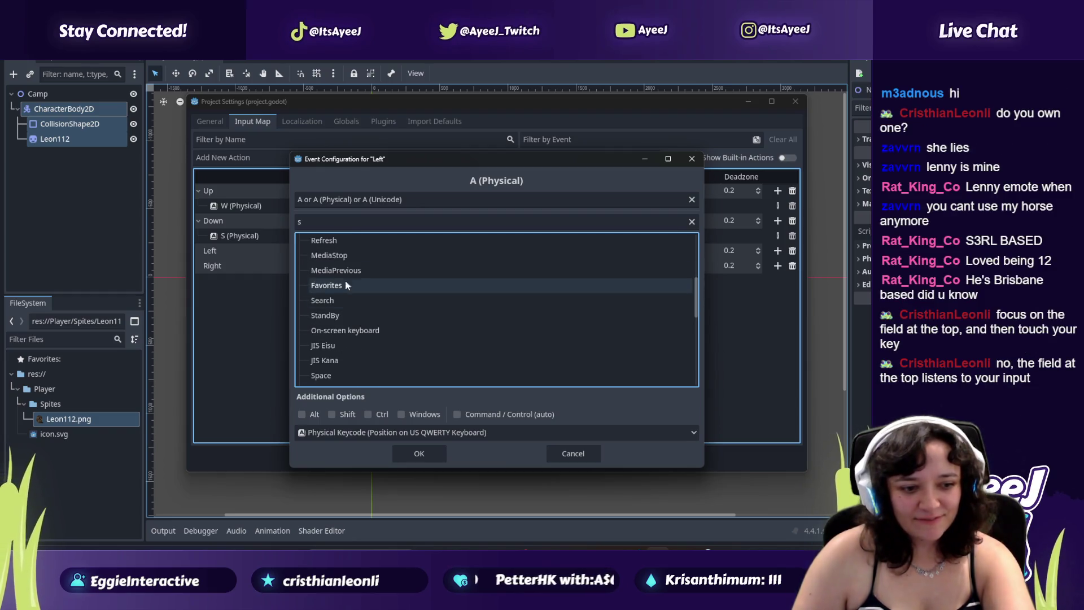
left_click(572, 453)
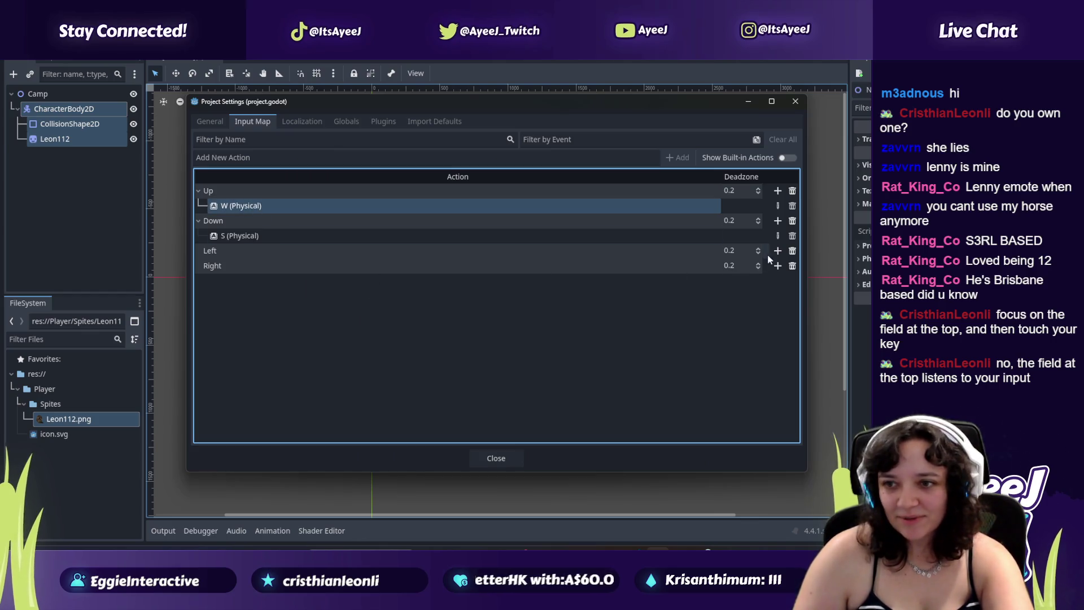
Step: Capture the A key as the Left action's input event and confirm it
left_click(777, 250)
key("a")
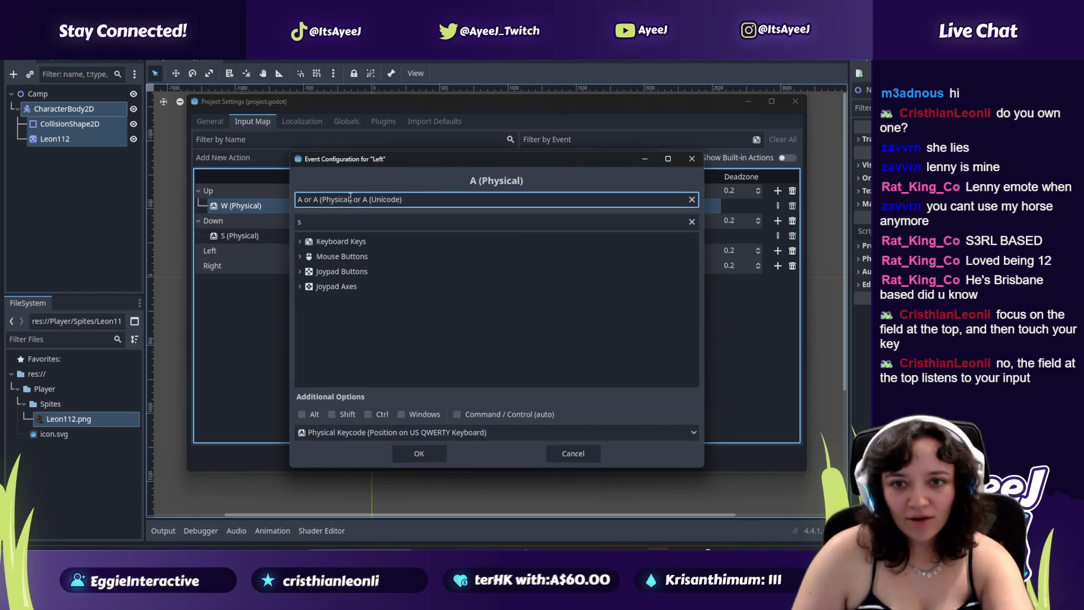
left_click(300, 242)
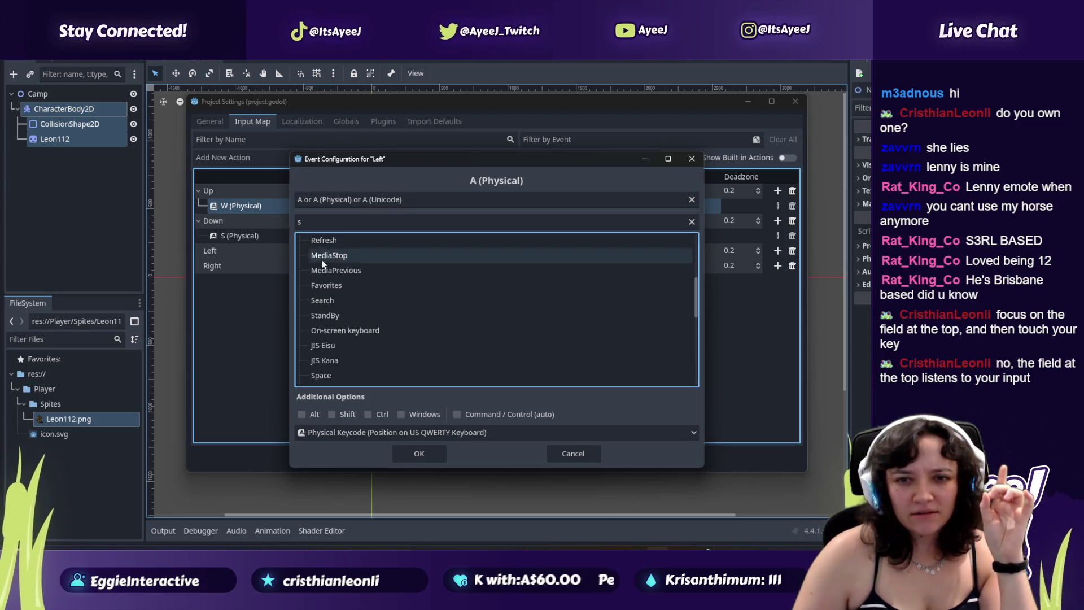
scroll(335, 300, "down", 3)
left_click(332, 239)
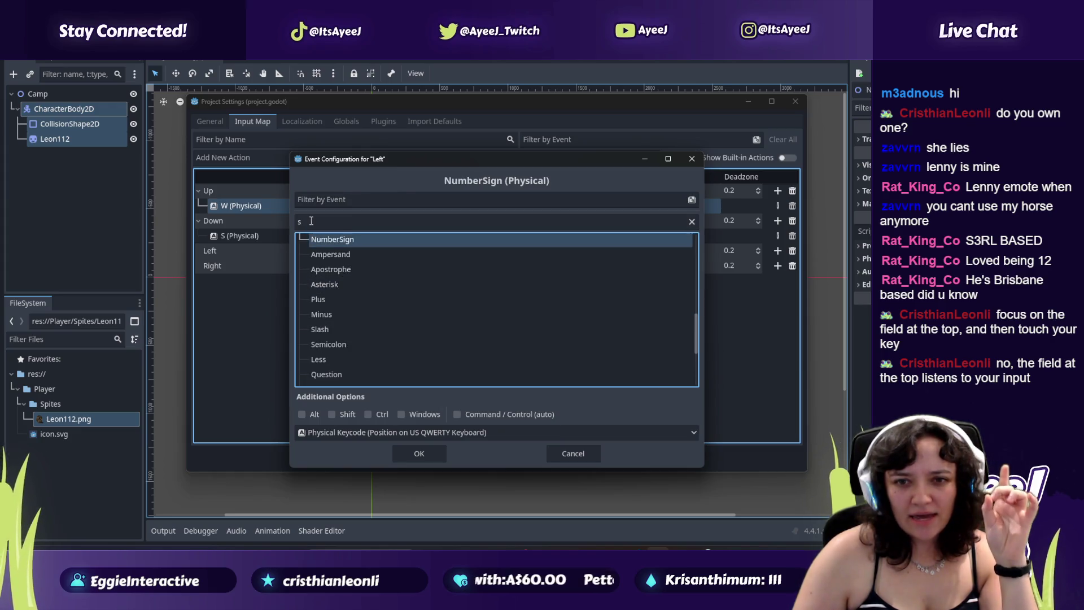
left_click(298, 222)
type("a")
left_click(361, 200)
key("a")
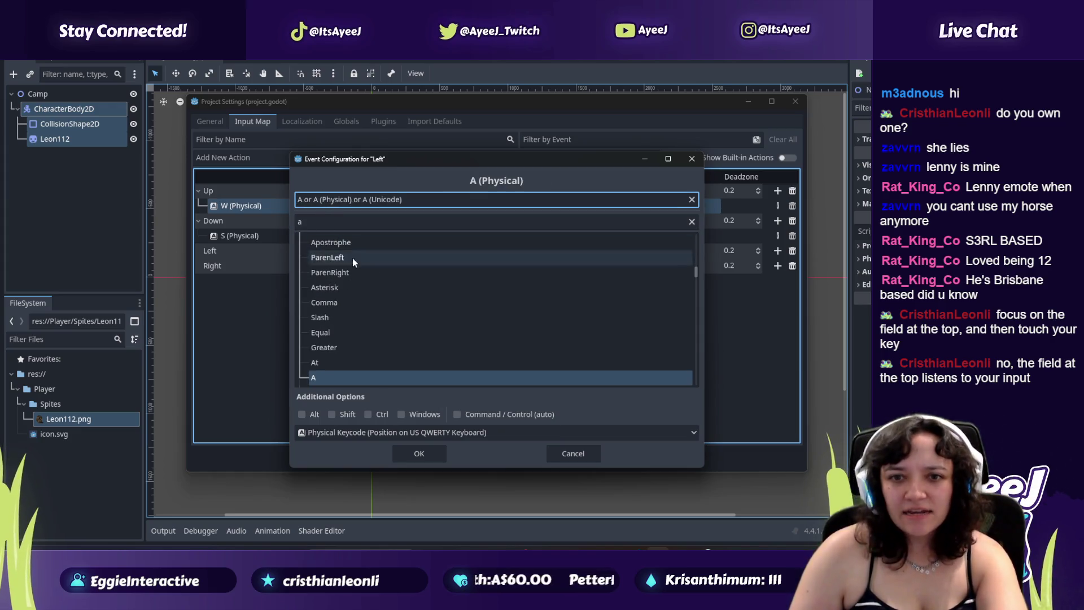
left_click(432, 458)
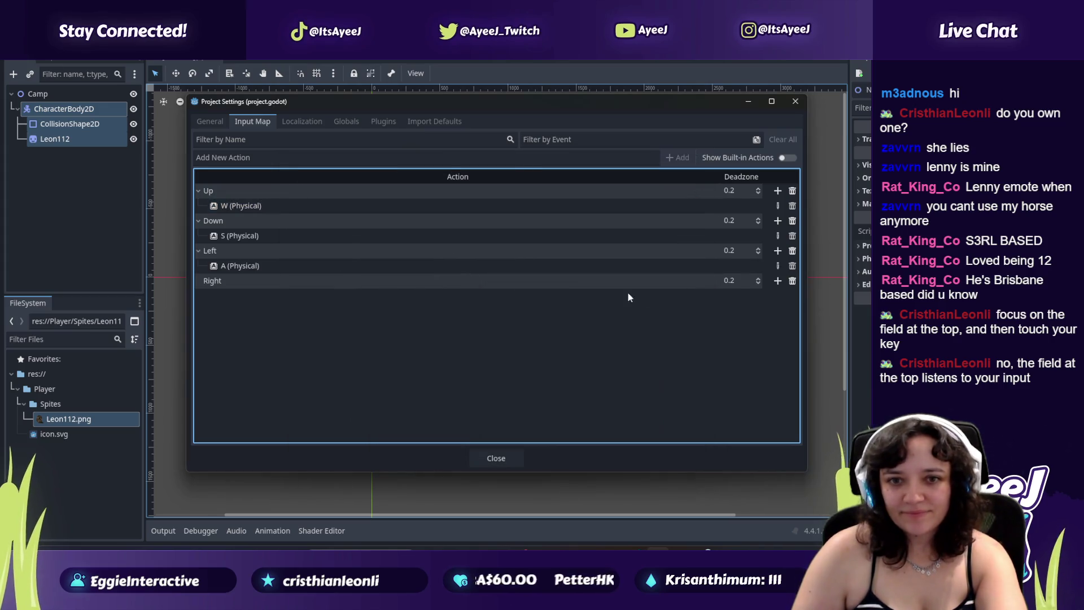
left_click(777, 281)
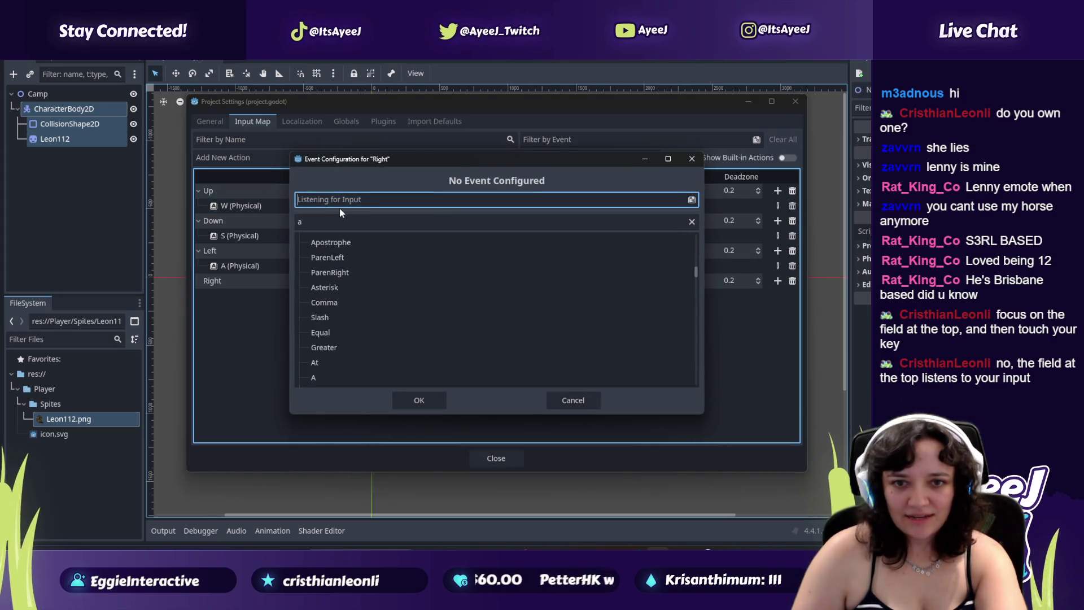
Step: Capture and pick D from the key list as the Right action's input event
key("d")
left_click(313, 222)
scroll(313, 236, "down", 5)
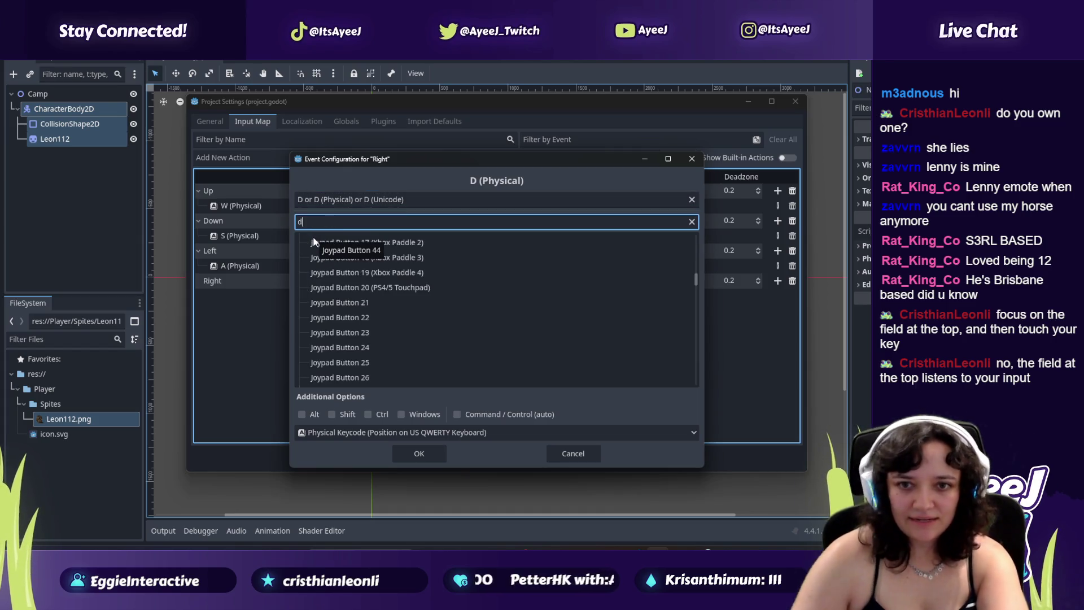
left_click(309, 195)
key("d")
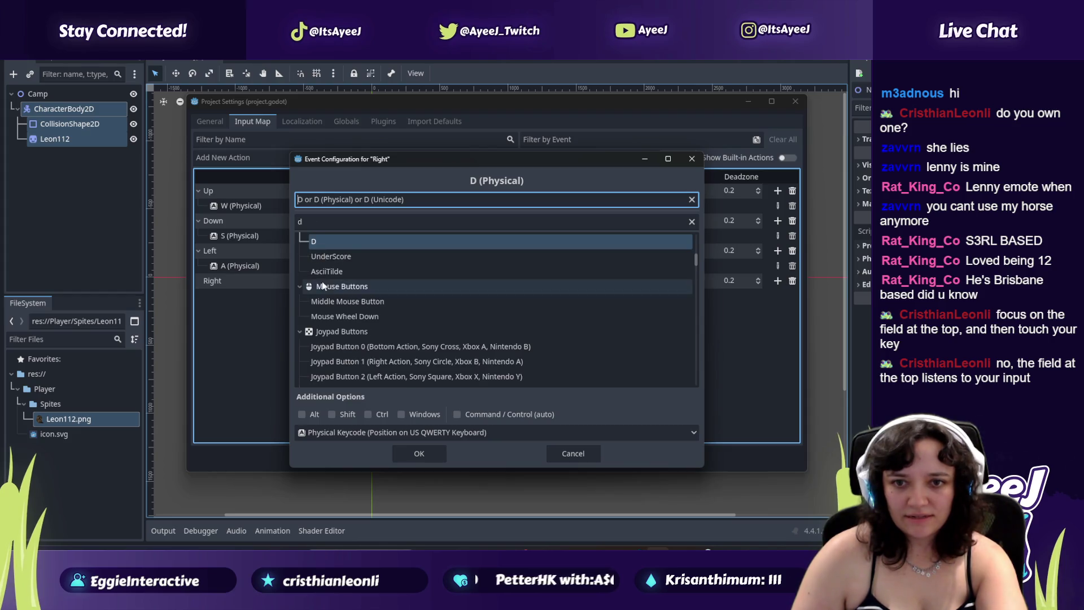
left_click(320, 248)
left_click(425, 454)
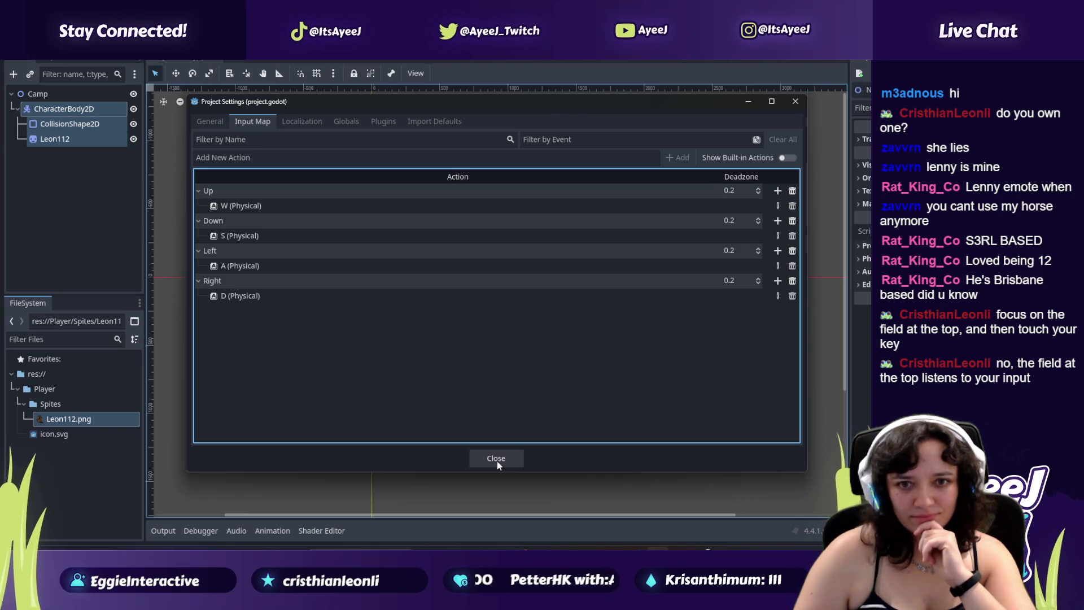
key("alt+Tab")
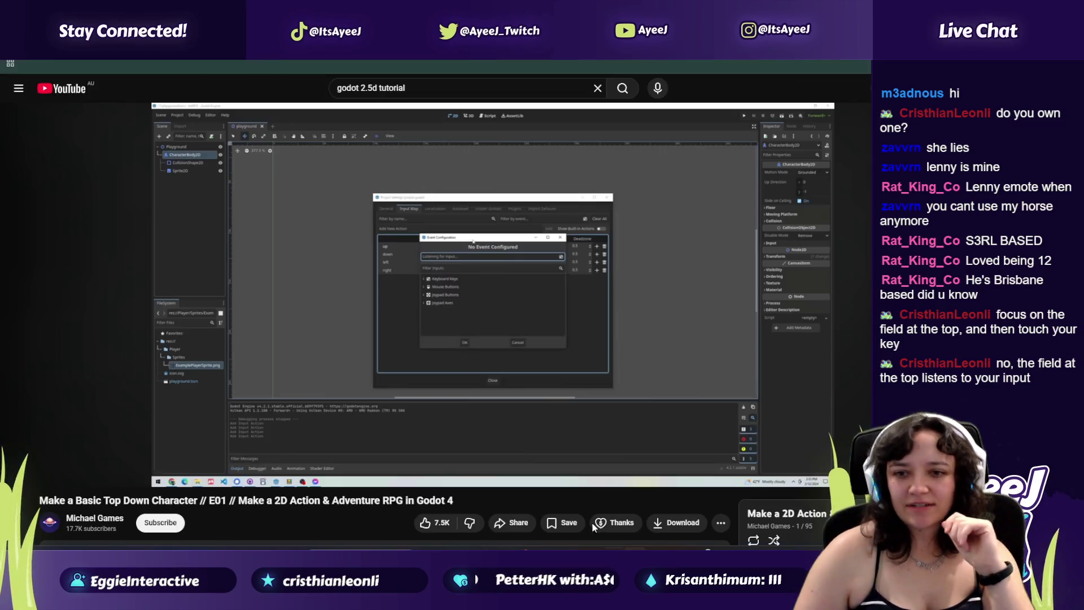
Step: Play the Godot tutorial up to the input mapping section and pause it
left_click(453, 368)
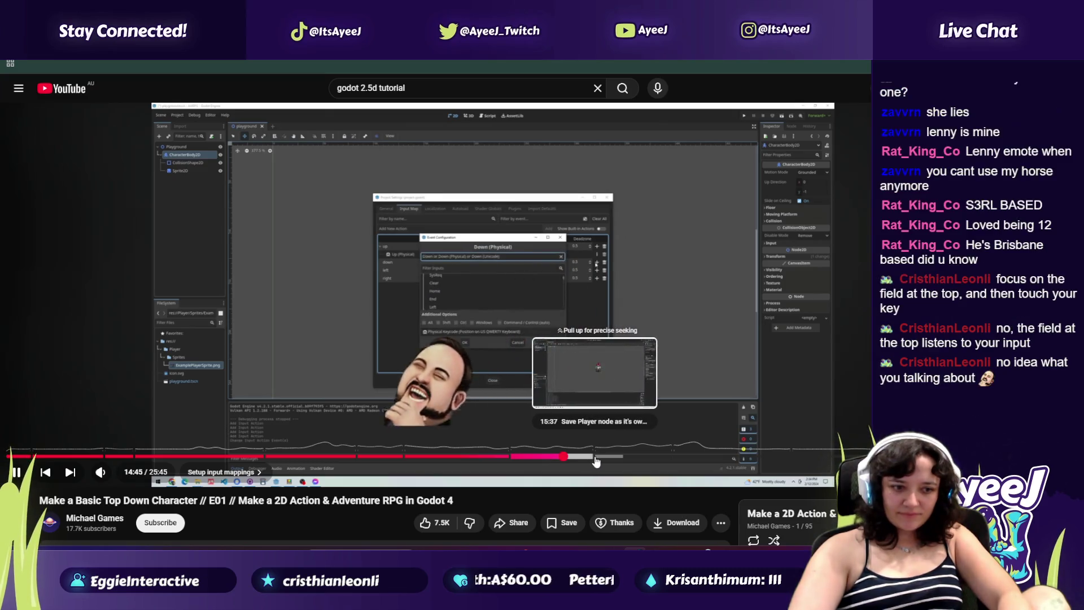
key("space")
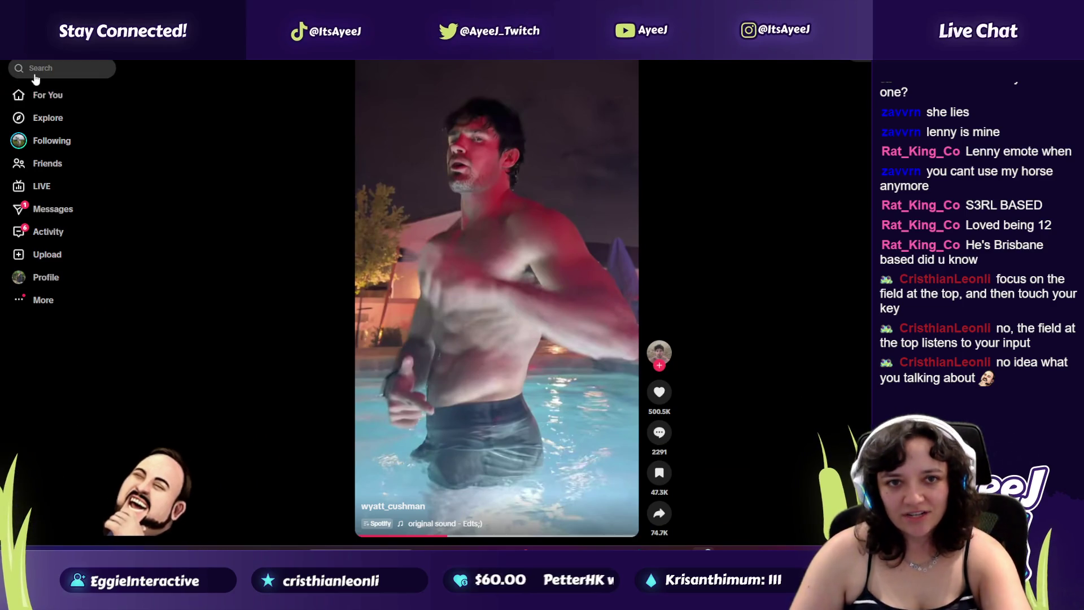
left_click(35, 77)
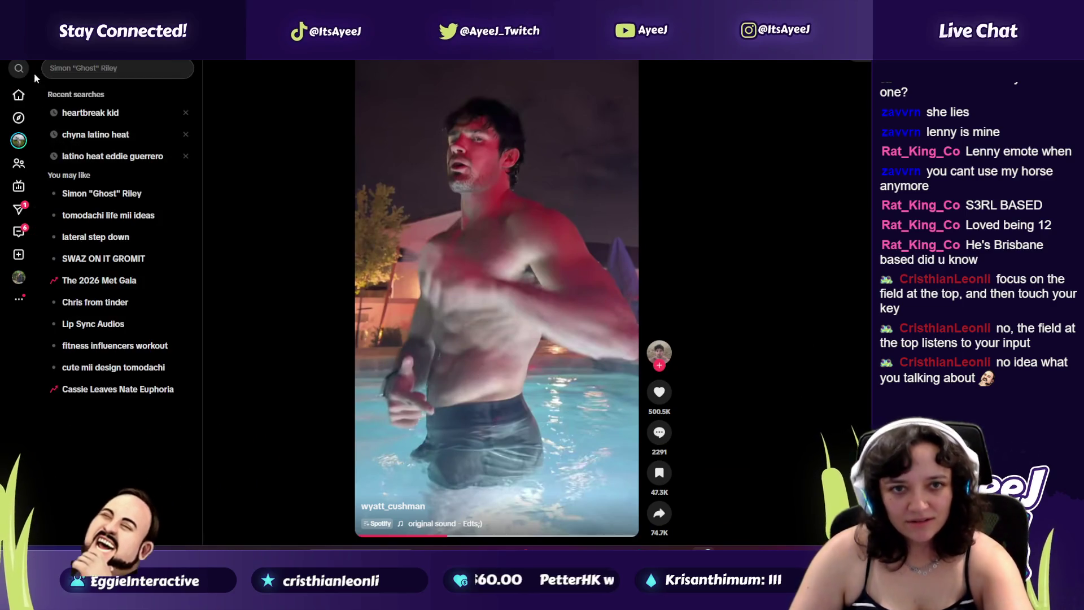
Step: Search TikTok for Eddie Guerrero and watch two clips, including the #eddieguerrero video
type("edxd")
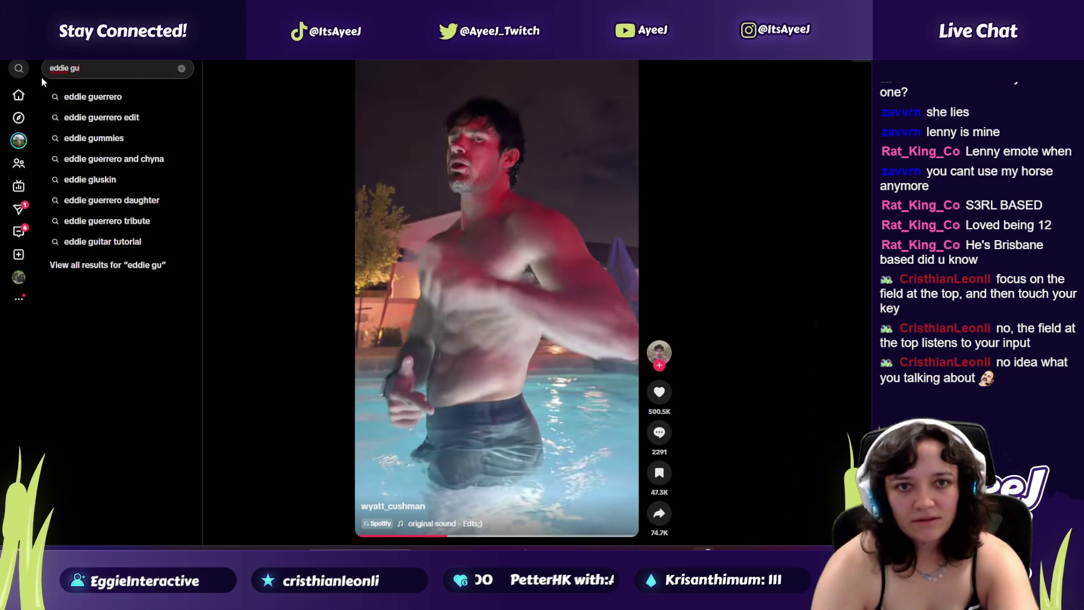
left_click(45, 95)
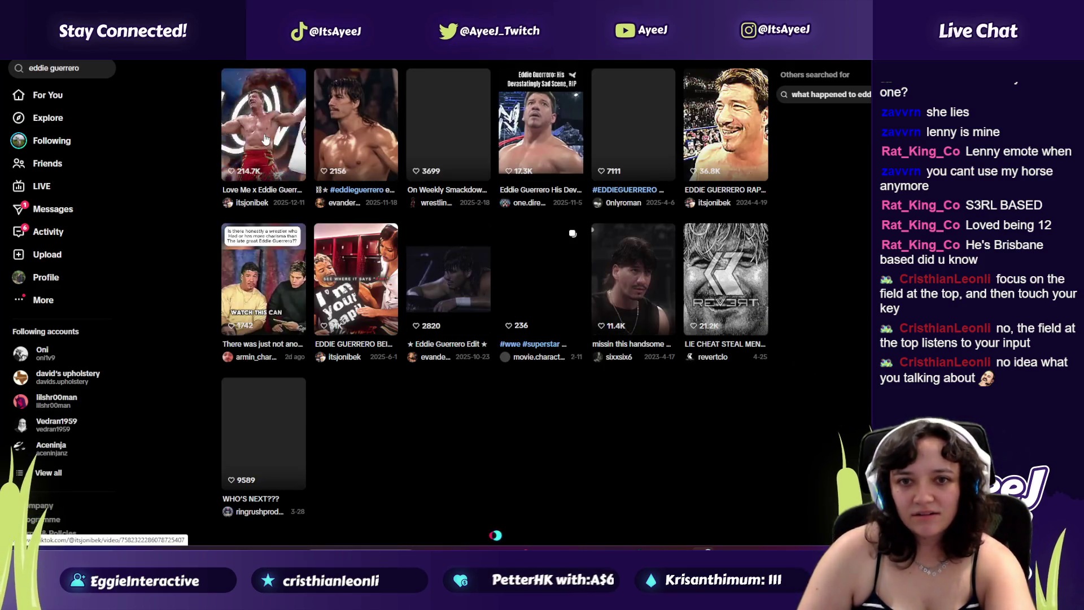
left_click(396, 307)
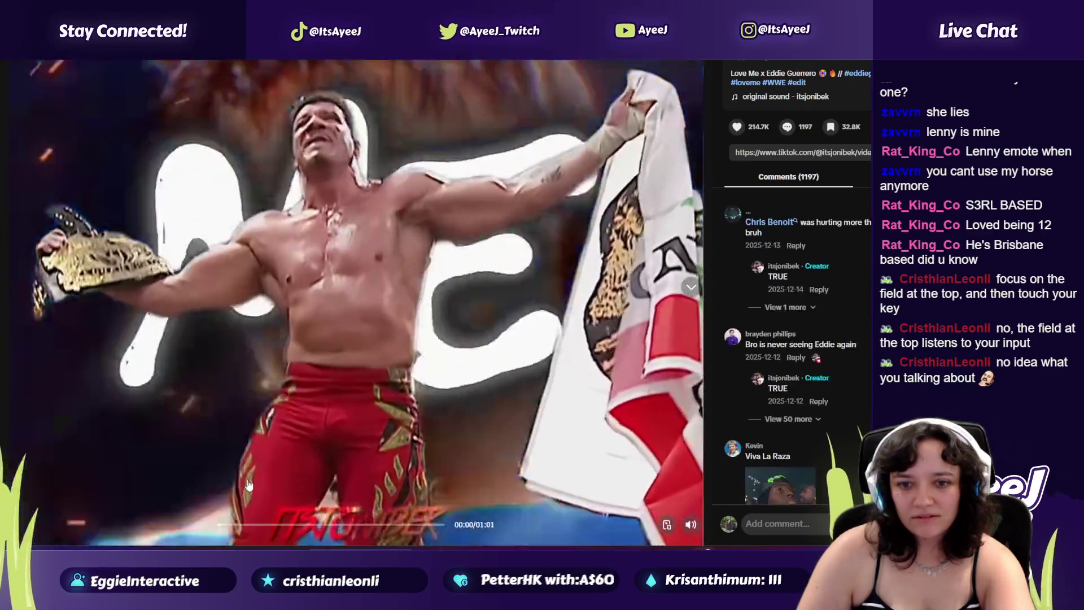
key("Escape")
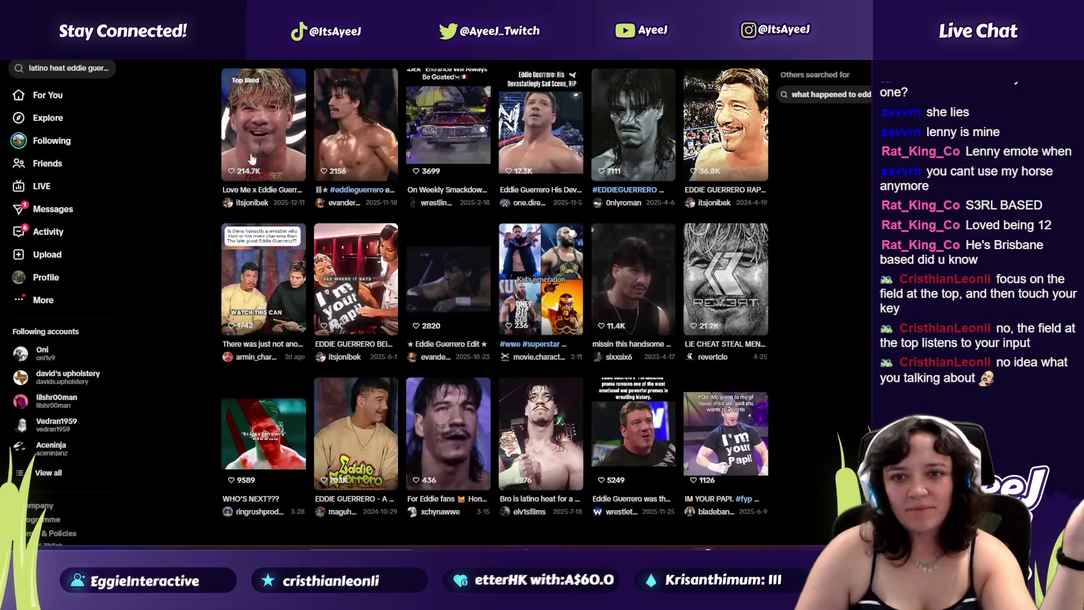
left_click(332, 149)
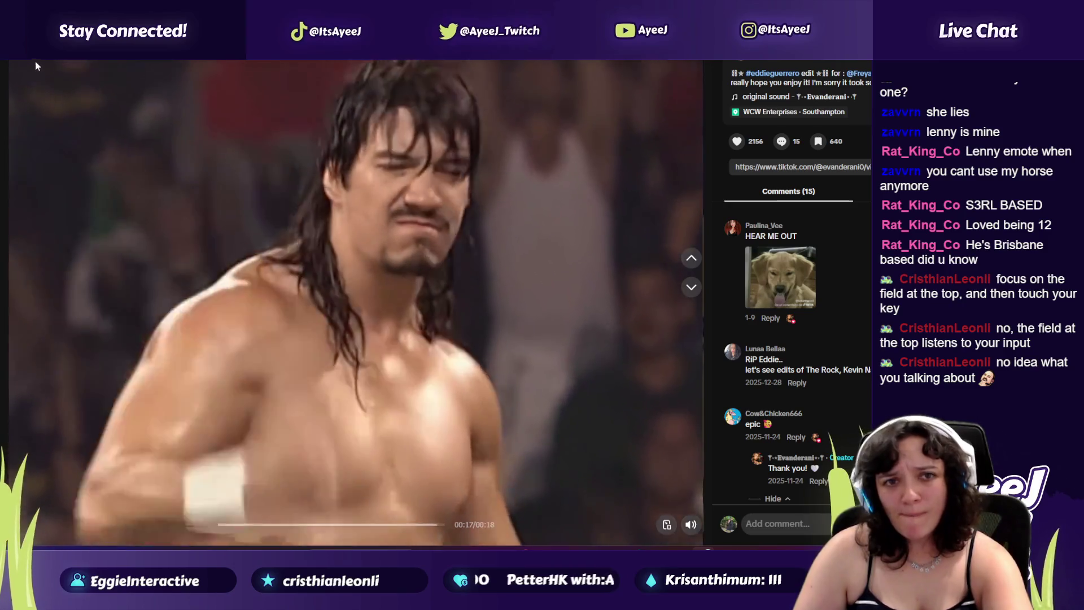
key("Escape")
Step: Search TikTok for Cody Rhodes and watch the top result
left_click(78, 70)
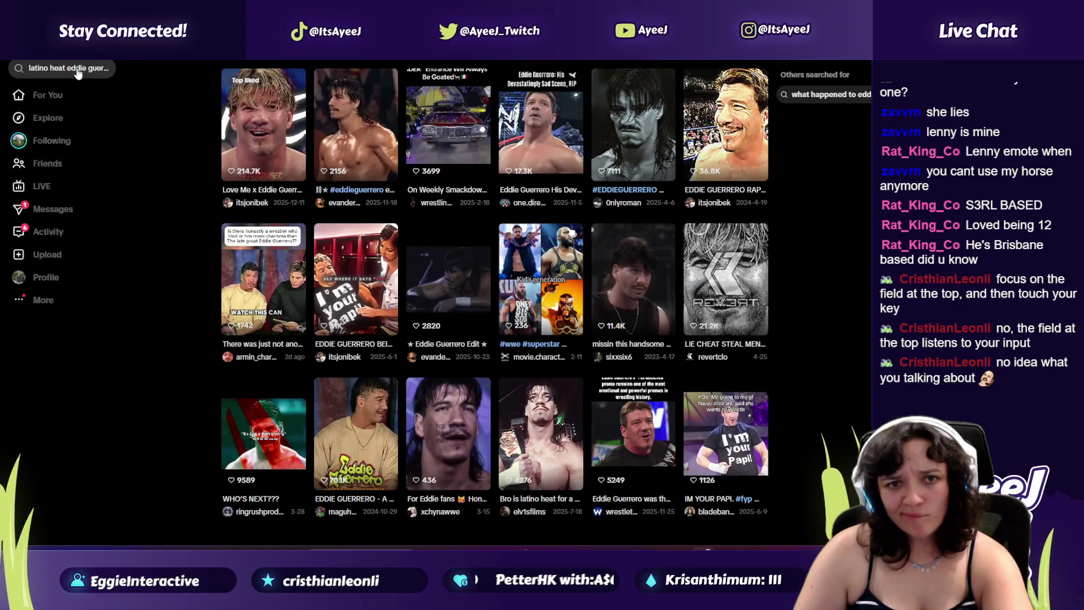
type("cody")
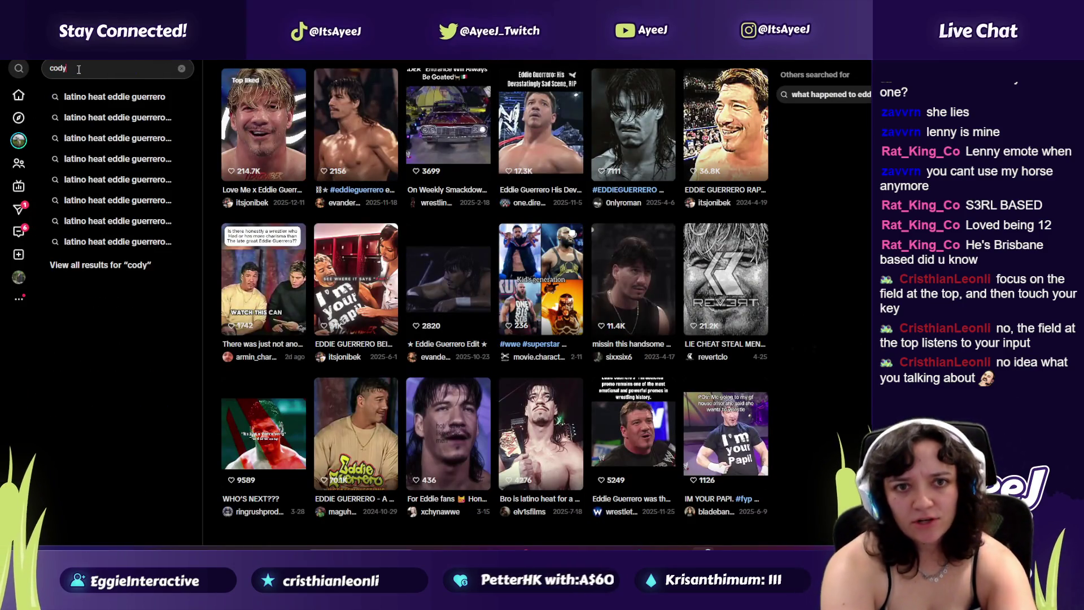
type("s")
key("Return")
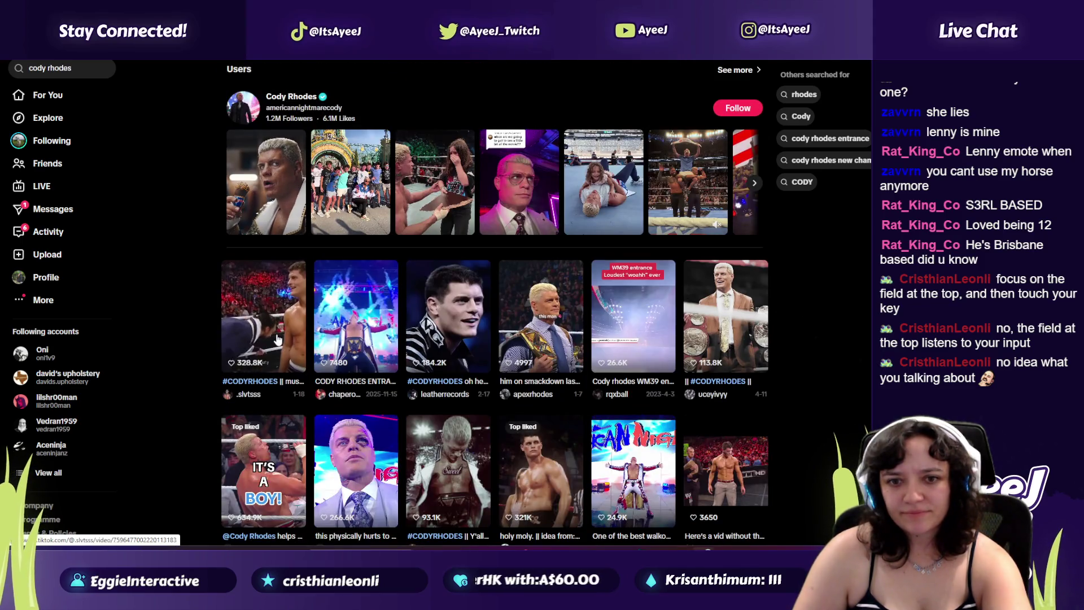
left_click(260, 316)
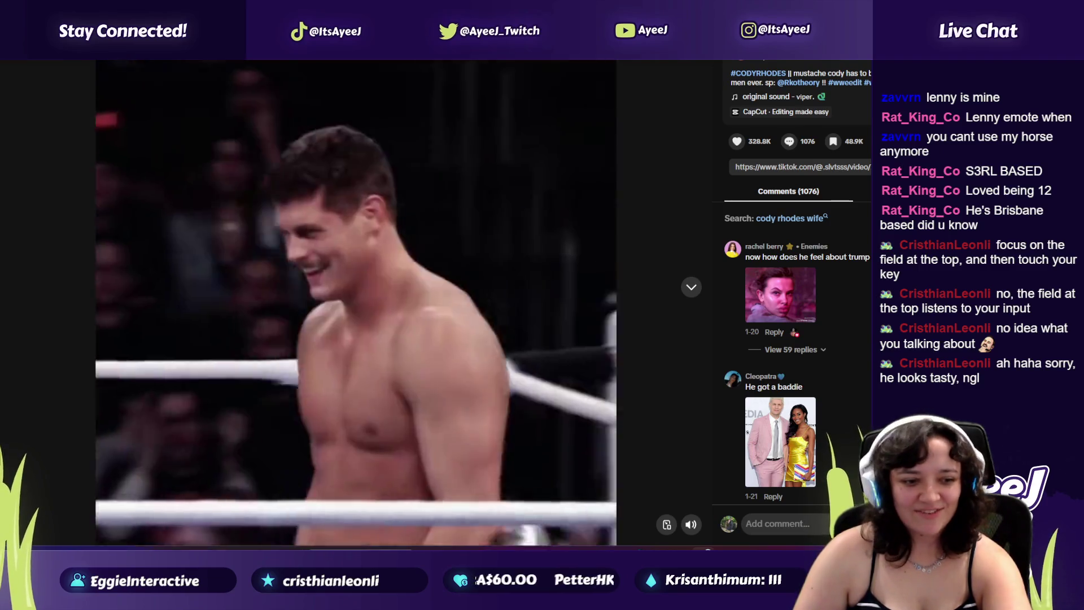
key("Escape")
Step: Search TikTok for Rhea Ripley and scroll through the results grid
left_click(49, 69)
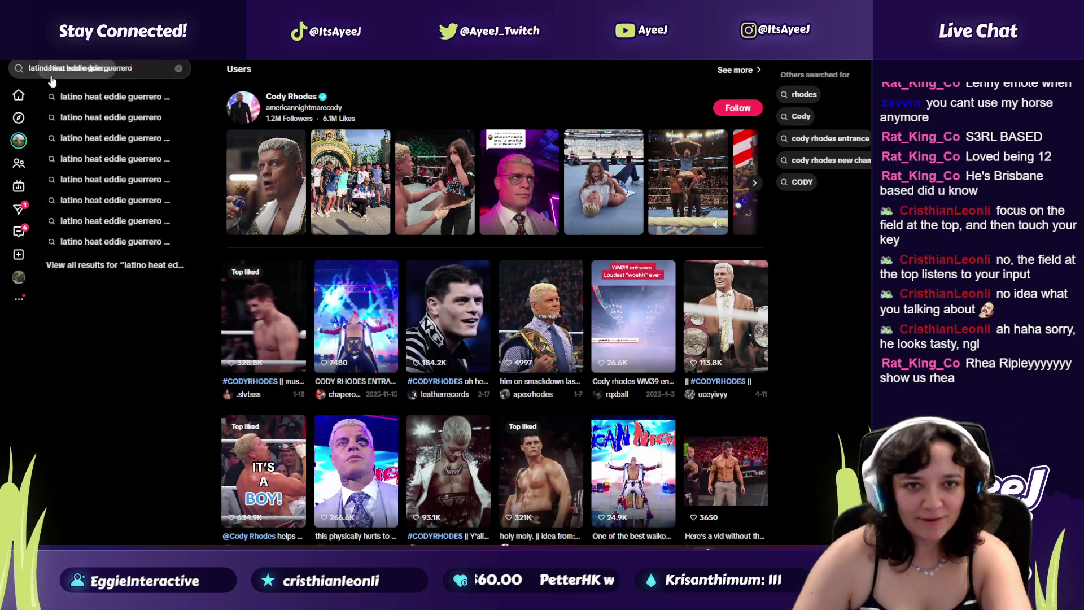
type("rhea ru")
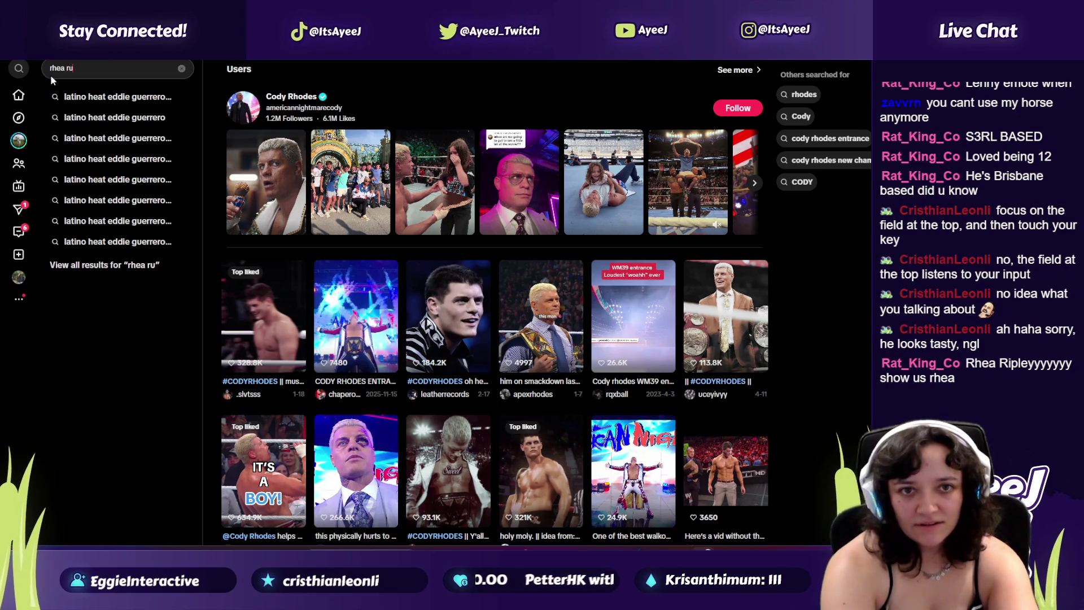
type("ipley")
key("Return")
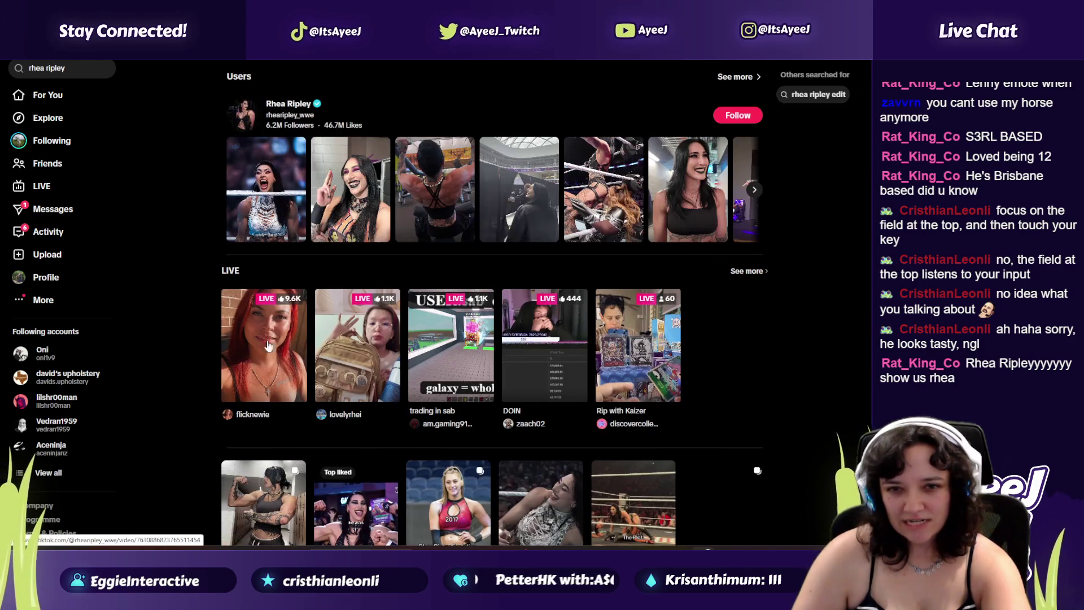
scroll(259, 362, "down", 2)
scroll(258, 363, "down", 3)
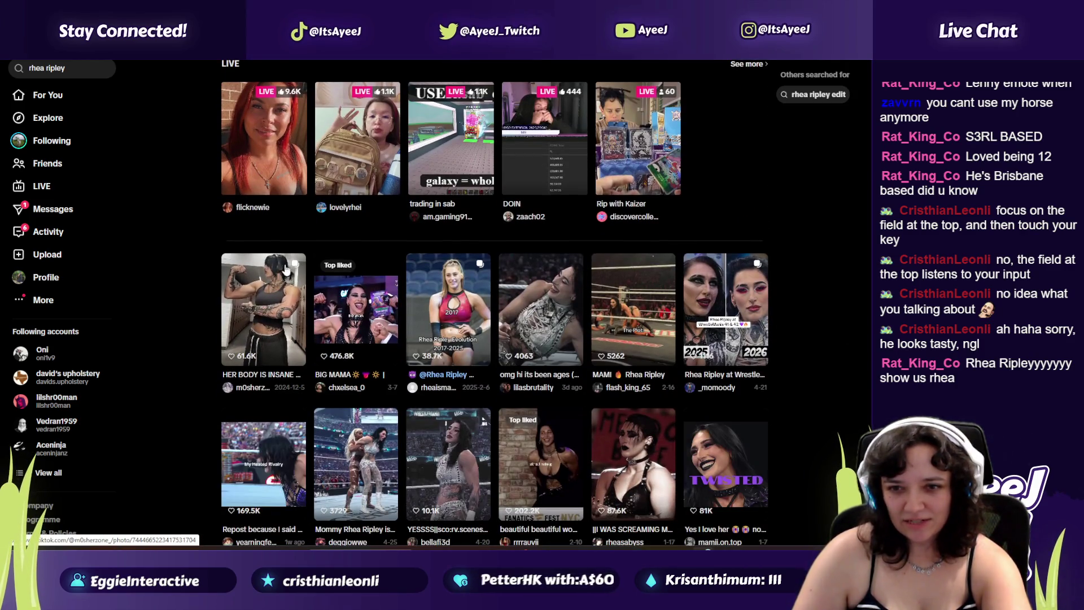
scroll(287, 294, "up", 3)
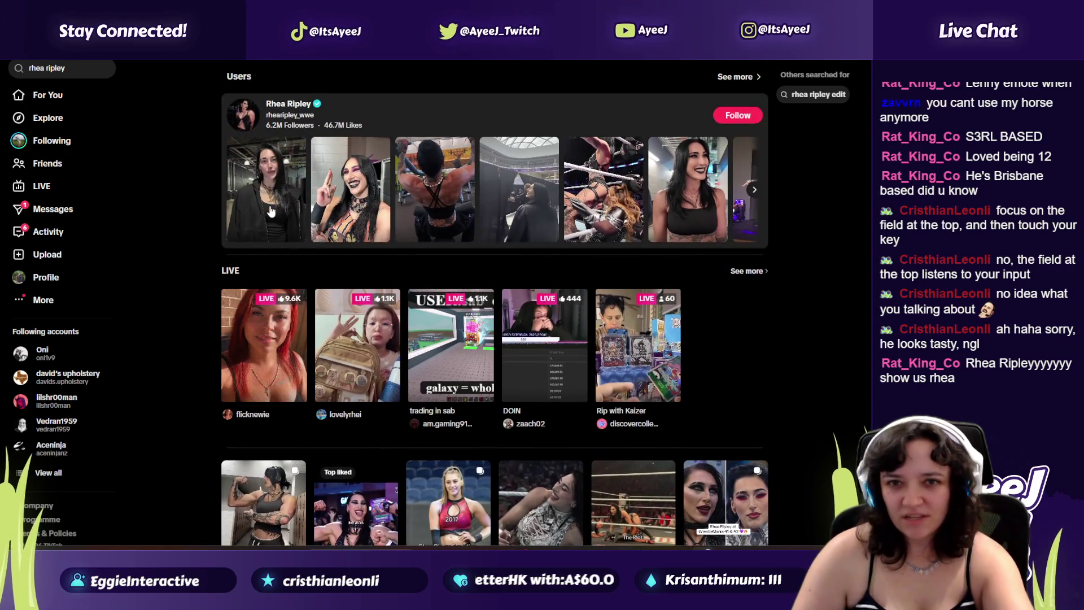
scroll(319, 85, "down", 3)
left_click(270, 257)
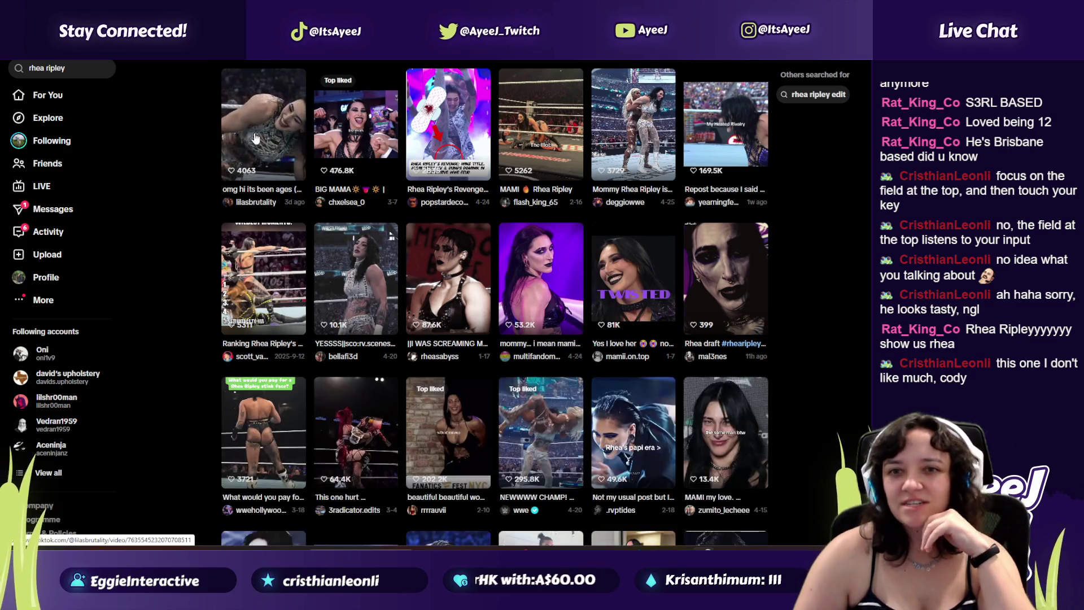
Step: Watch the 'omg hi its been ages', rheasabyss, BIG MAMA and MAMI Rhea Ripley clips
left_click(275, 135)
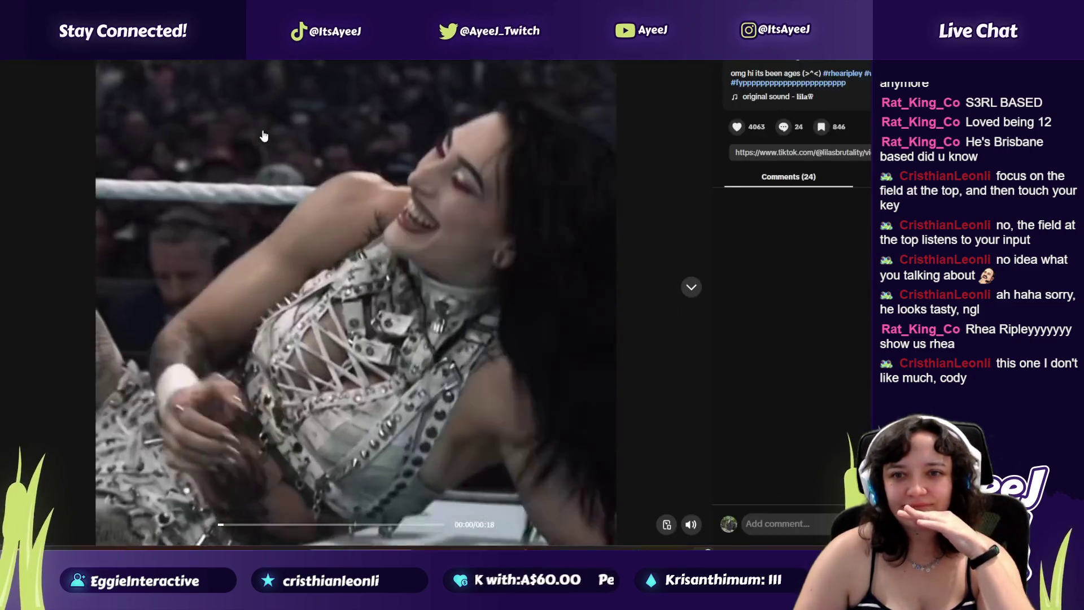
left_click(40, 67)
left_click(443, 265)
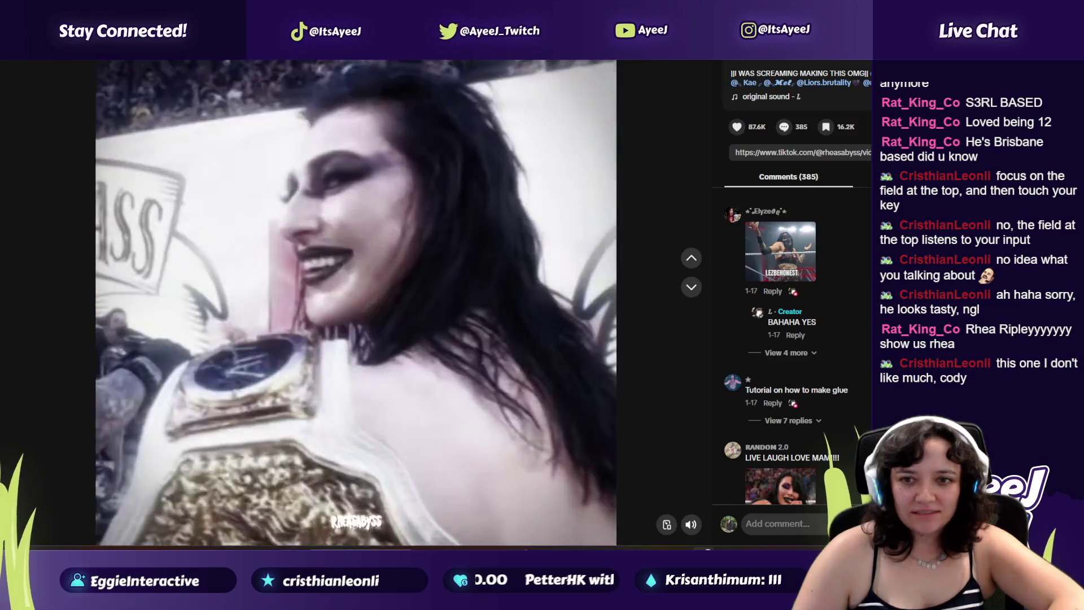
key("Escape")
left_click(356, 222)
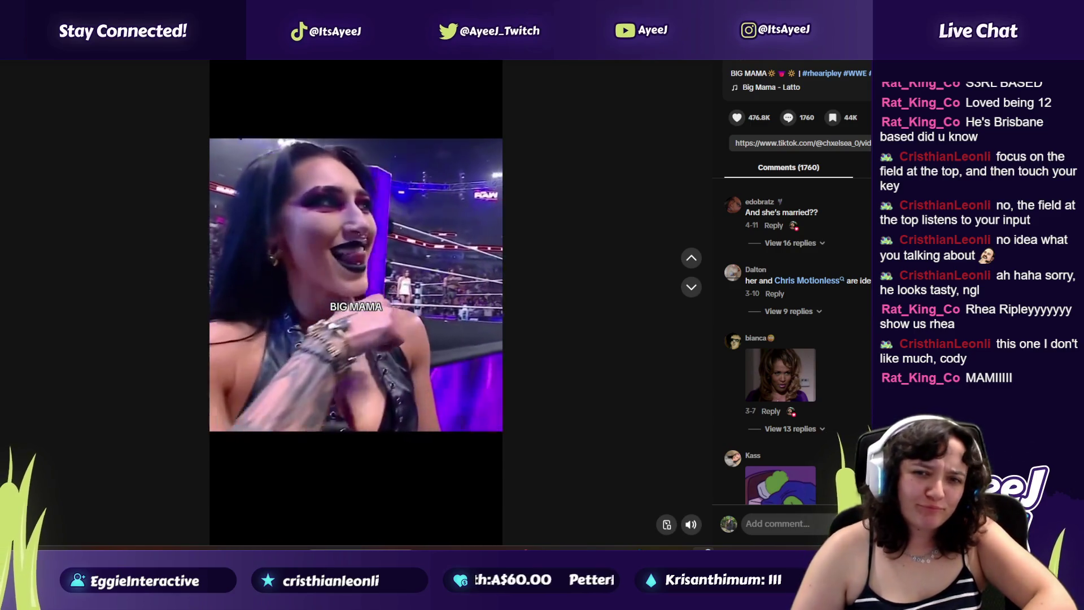
key("Escape")
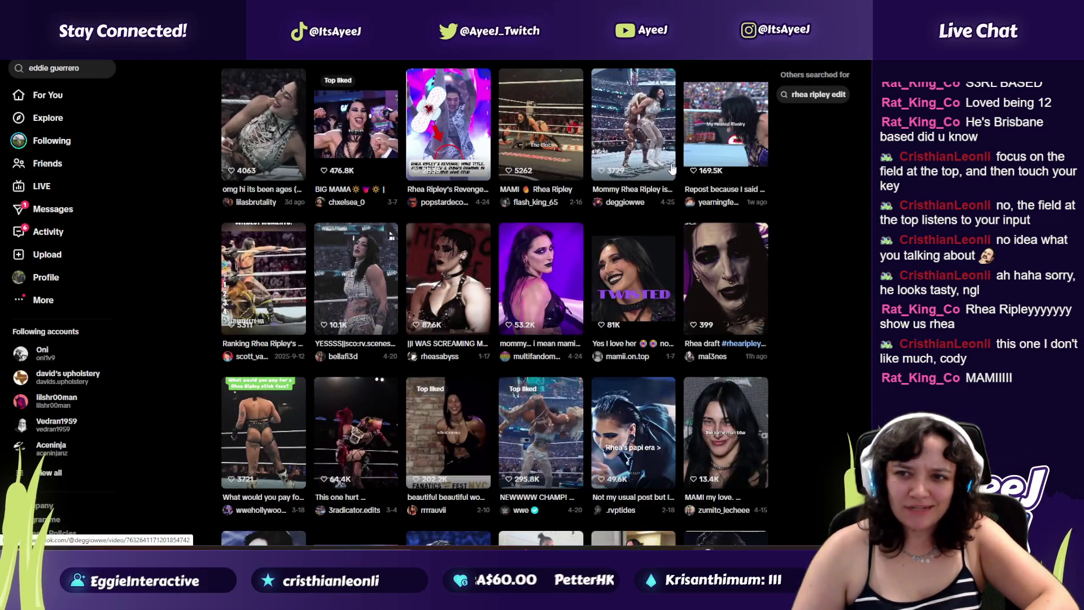
left_click(533, 162)
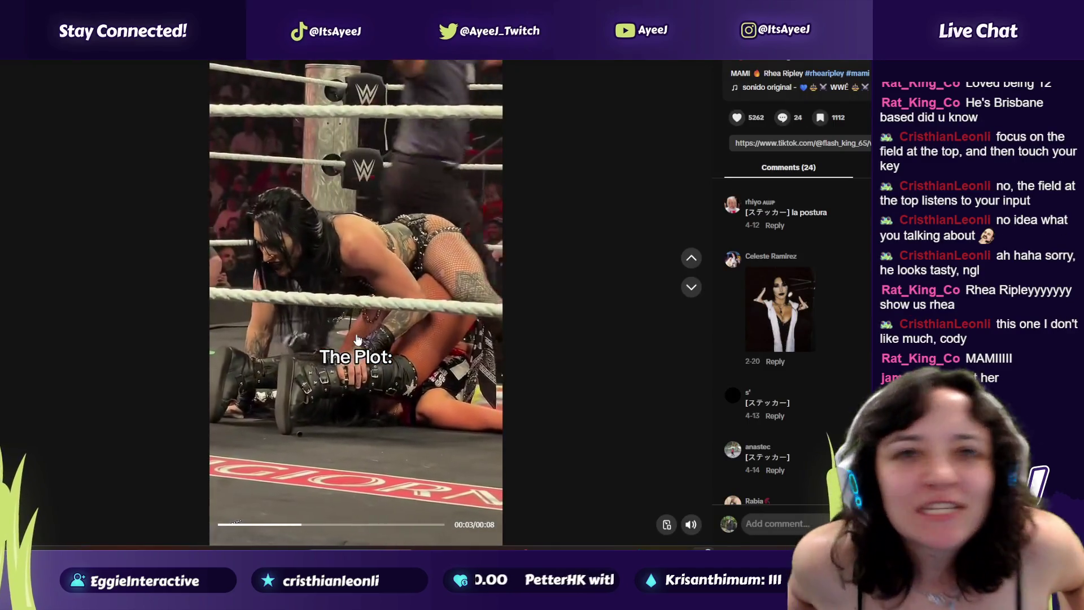
left_click(85, 66)
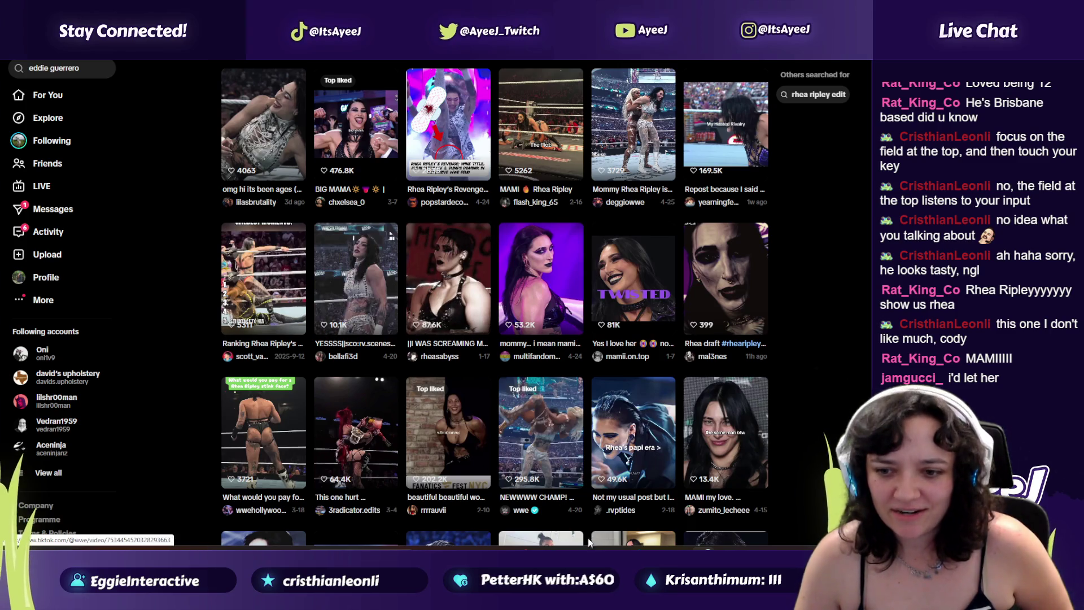
Step: Like the pool and aceninjanz videos in the For You feed, then keep scrolling it
mouse_move(584, 536)
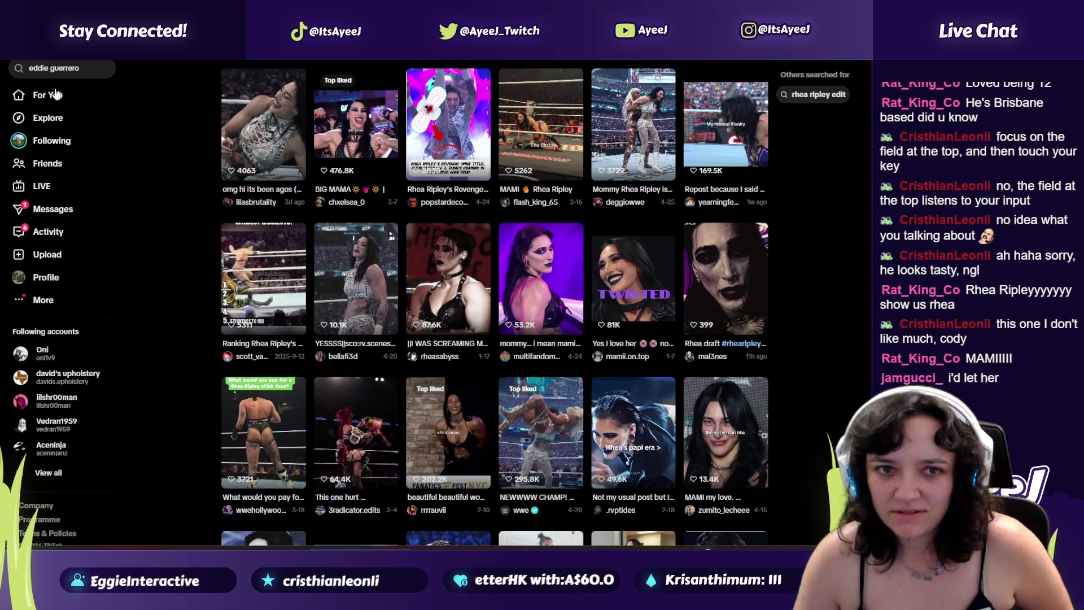
left_click(47, 94)
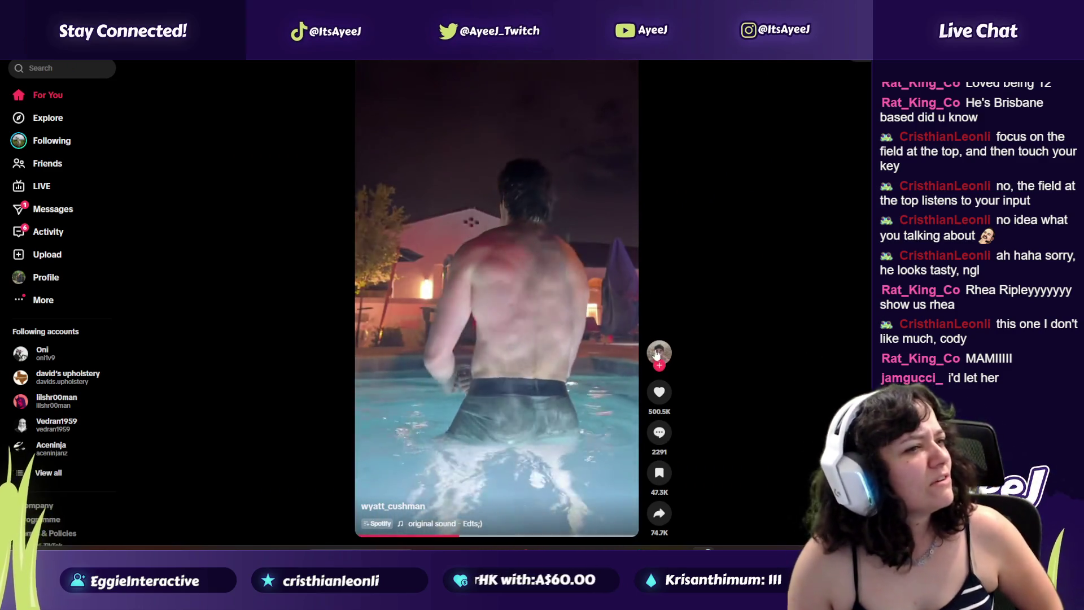
double_click(576, 314)
scroll(542, 345, "down", 2)
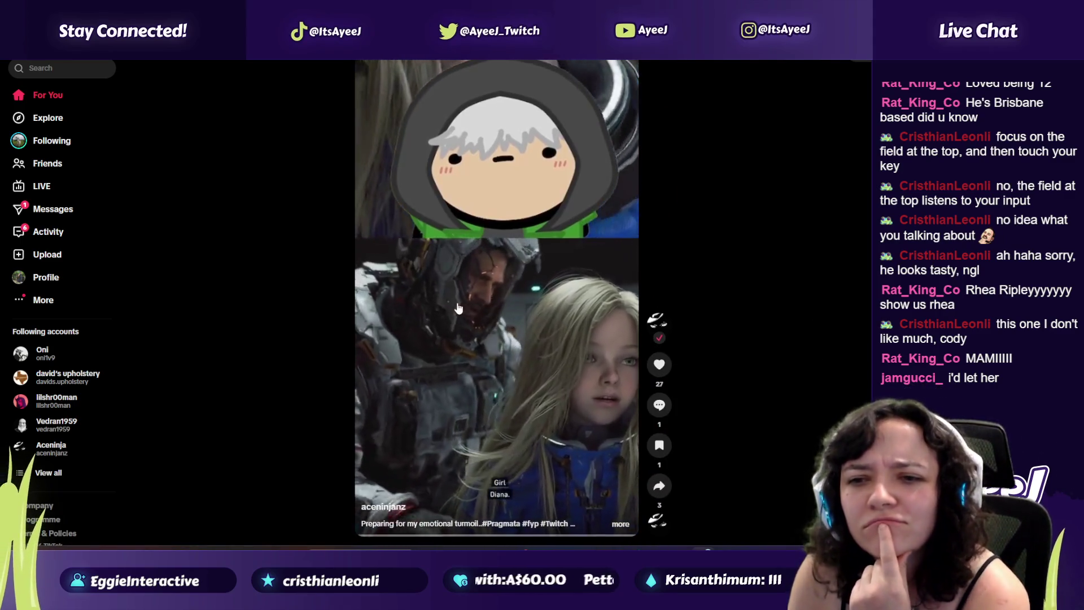
left_click(659, 367)
scroll(508, 339, "up", 1)
scroll(476, 325, "down", 2)
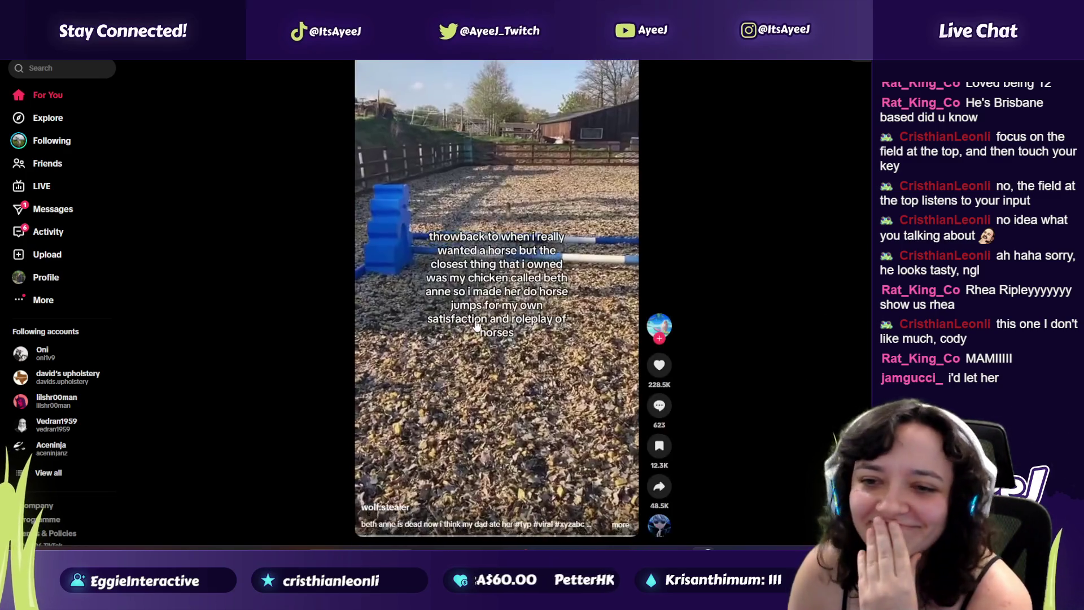
scroll(476, 325, "down", 1)
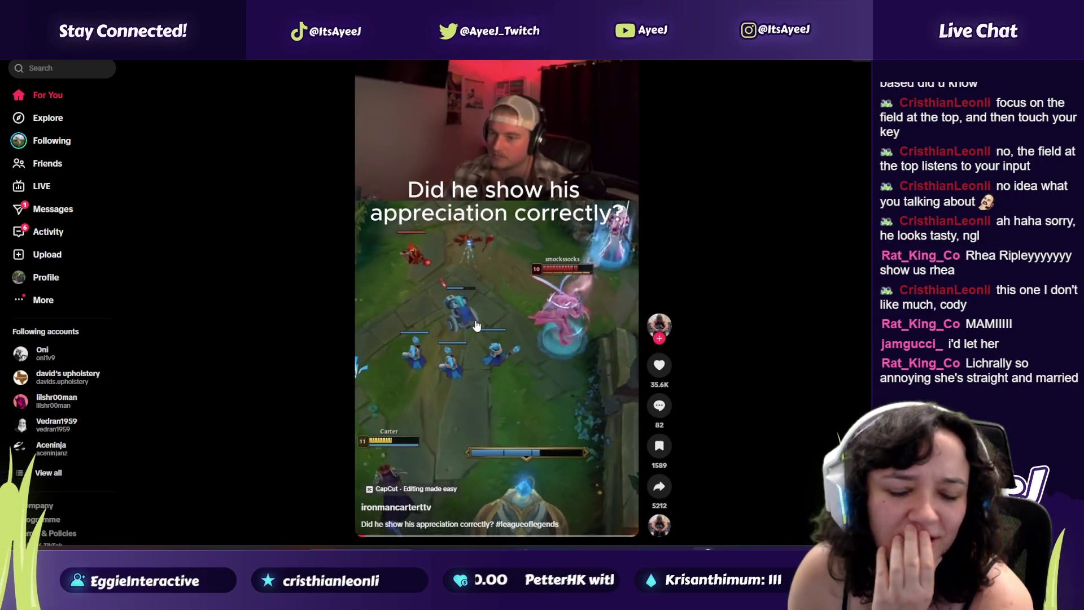
scroll(472, 308, "down", 1)
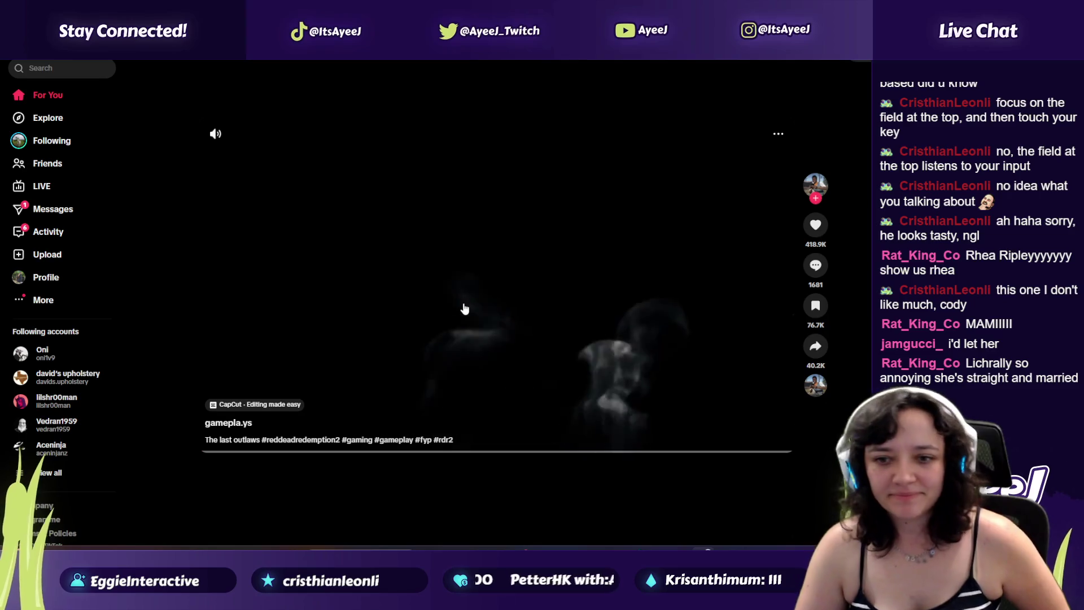
scroll(464, 308, "down", 1)
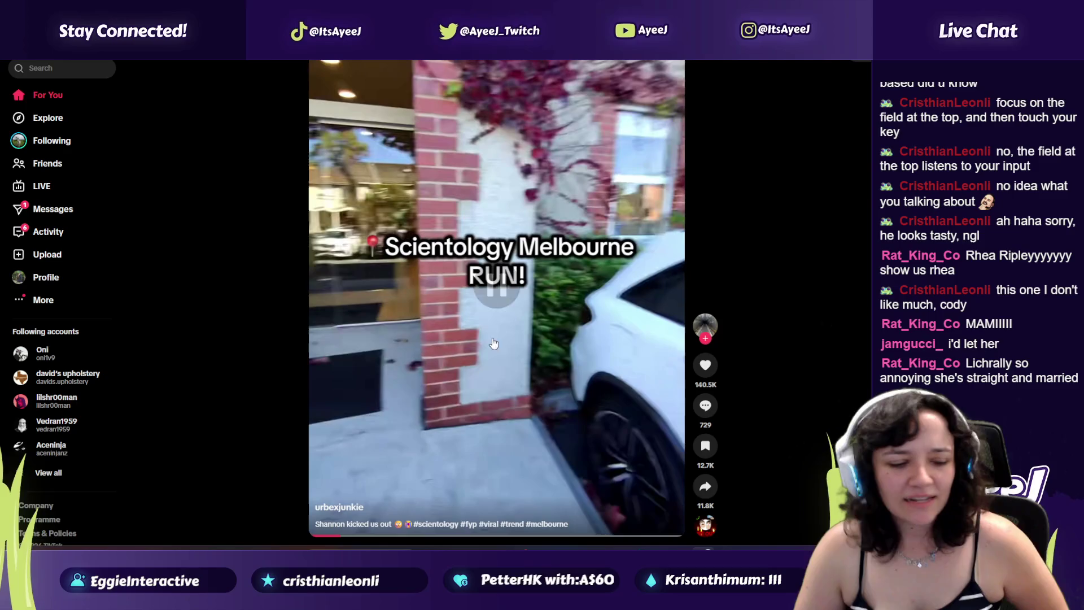
scroll(481, 323, "up", 1)
scroll(483, 324, "down", 1)
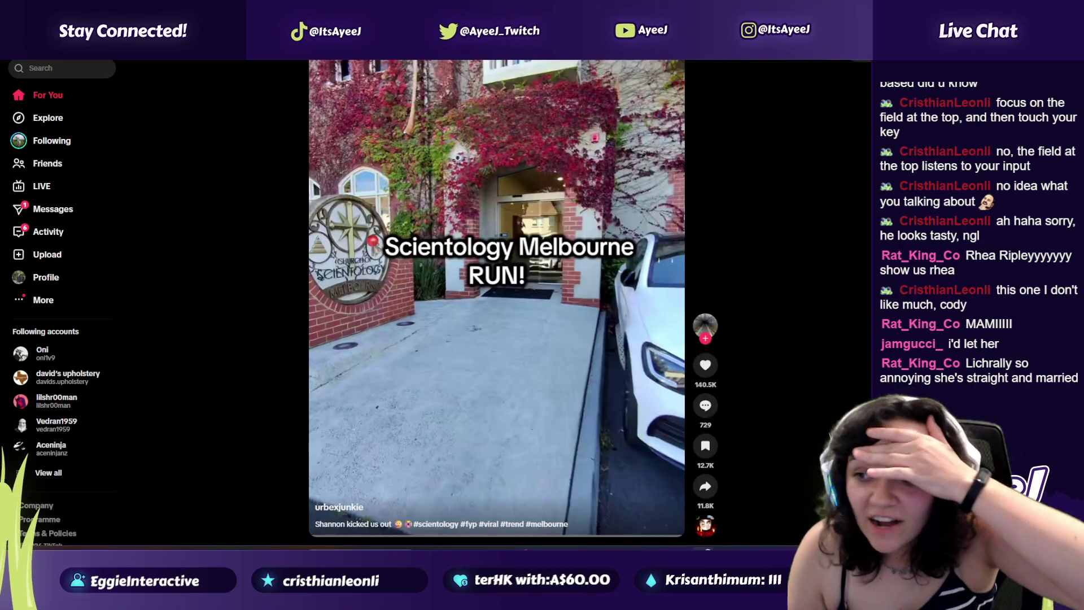
scroll(483, 324, "down", 1)
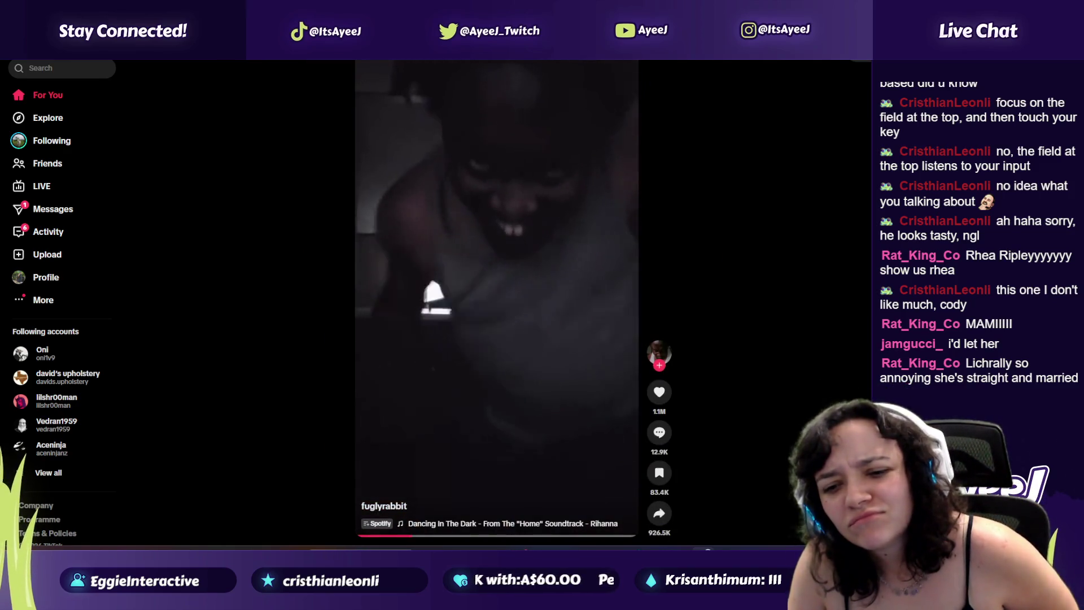
scroll(436, 290, "down", 1)
scroll(496, 300, "down", 2)
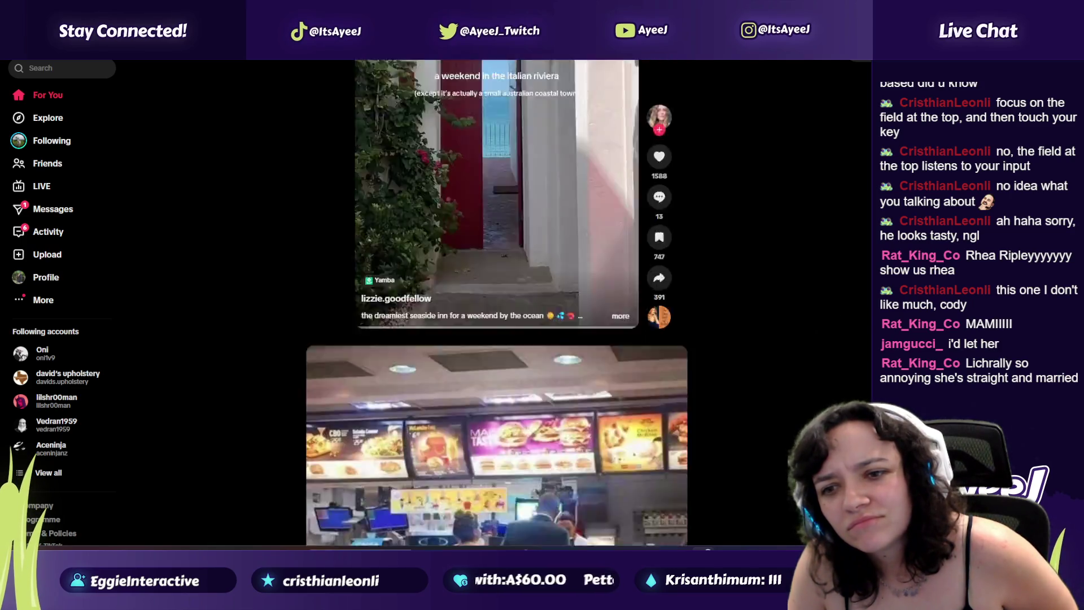
scroll(496, 300, "down", 1)
scroll(497, 299, "down", 2)
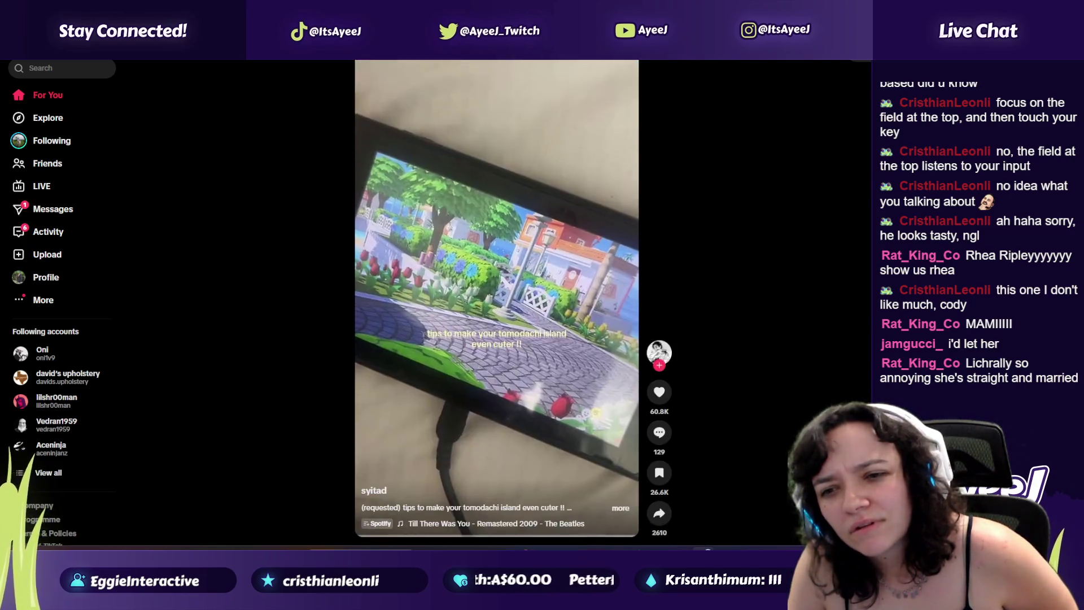
scroll(497, 300, "down", 2)
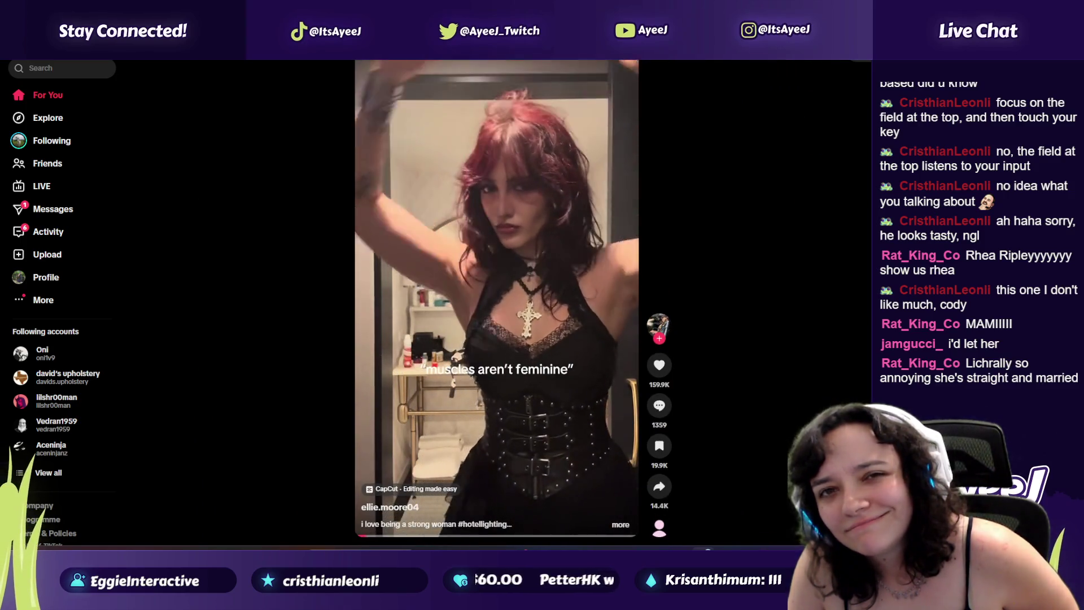
scroll(497, 300, "down", 1)
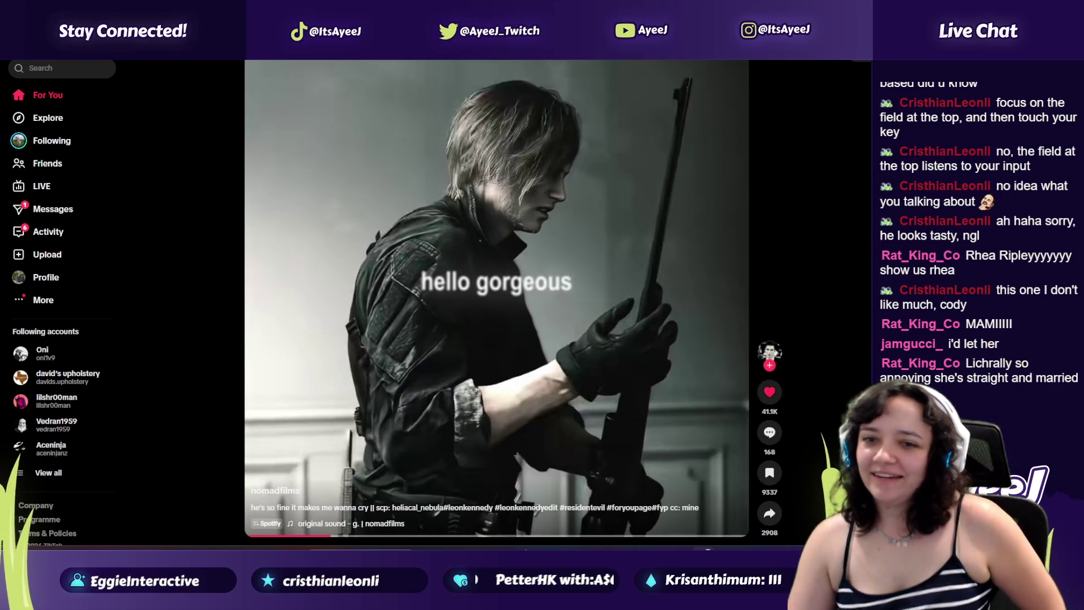
Step: Resume the Godot tutorial on YouTube, then return to Godot's Input Map settings
key("alt+Tab")
left_click(441, 349)
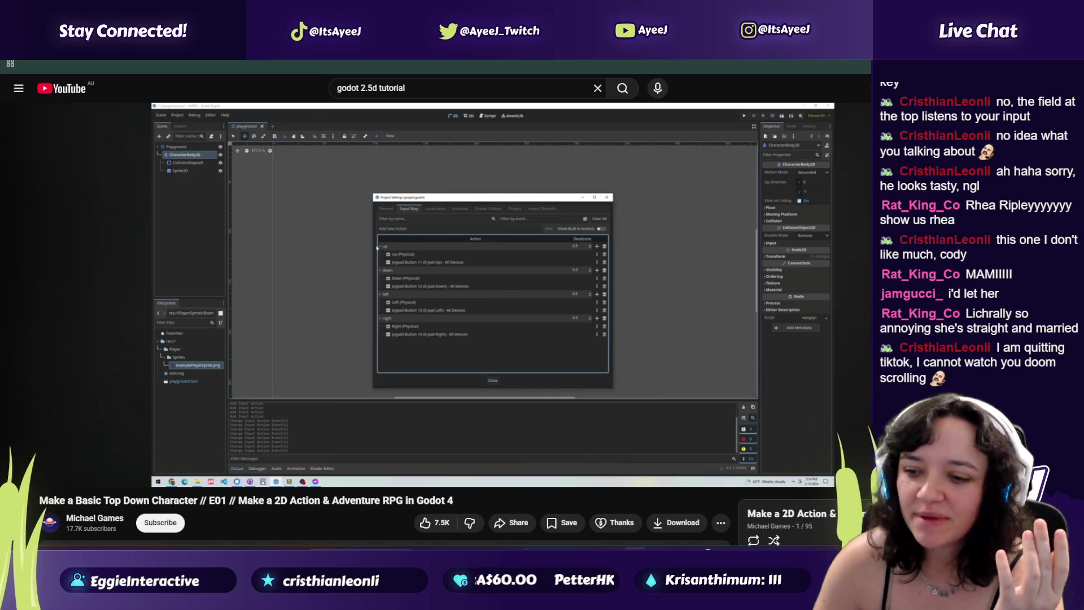
mouse_move(746, 487)
left_click(750, 469)
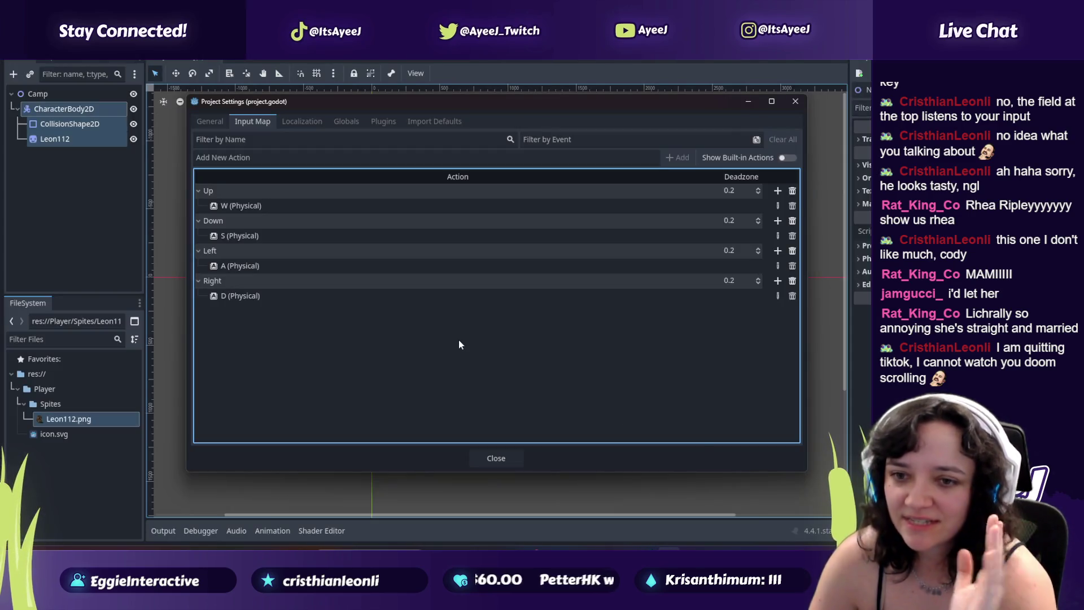
Step: Watch more of the YouTube tutorial, pause it, and return to Godot
key("alt+Tab")
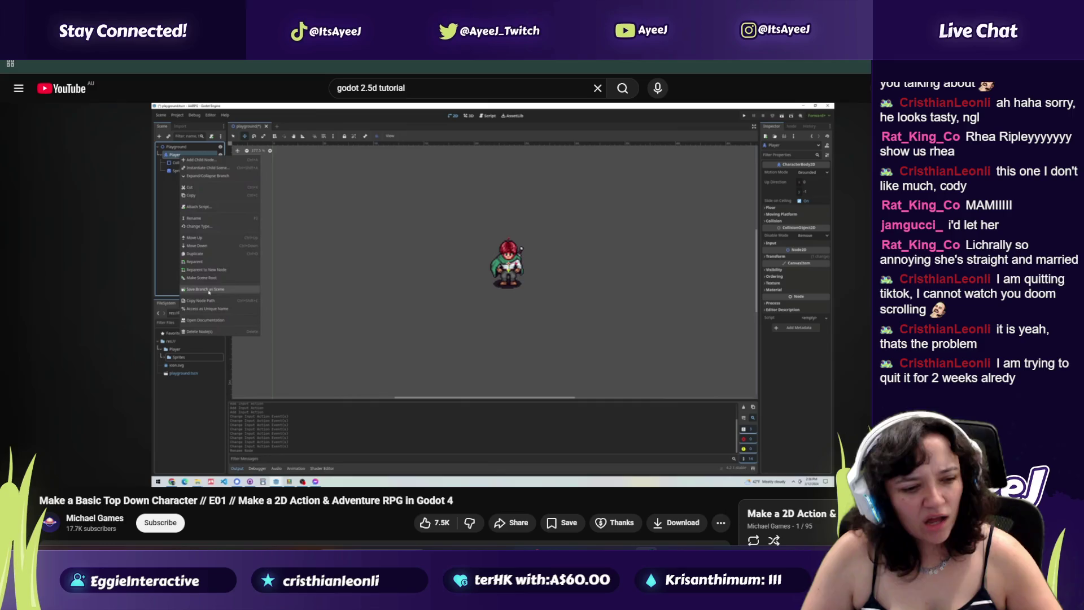
key("space")
key("alt+Tab")
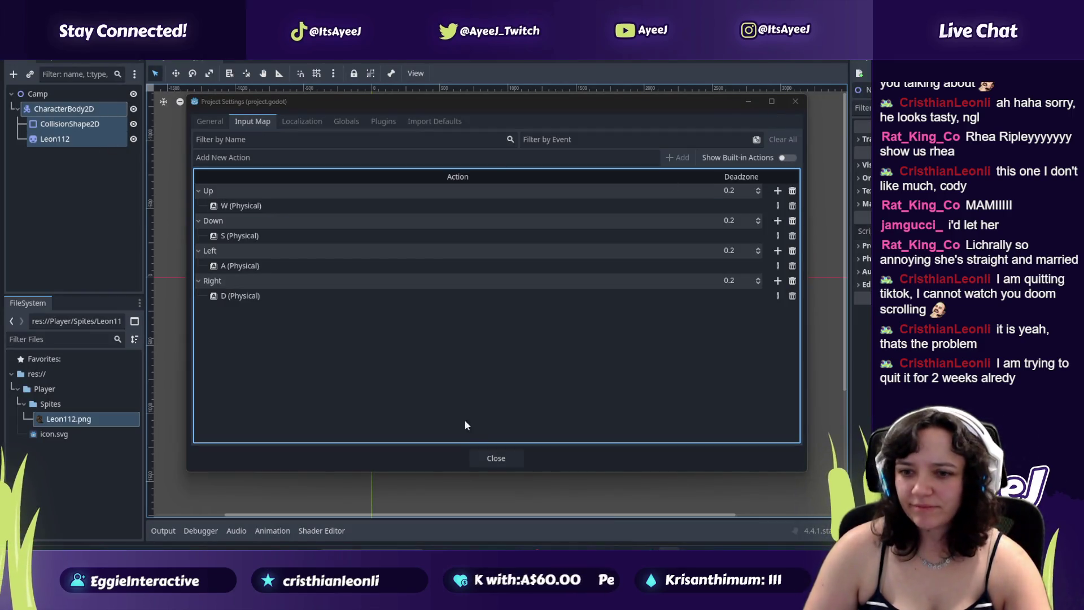
Step: Close Project Settings and rename the CharacterBody2D node to Player
left_click(518, 463)
double_click(82, 110)
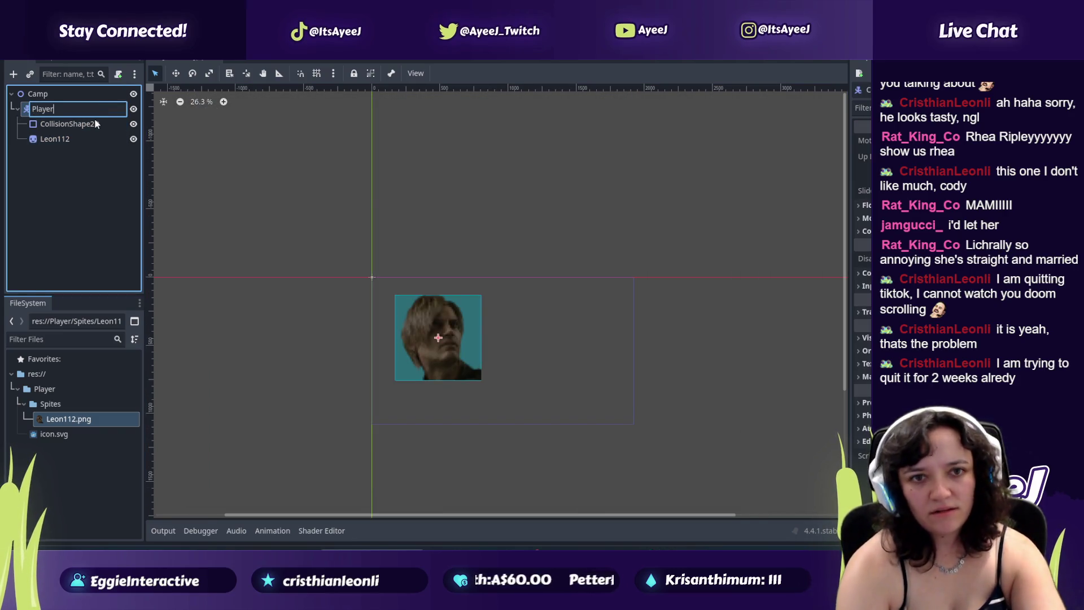
key("Return")
key("alt+Tab")
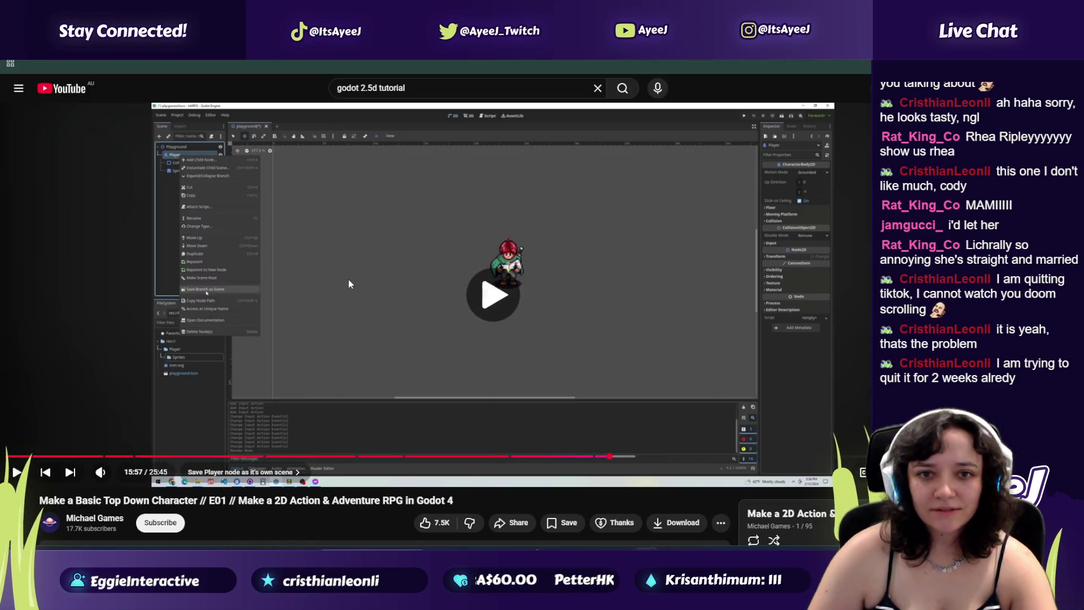
Step: Rewind the tutorial to 15:32 to rewatch saving the Player node as a scene
left_click(345, 294)
left_click(345, 293)
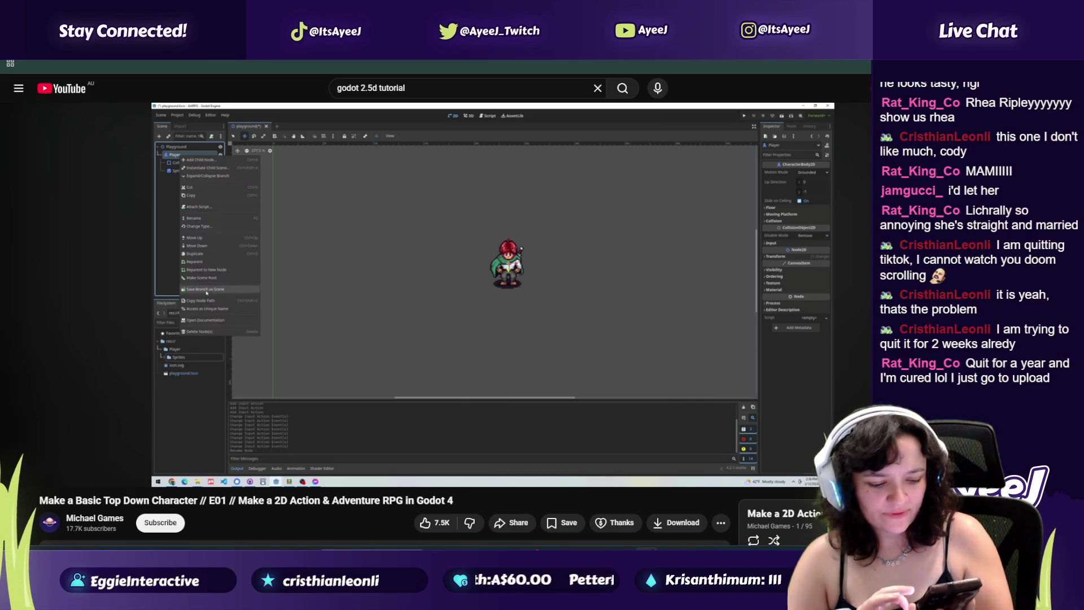
left_click(485, 268)
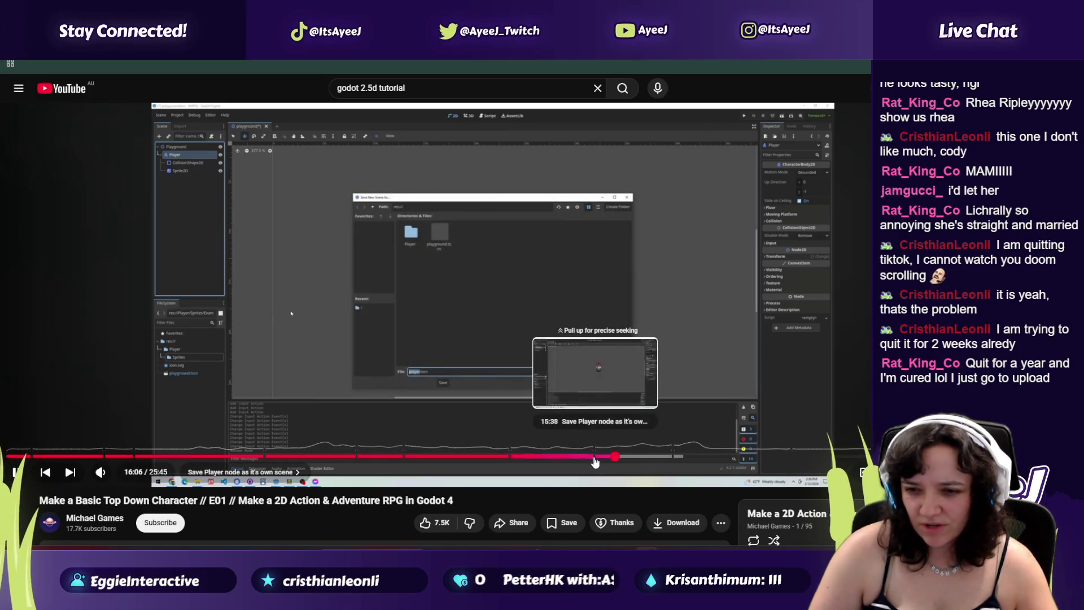
left_click(591, 455)
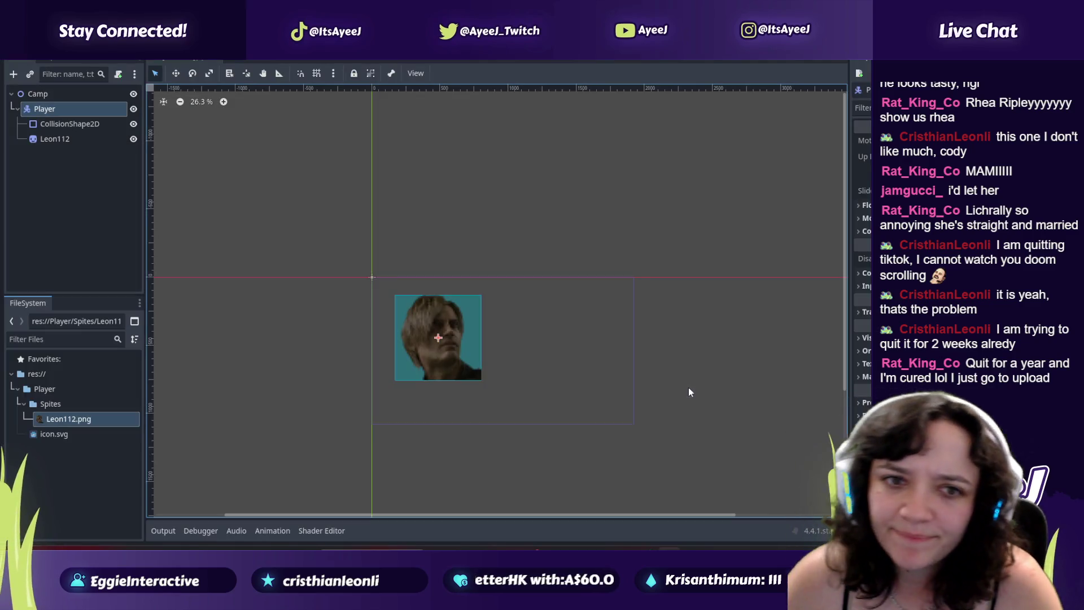
Step: Save the Player node branch as player.tscn inside the Player folder
right_click(99, 111)
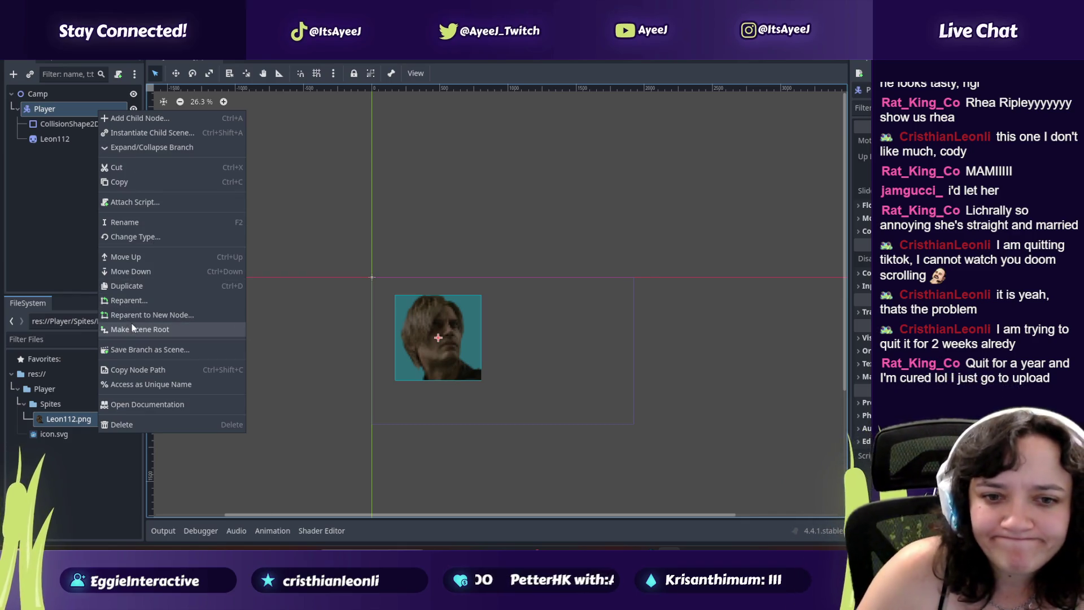
left_click(141, 353)
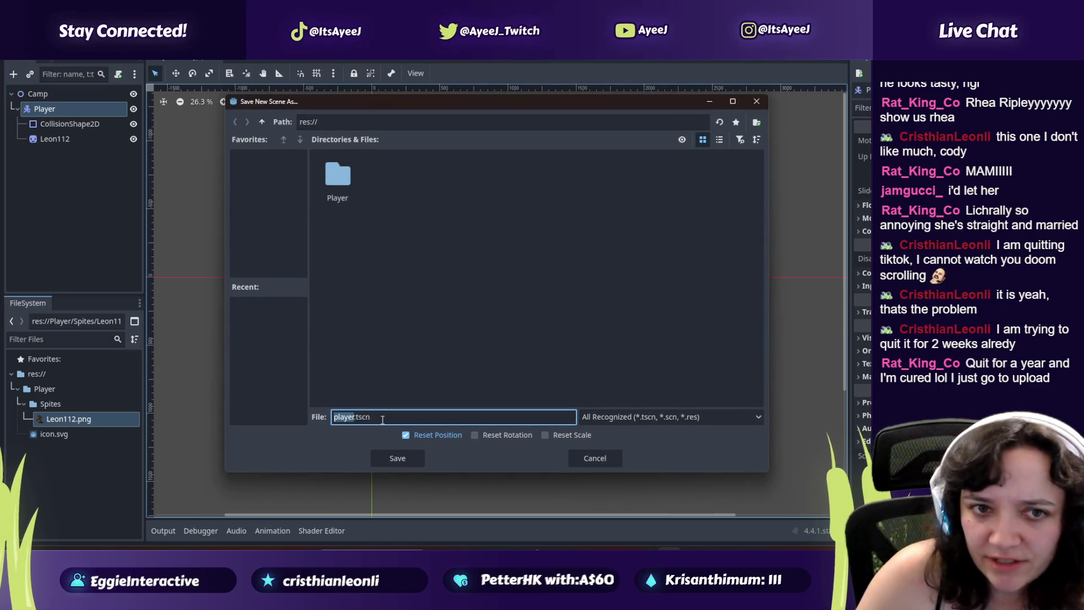
key("alt+Tab")
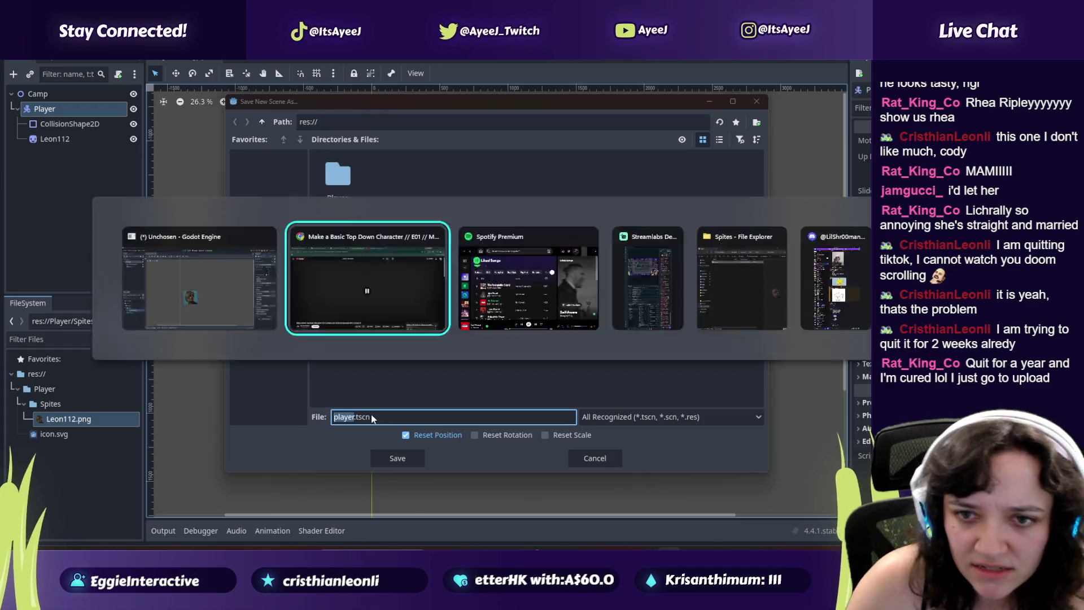
left_click(311, 314)
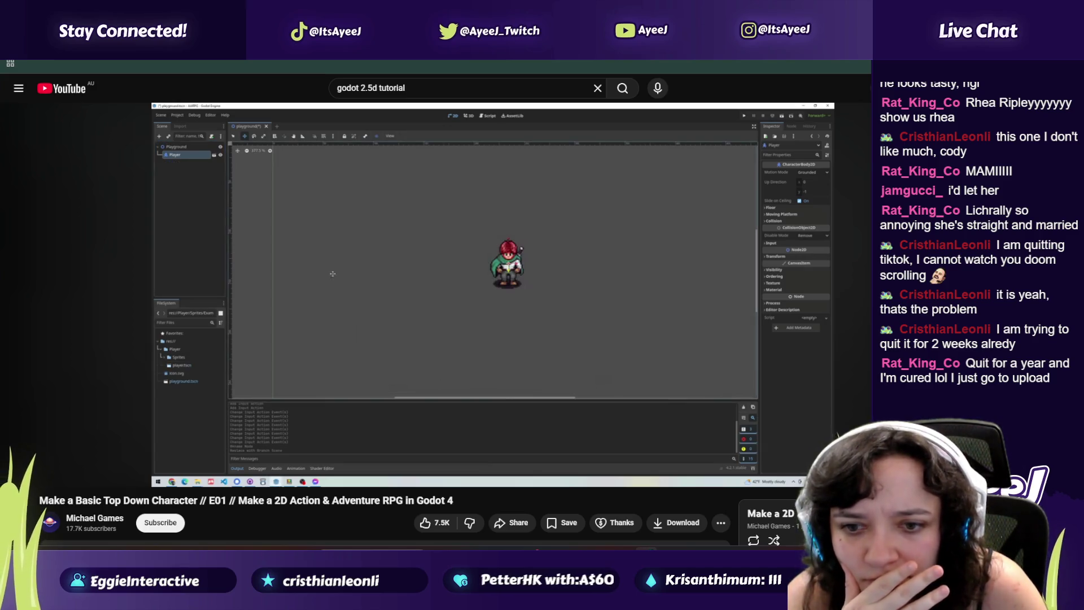
left_click(320, 323)
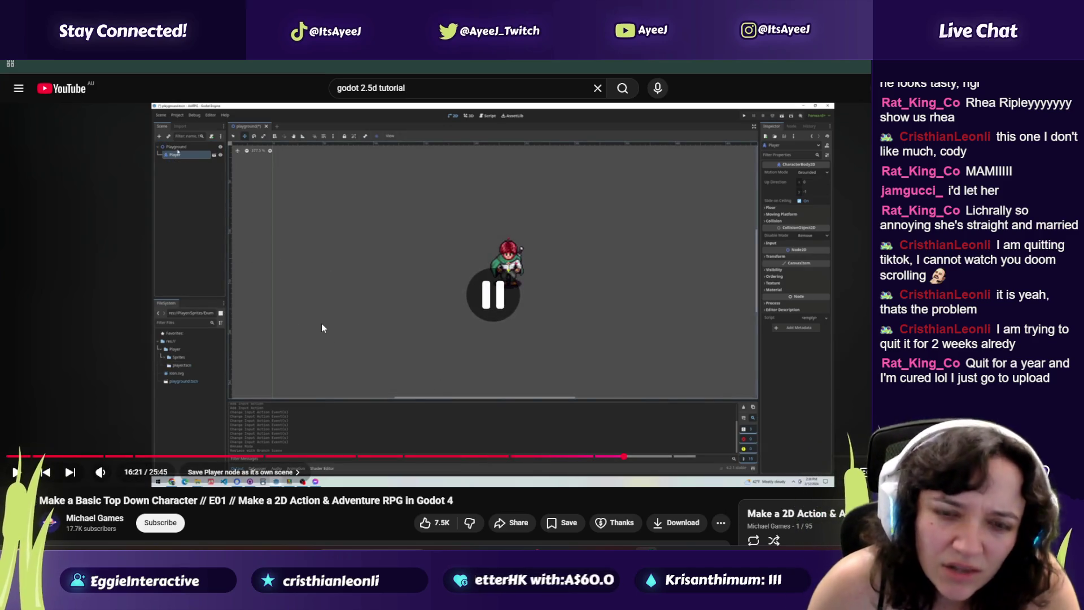
key("alt+Tab")
double_click(353, 172)
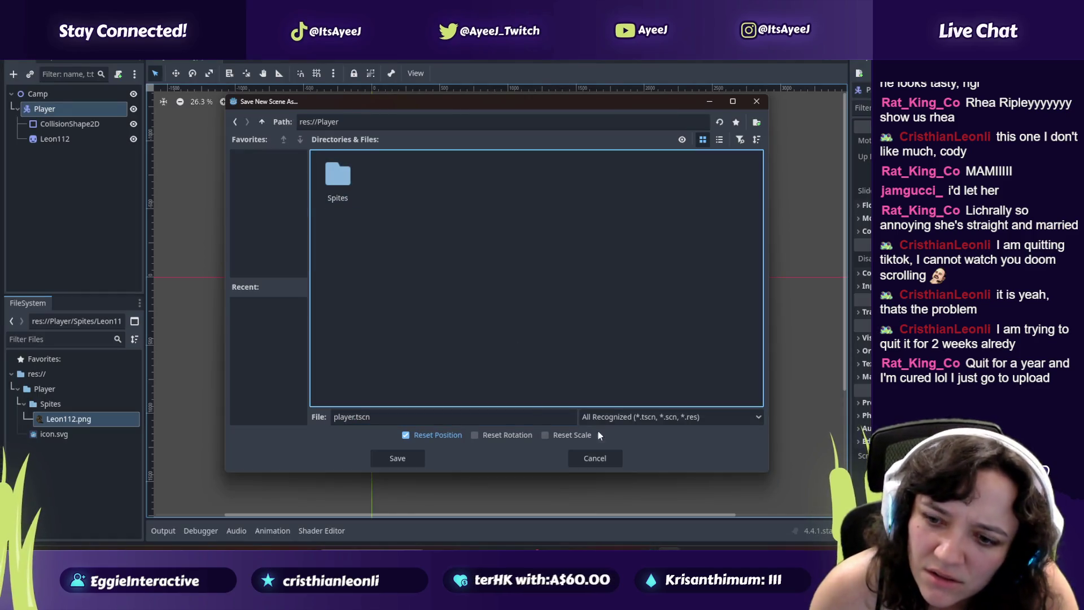
left_click(375, 460)
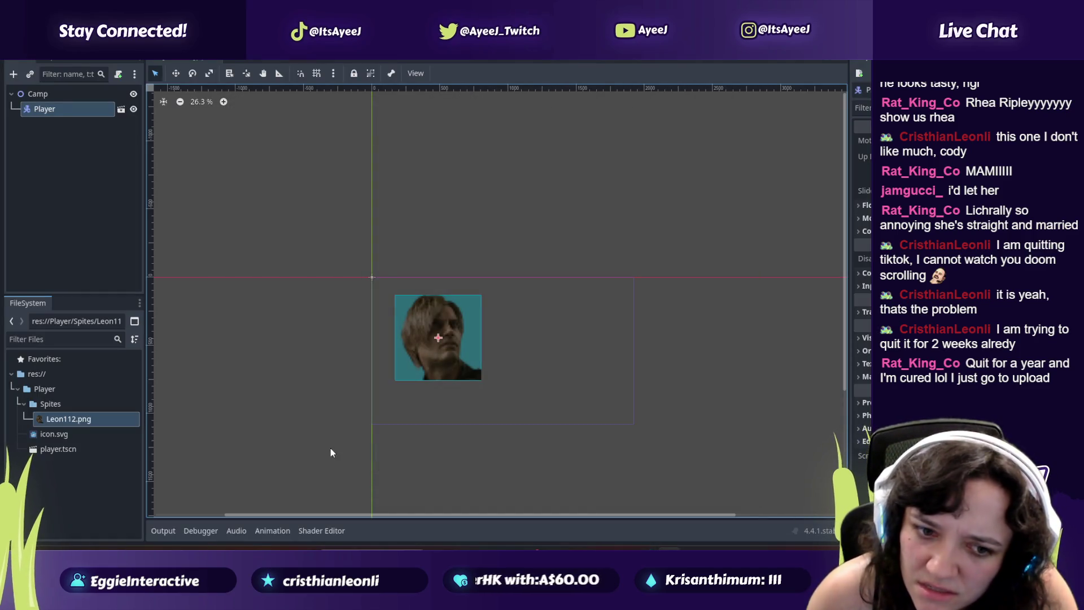
Step: Drag an item in the FileSystem dock, then resume the tutorial video
left_click(49, 422)
mouse_move(48, 421)
left_mouse_down()
mouse_move(38, 389)
mouse_move(38, 419)
mouse_move(70, 449)
left_mouse_up()
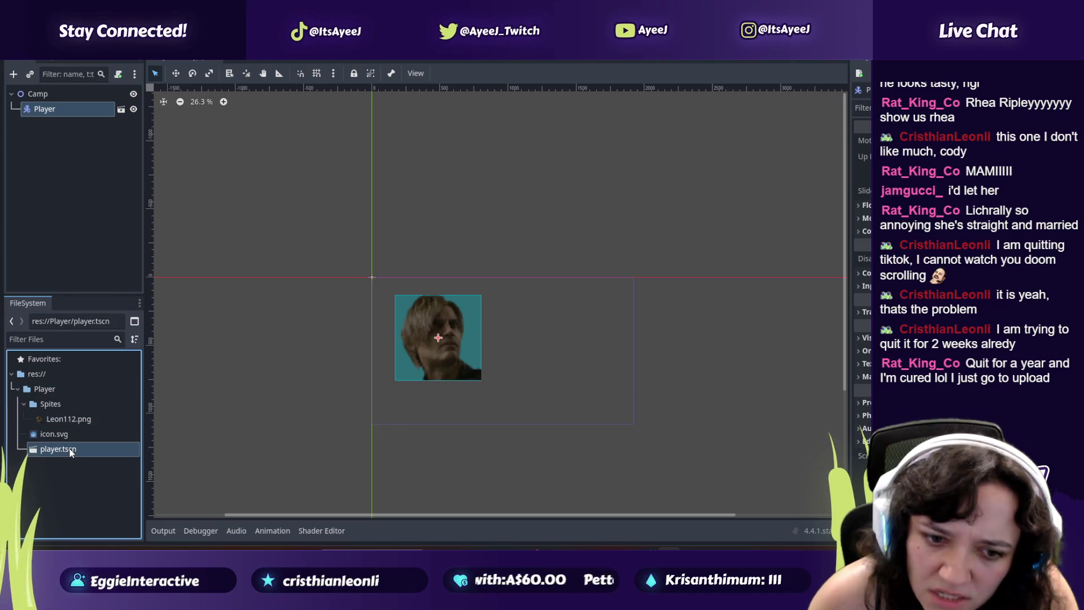
key("alt+Tab")
left_click(350, 307)
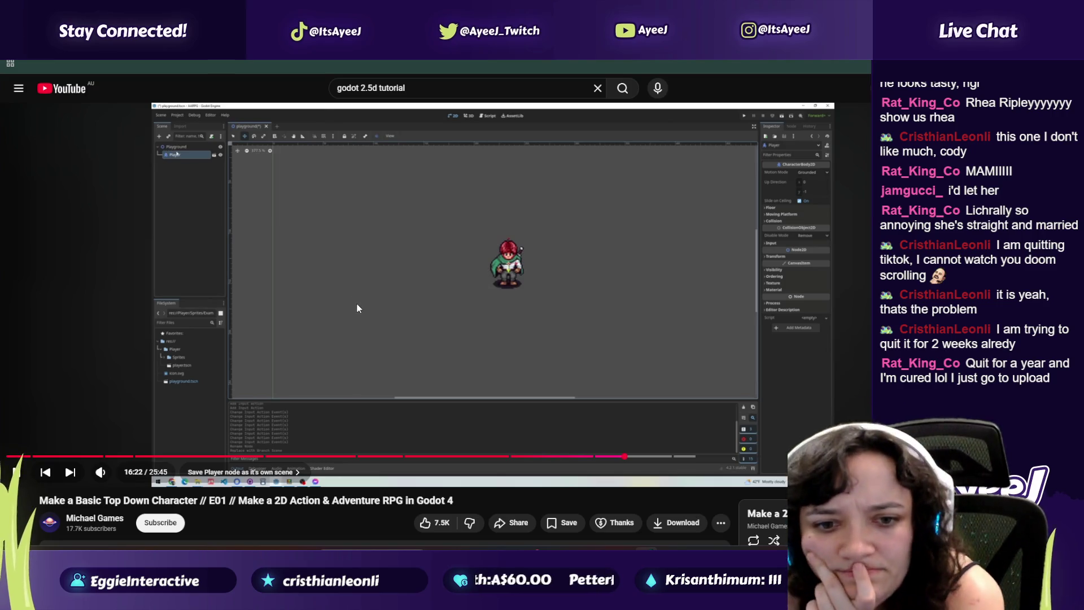
key("alt+Tab")
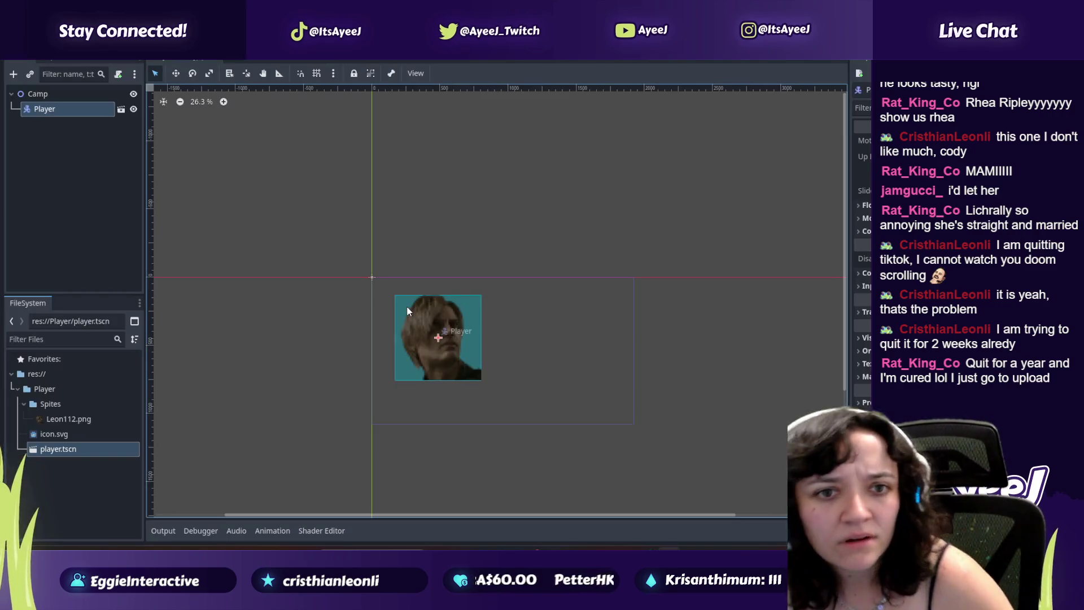
Step: Open player.tscn and pan the view with the Move tool to centre the Leon112 sprite
key("alt+Tab")
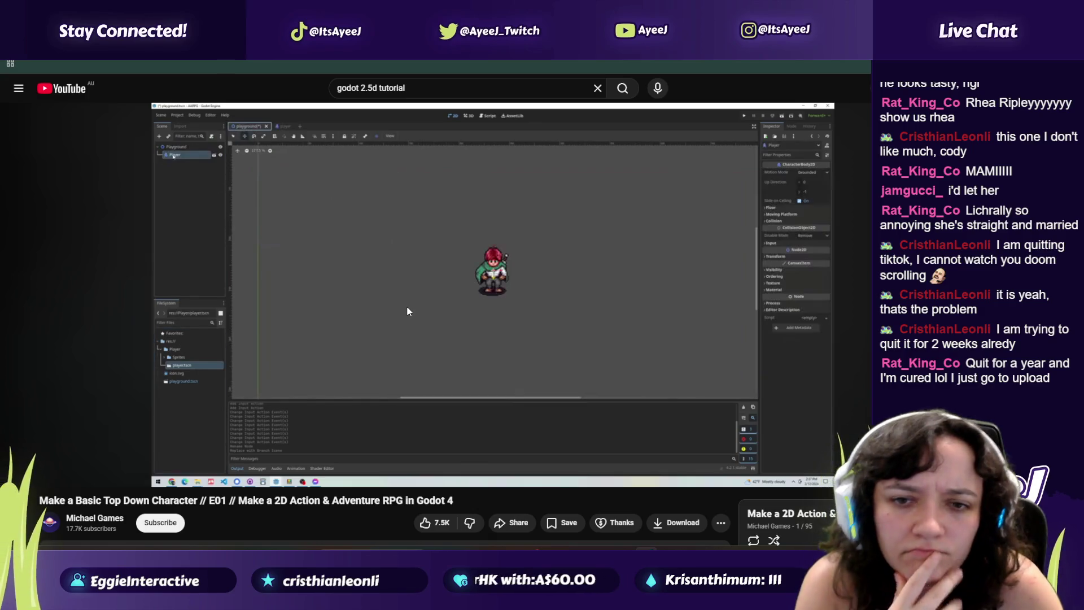
key("alt+Tab")
double_click(90, 452)
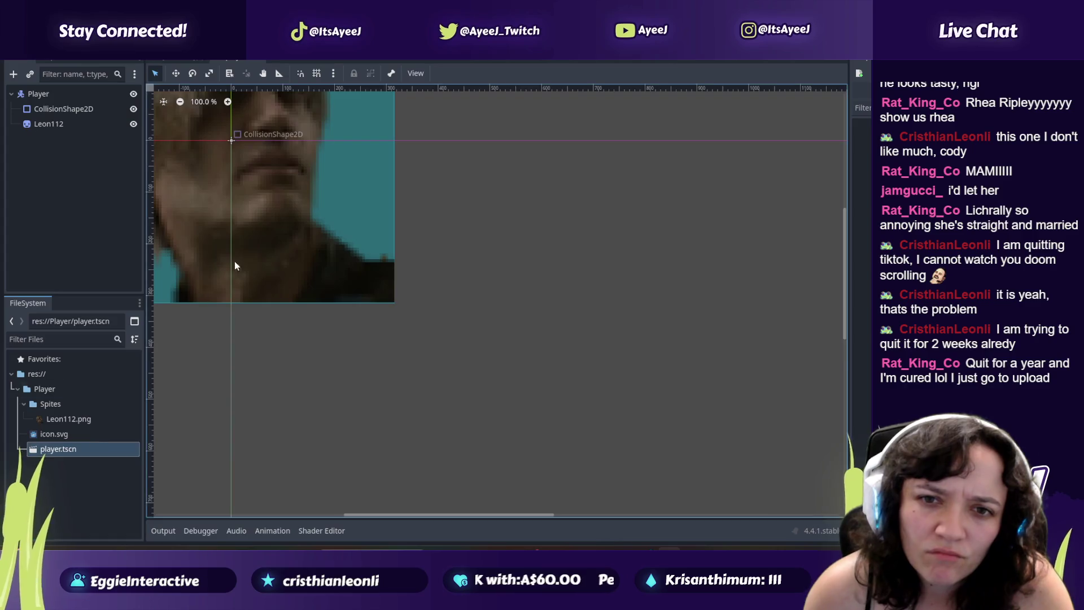
key("alt+Tab")
key("alt+Tab")
left_click(176, 73)
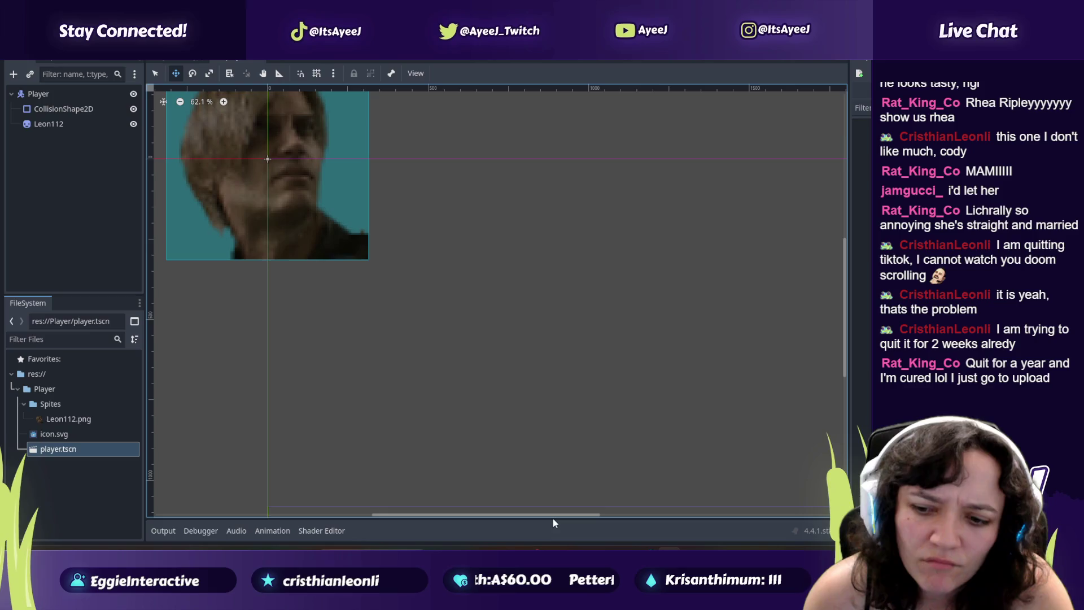
left_click_drag(553, 514, 514, 514)
left_click_drag(846, 313, 847, 241)
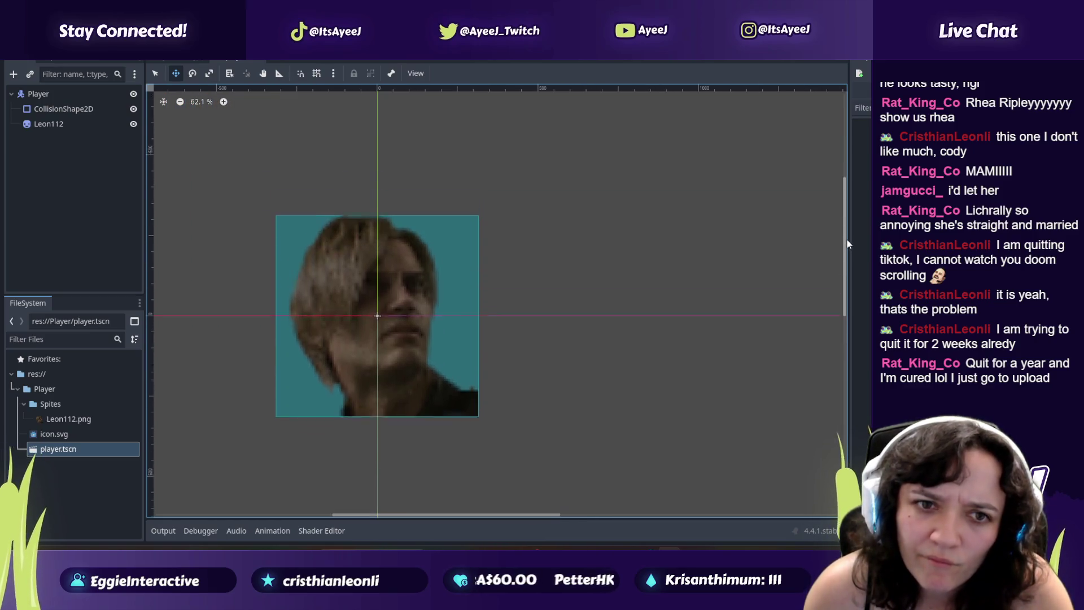
Step: Pause the tutorial and expand the Player's Transform properties in the Inspector
key("alt+Tab")
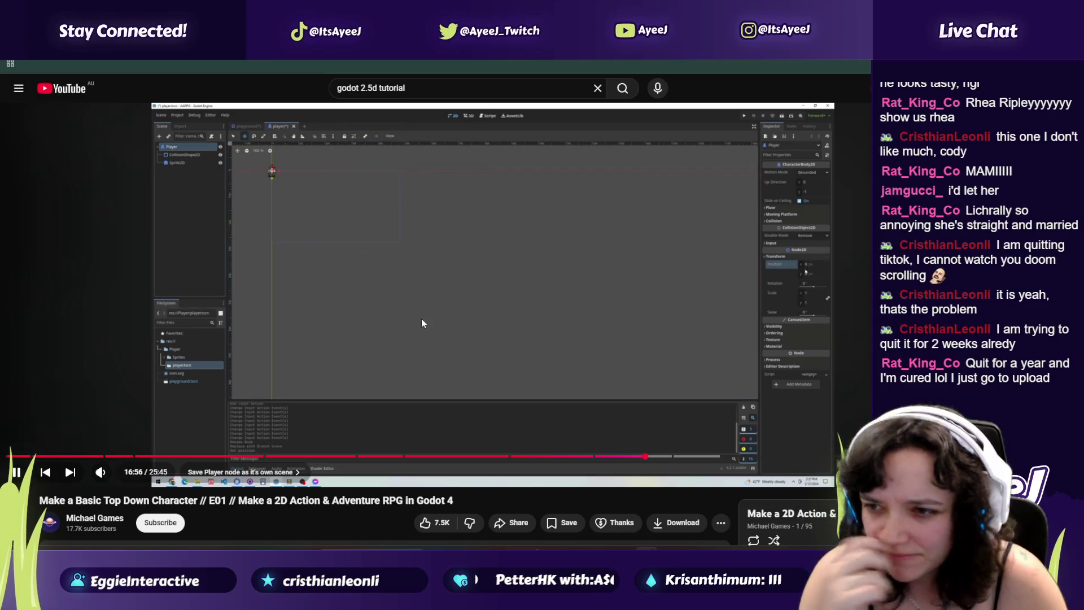
key("alt+Tab")
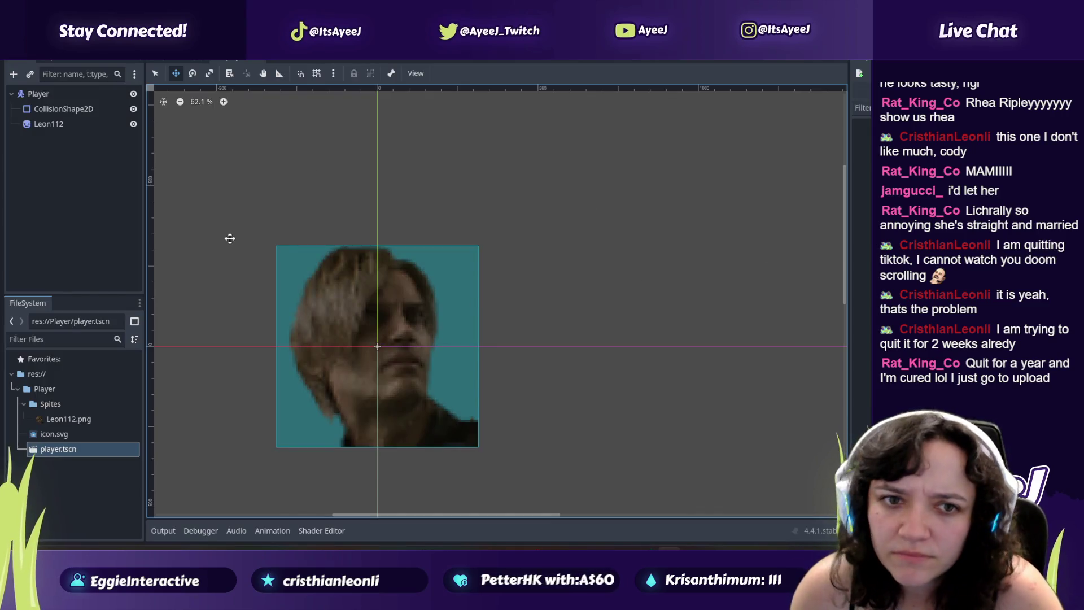
key("alt+Tab")
key("space")
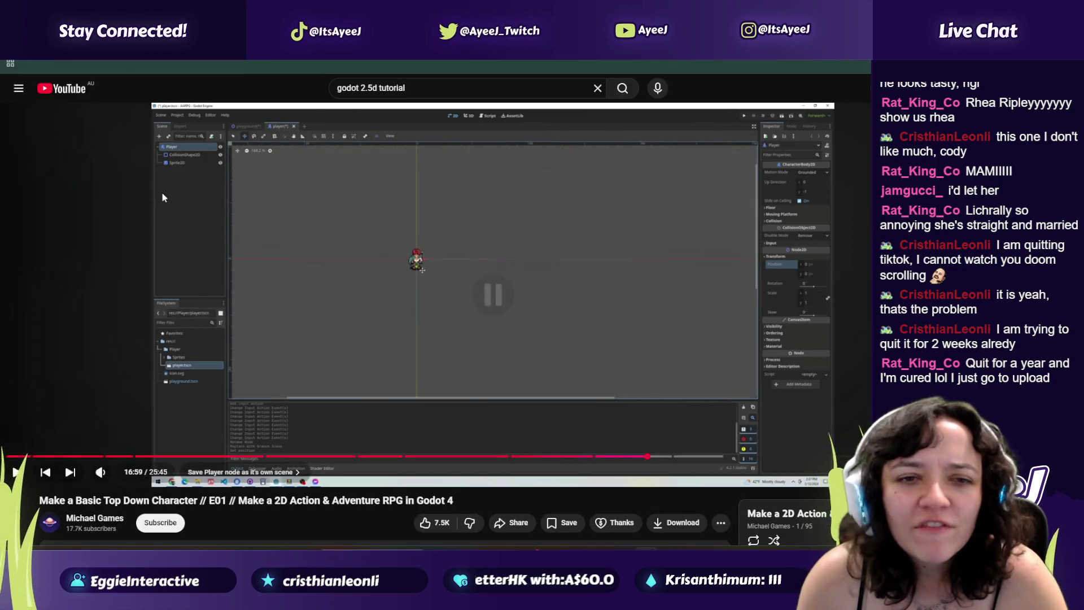
key("alt+Tab")
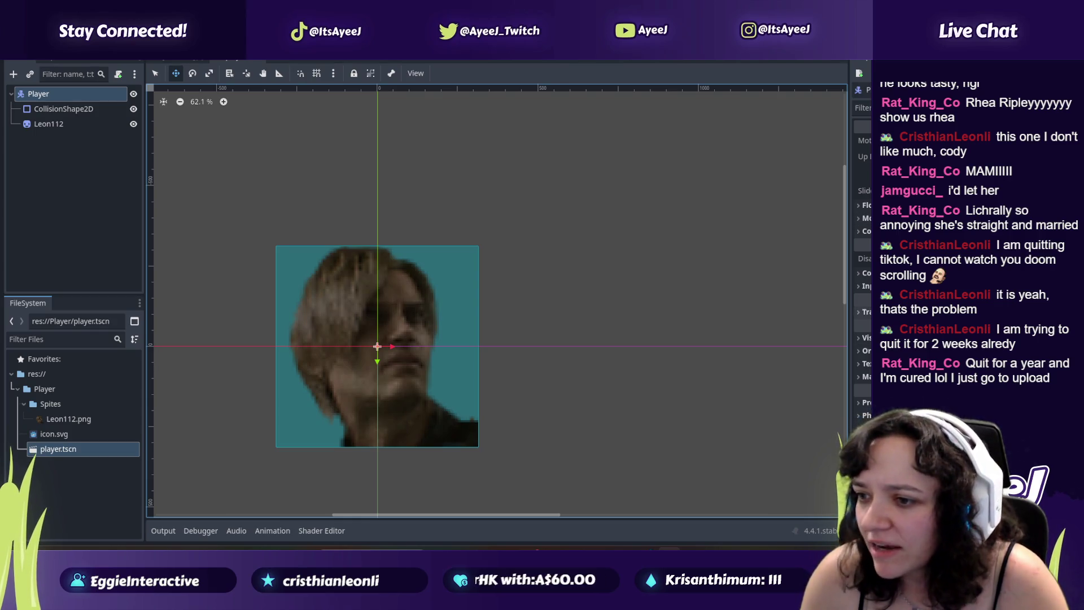
left_click(864, 311)
Step: Watch more of the tutorial, then collapse the Player node's children in the Scene tree
key("alt+Tab")
left_click(326, 288)
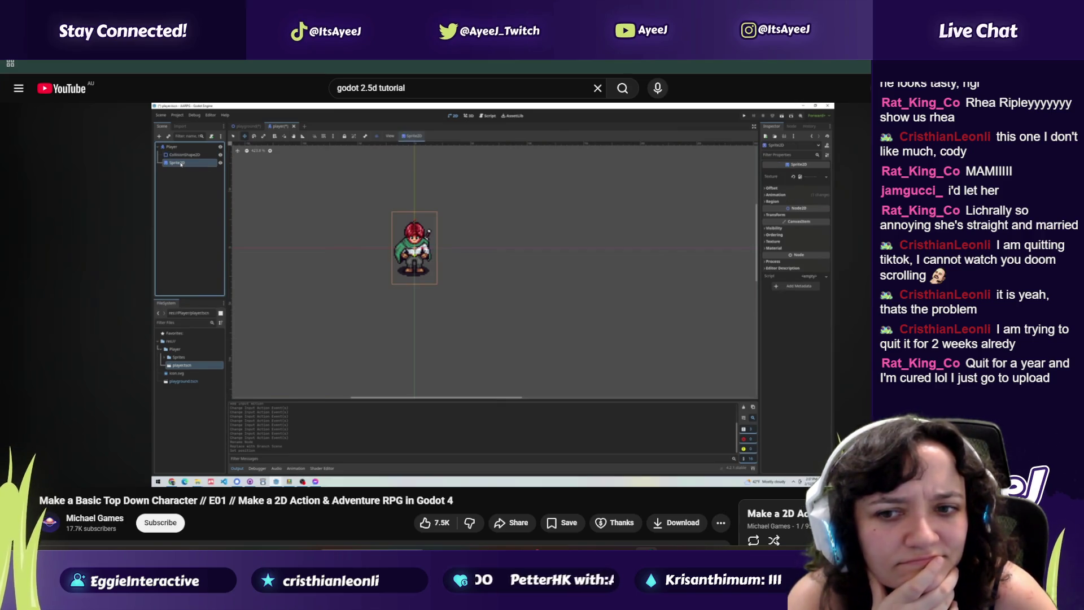
mouse_move(631, 259)
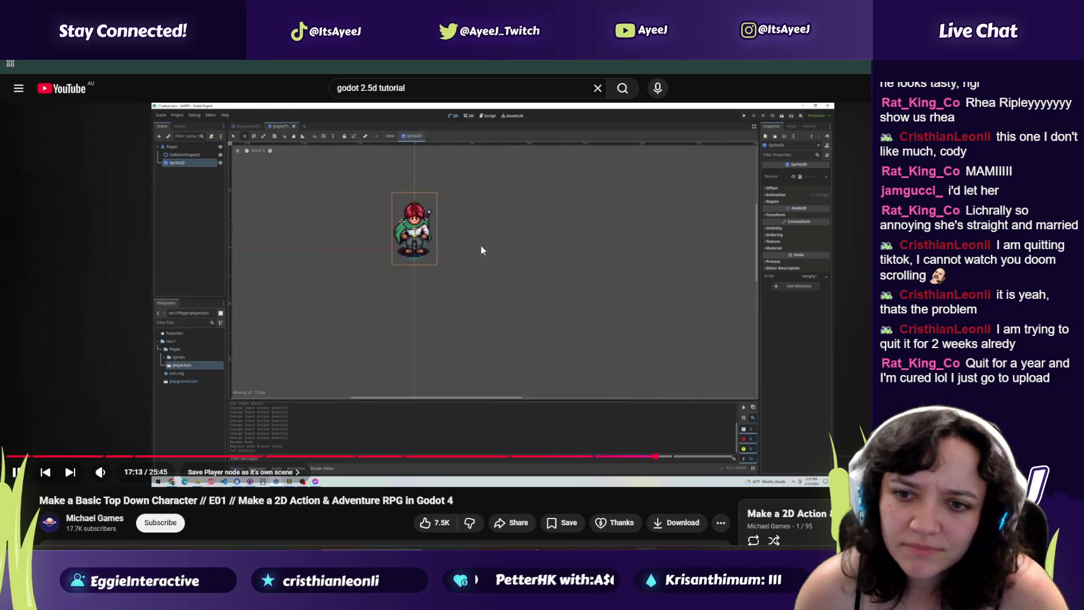
left_click(465, 253)
key("alt+Tab")
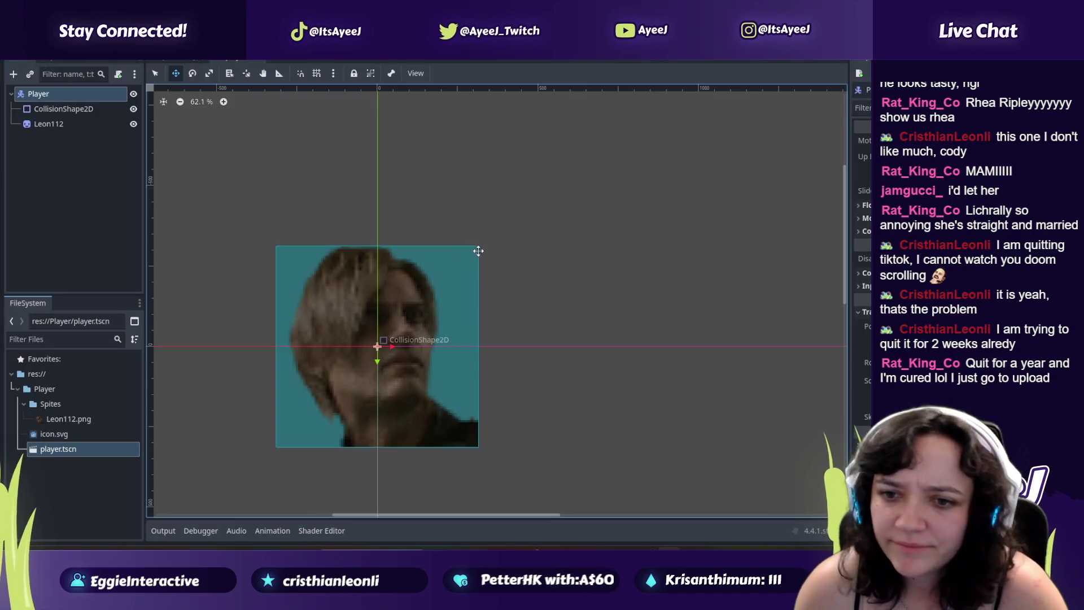
scroll(418, 327, "down", 5)
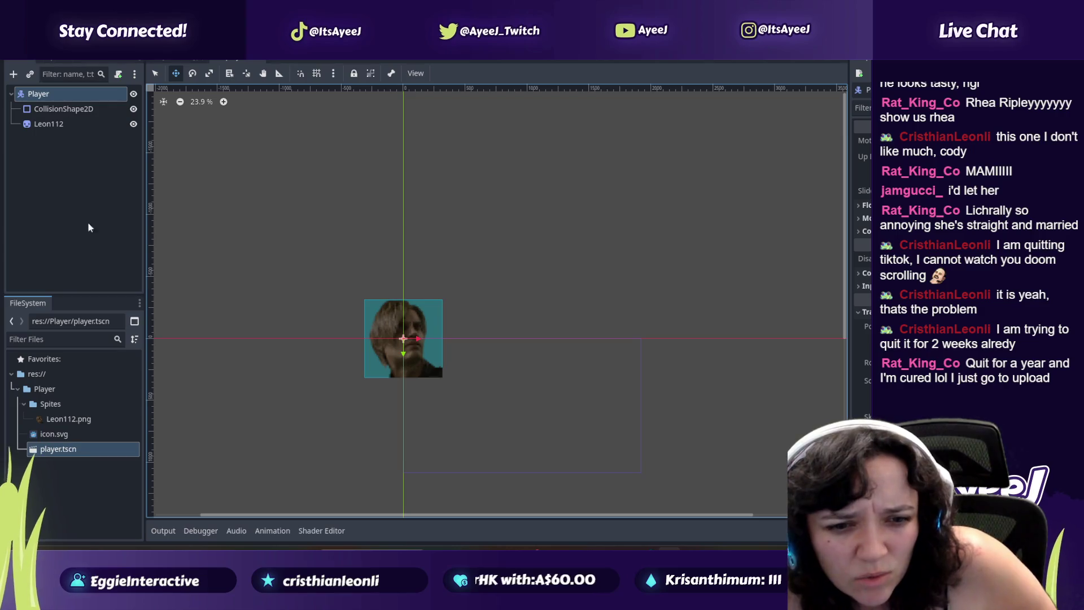
left_click(12, 95)
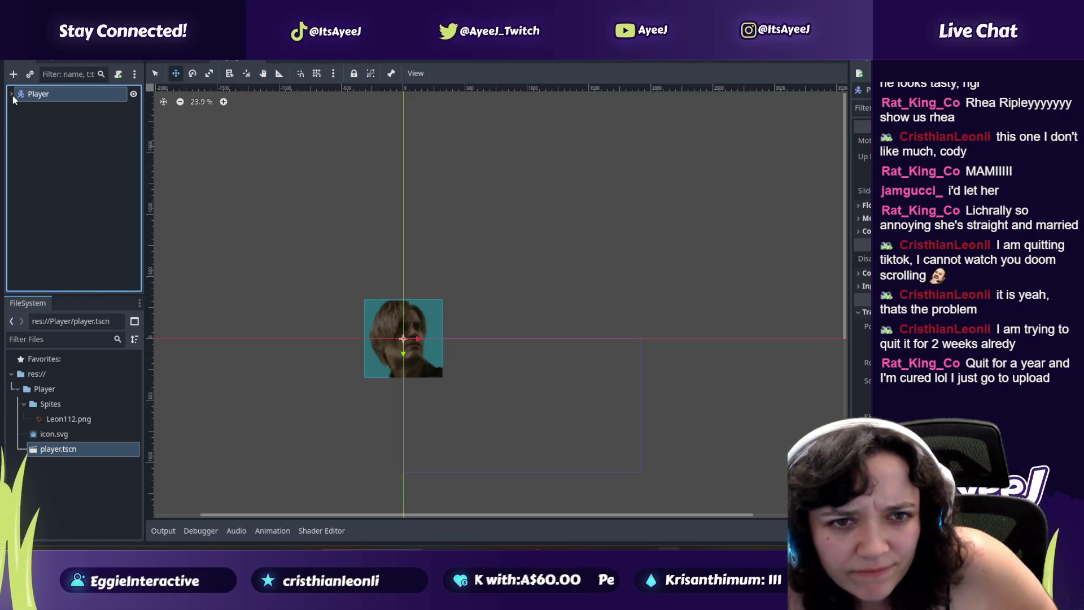
Step: Flip between the Camp and player scene tabs, then resume the tutorial video
left_click(189, 59)
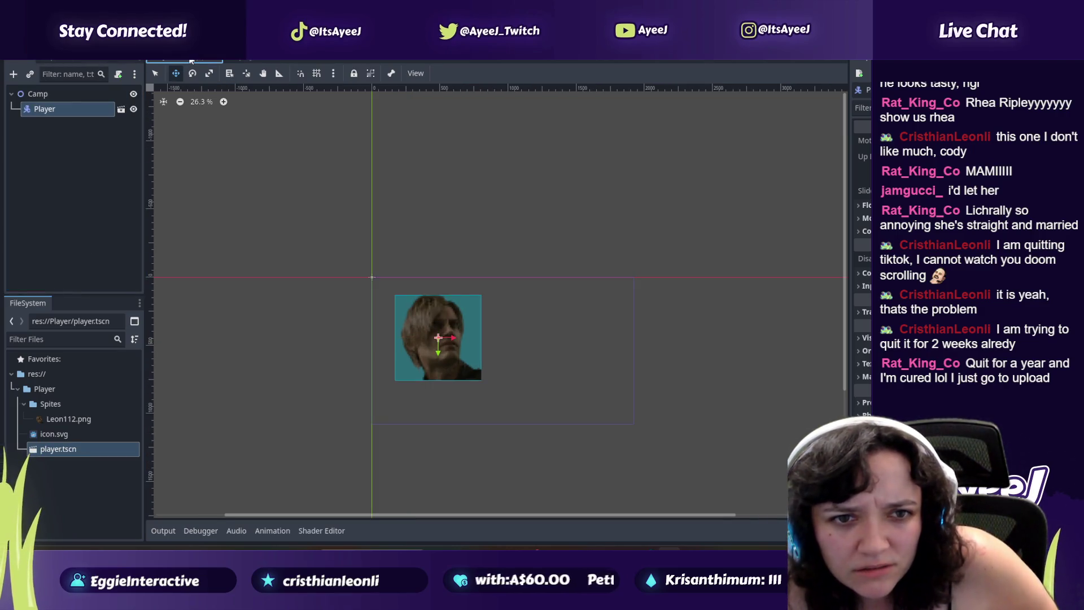
left_click(236, 59)
left_click(184, 59)
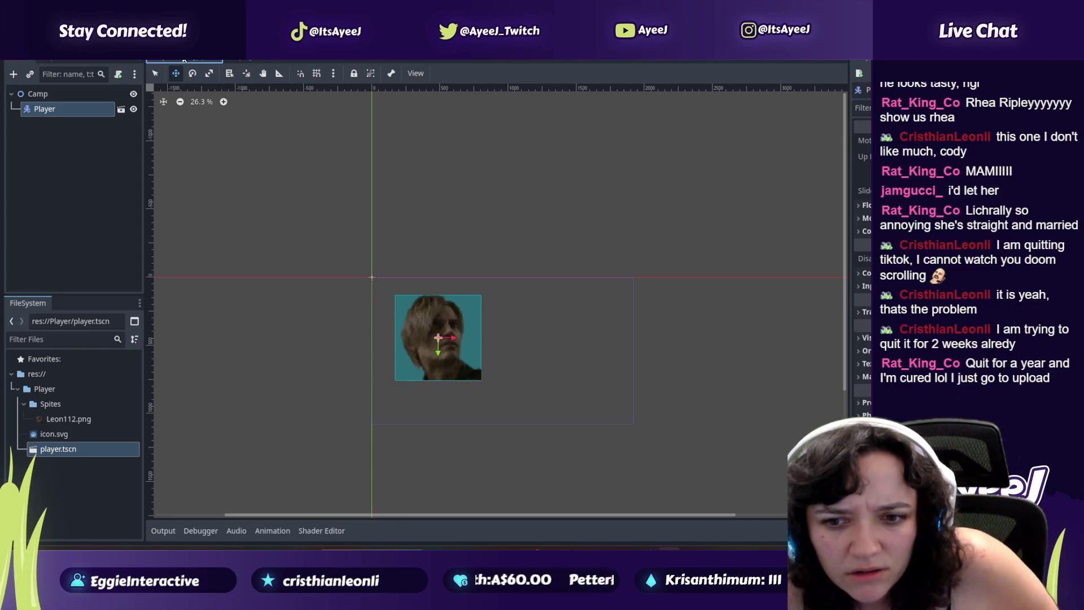
left_click(260, 59)
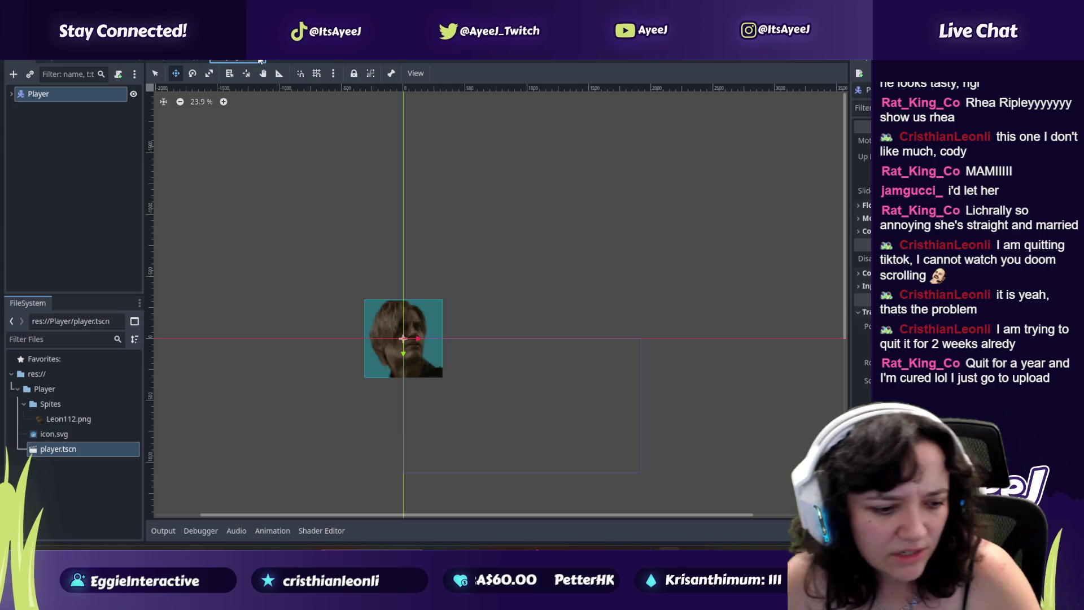
key("alt+Tab")
left_click(403, 213)
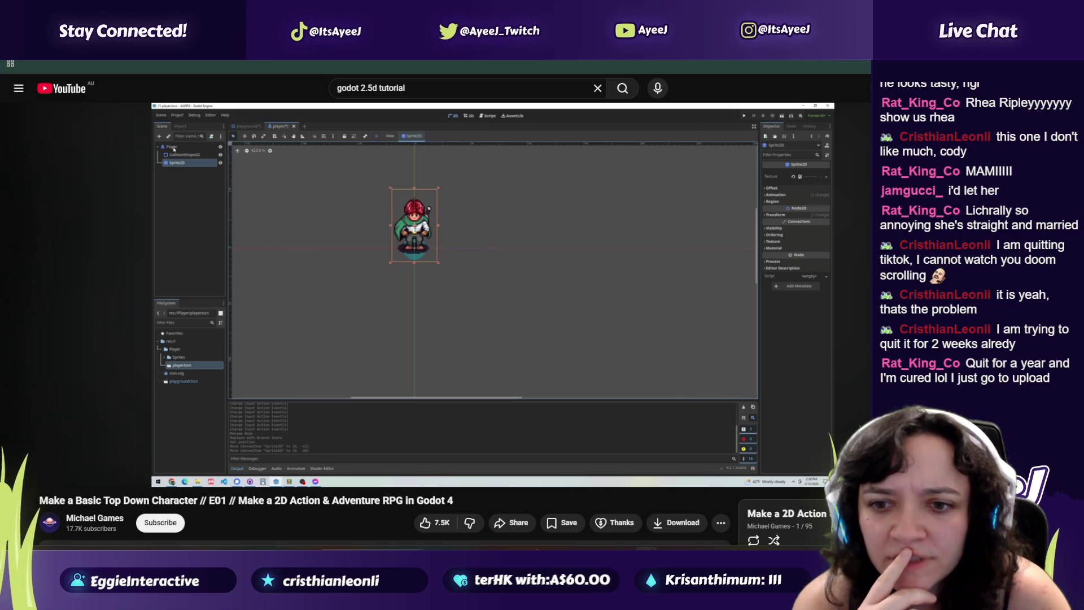
Step: Play the tutorial on to its new-folder step, pause it with K, and return to Godot
left_click(404, 212)
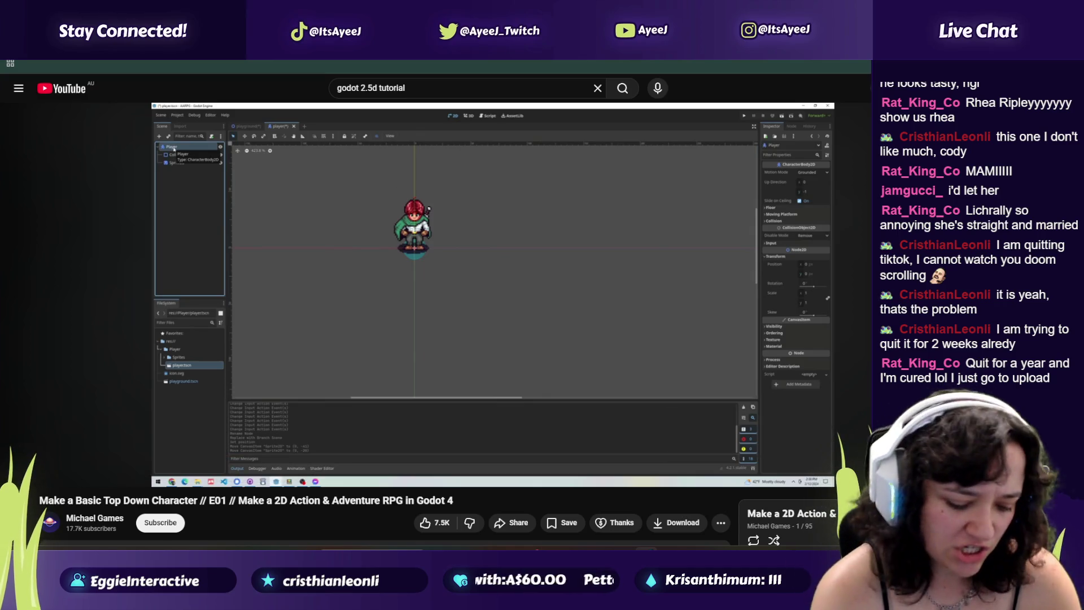
key("space")
key("space")
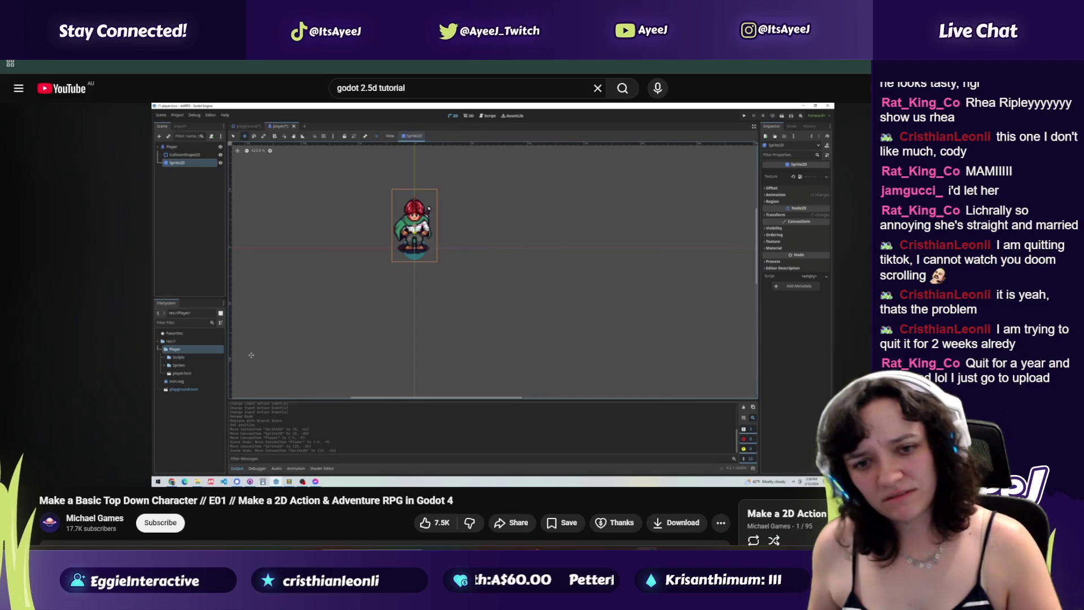
key("k")
key("alt+Tab")
Step: Create a new folder named Scripts inside the Player folder
right_click(83, 393)
mouse_move(192, 328)
left_click(238, 328)
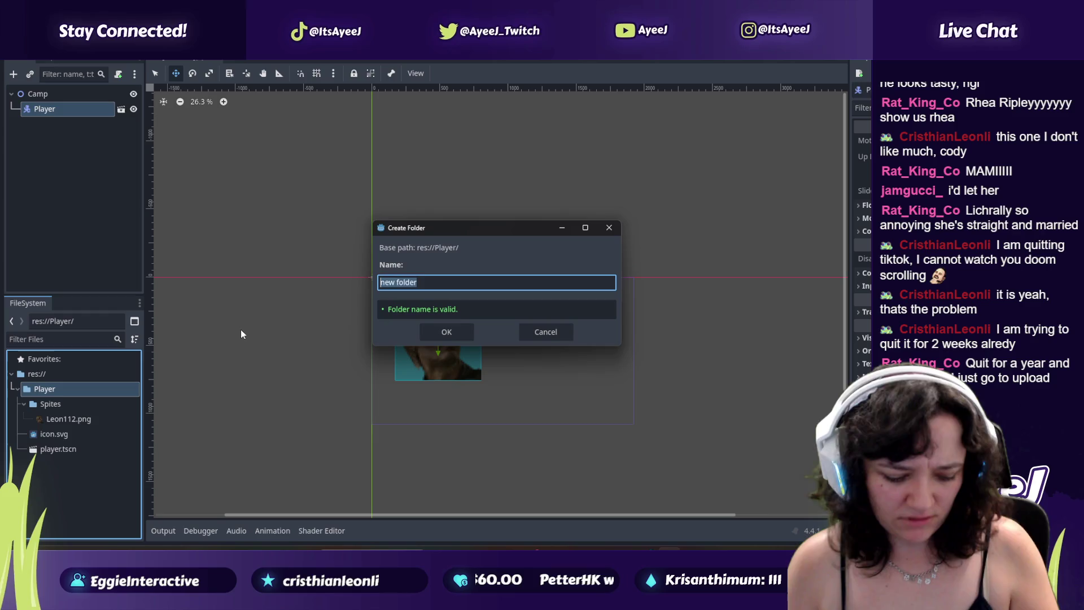
type("Scripts")
key("Return")
Step: Play the tutorial past its Create Script step, then pause it
key("alt+Tab")
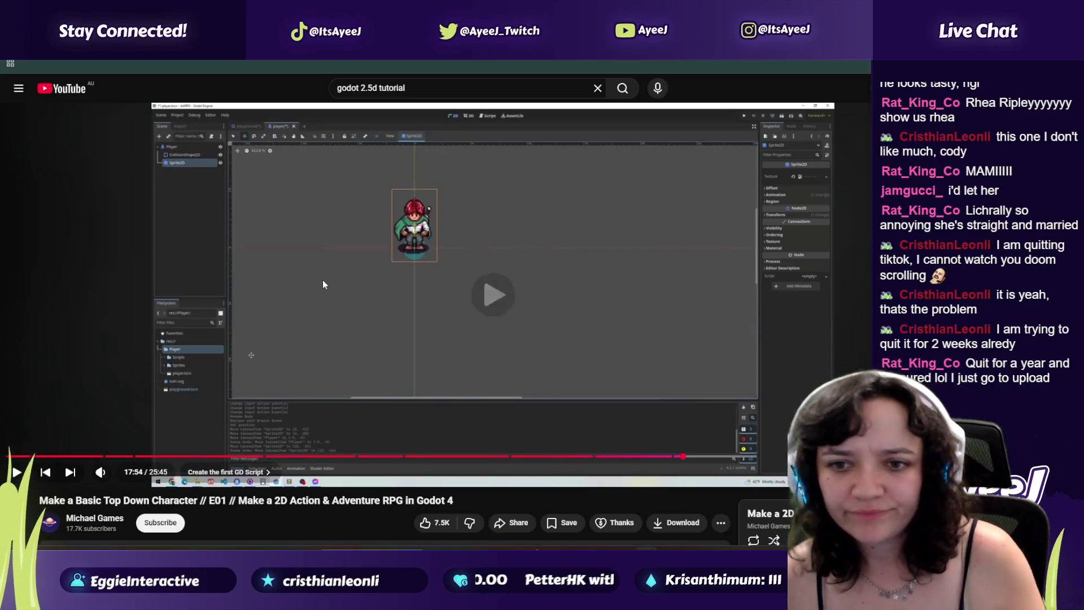
key("k")
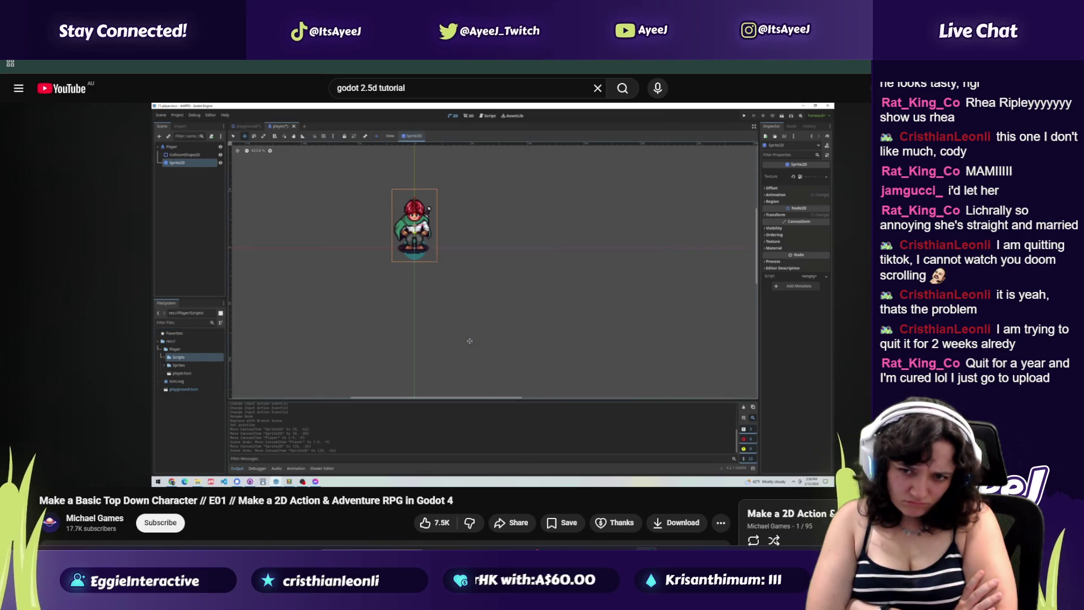
left_click(322, 284)
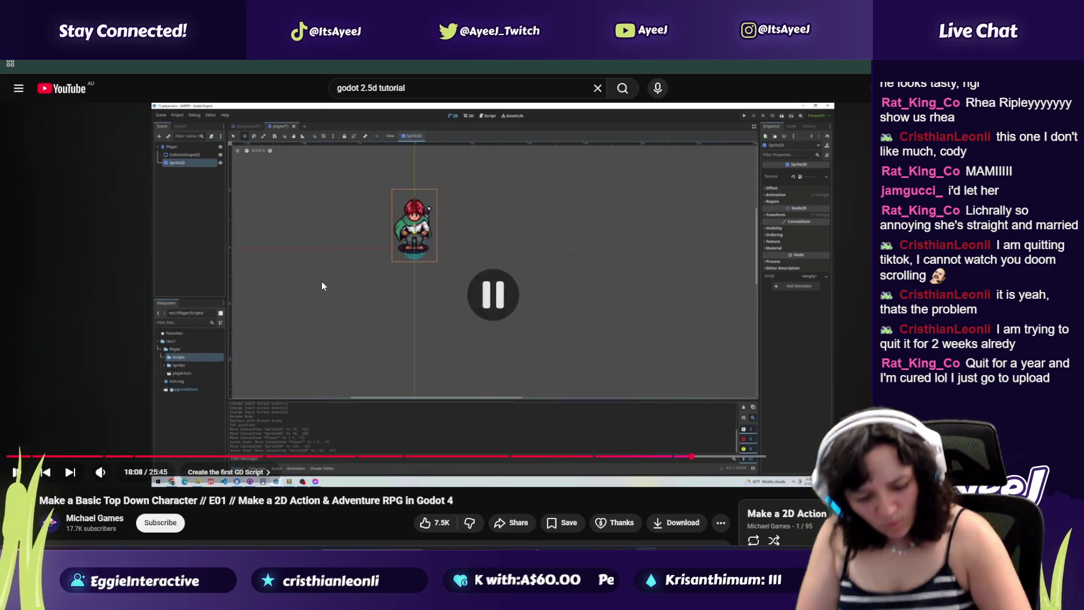
Step: Create a new script named Player.gd in the Player folder
key("alt+Tab")
right_click(60, 389)
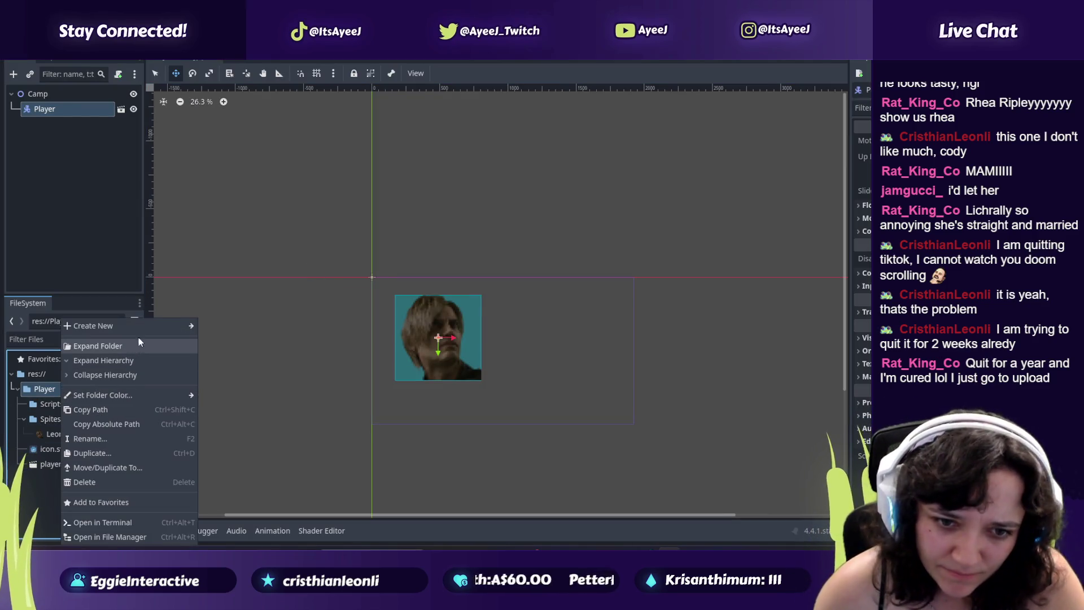
mouse_move(161, 329)
left_click(226, 354)
type("Player/Playe.gd")
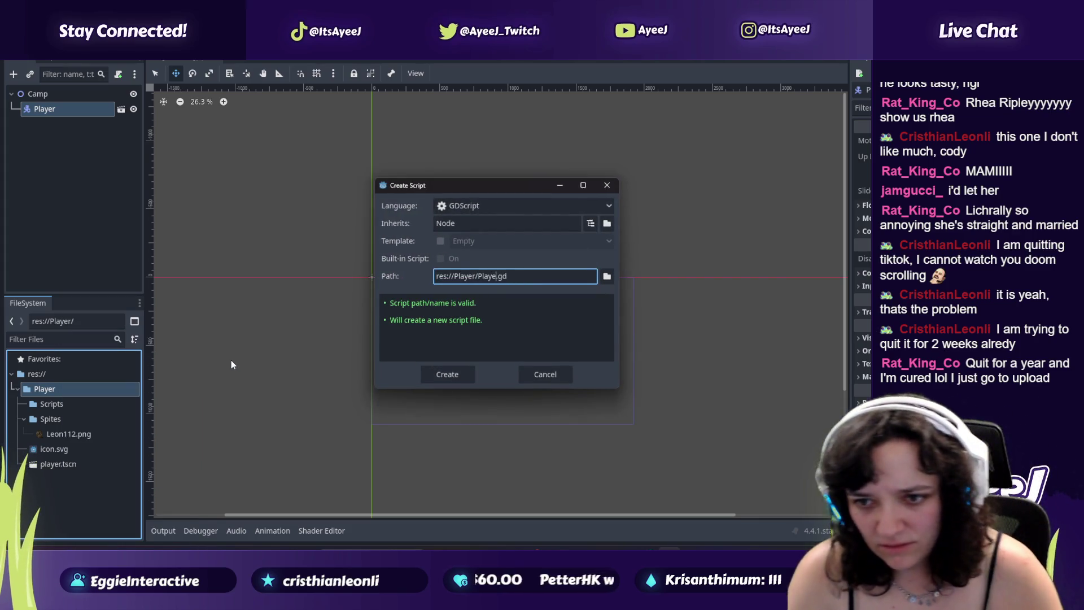
key("Return")
Step: Move Player.gd into the Scripts folder and open it for editing
key("alt+Tab")
left_click(395, 316)
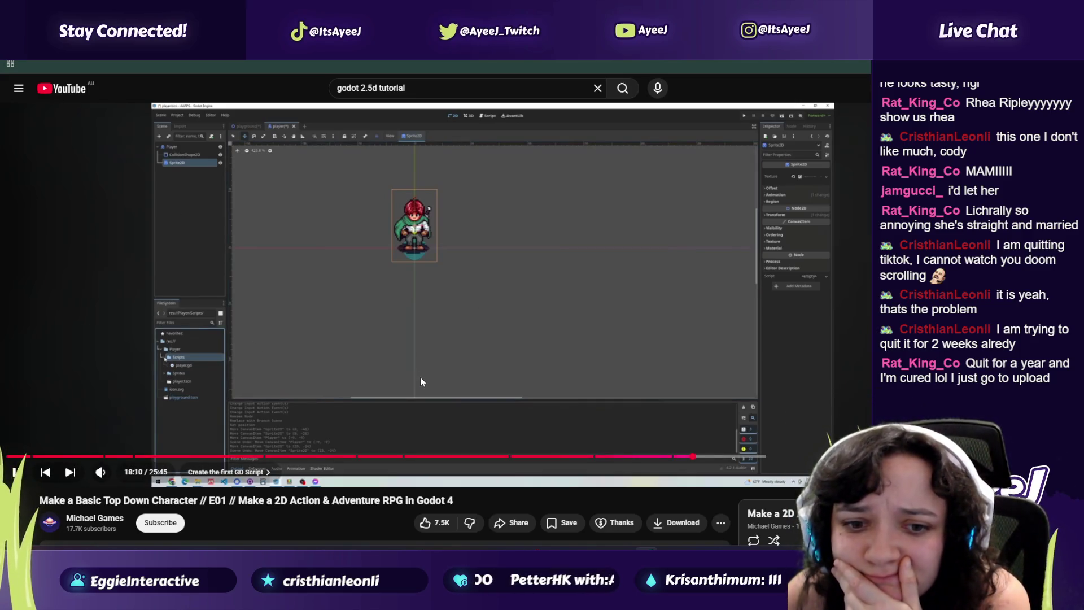
key("alt+Tab")
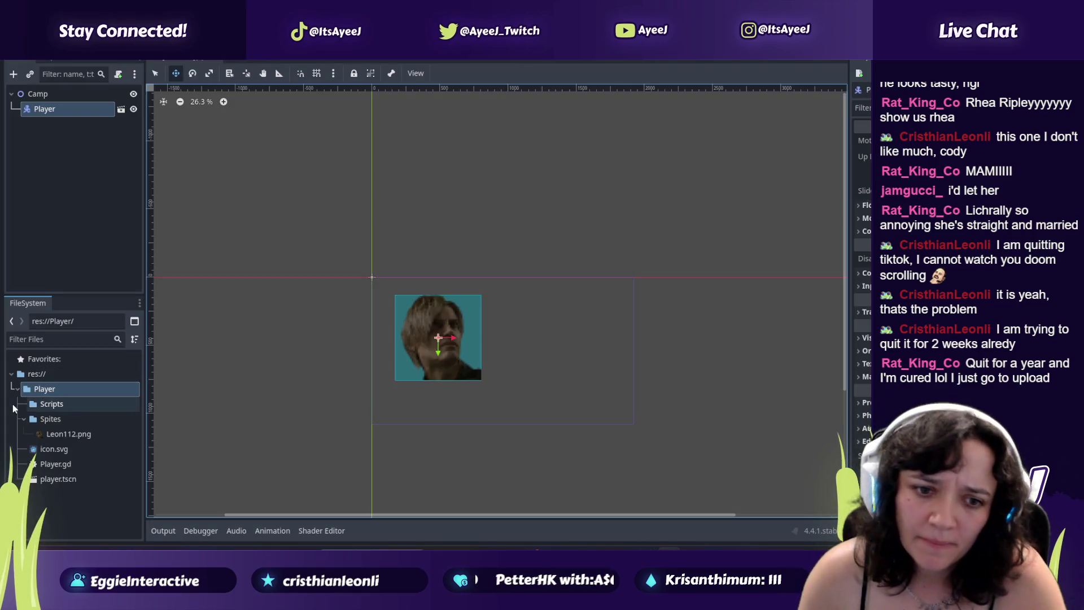
left_click_drag(57, 464, 63, 405)
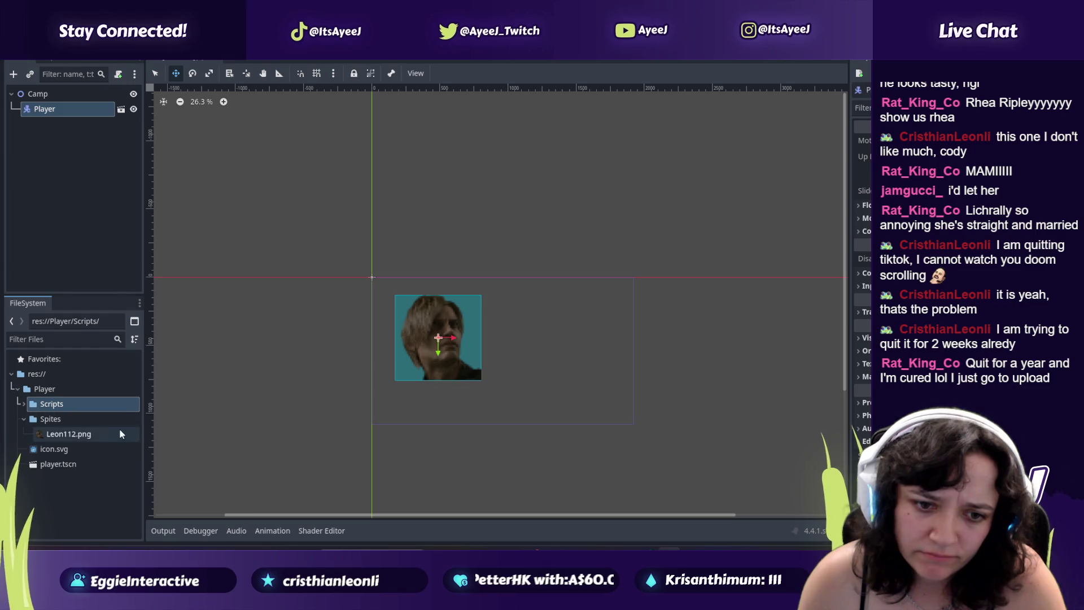
left_click(23, 404)
key("alt+Tab")
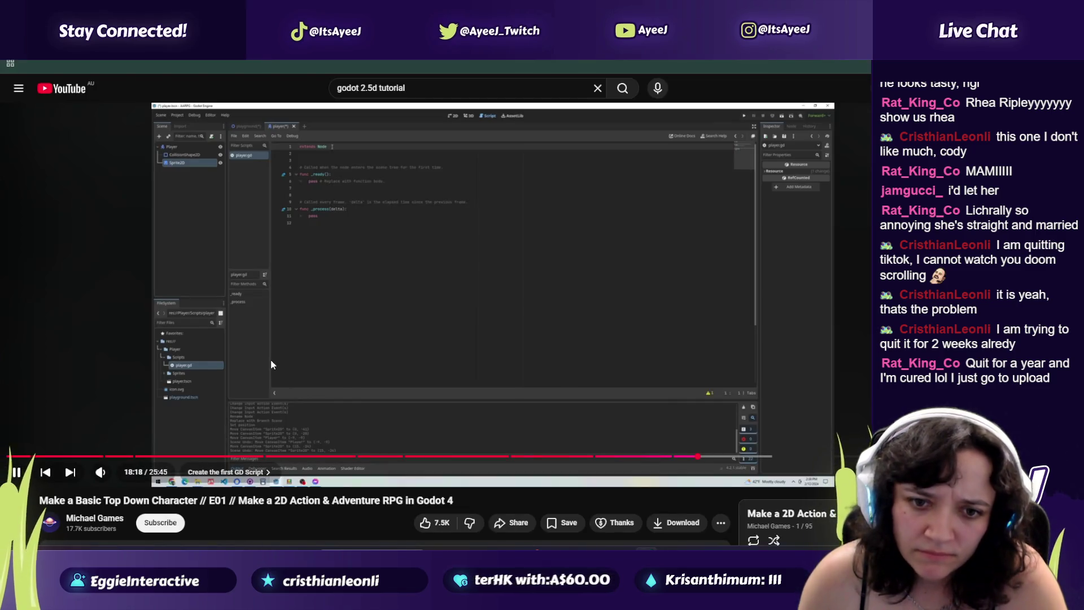
key("alt+Tab")
double_click(56, 419)
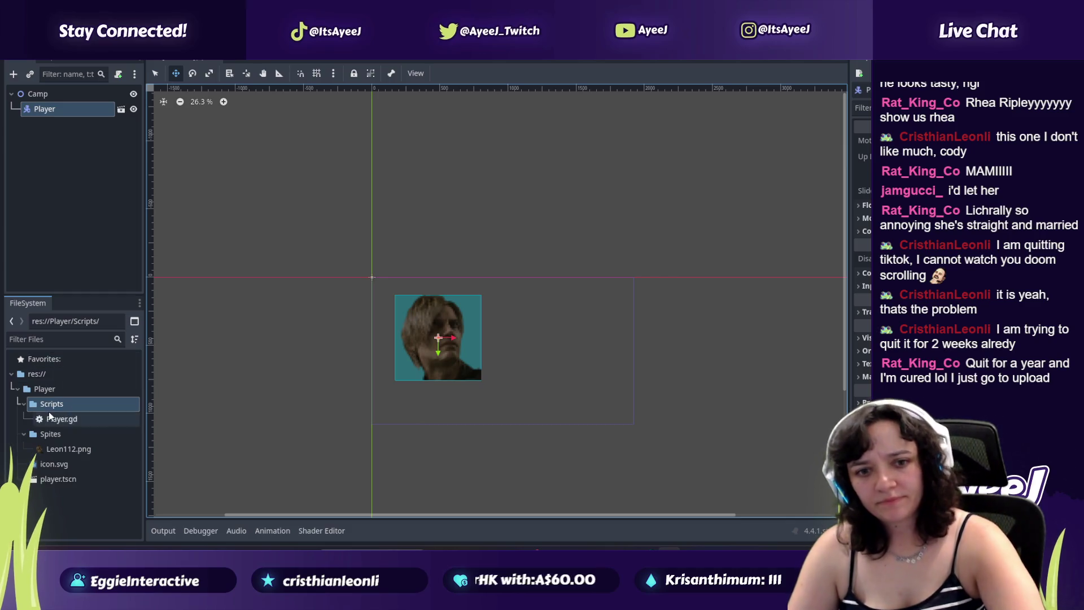
Step: Pause the tutorial at 18:28 on its new script and return to Godot
key("alt+Tab")
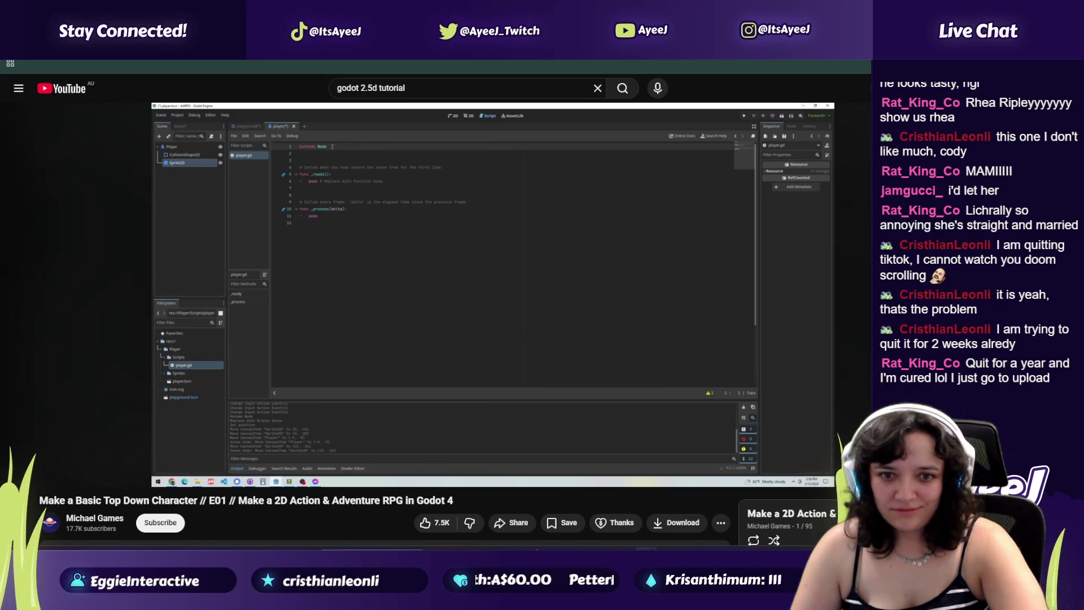
left_click(348, 240)
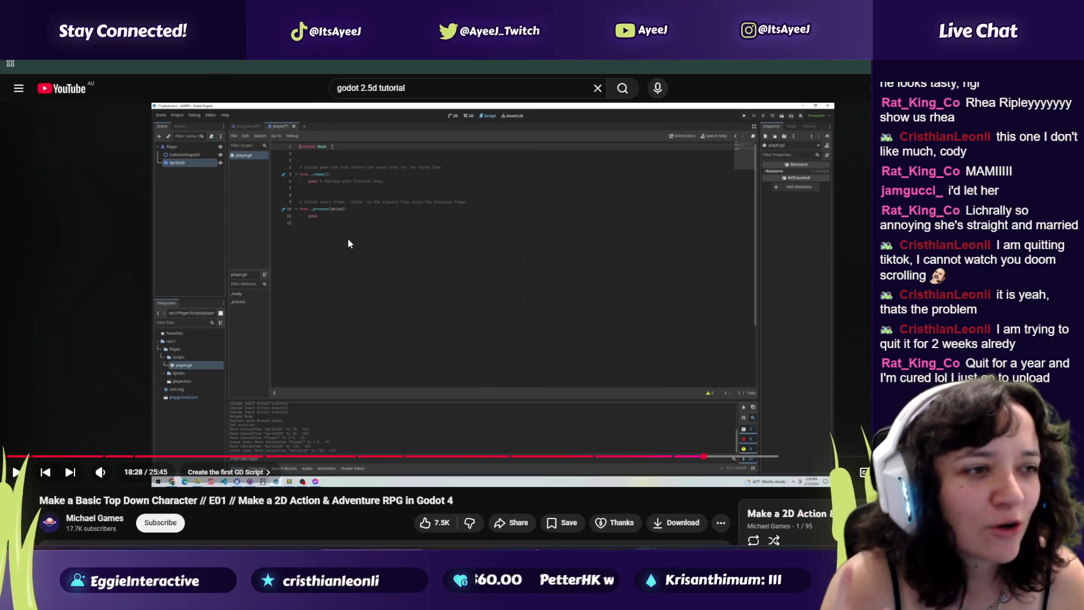
key("alt+Tab")
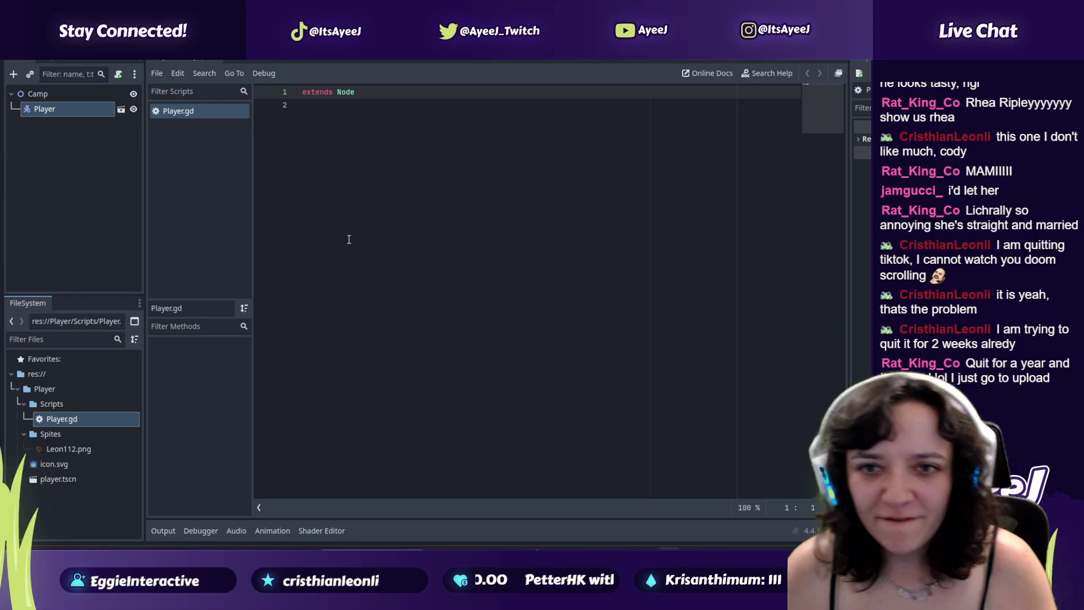
Step: Below extends Node, add the draft line 'if (input=A' and indent the next line
left_click(371, 93)
key("Return")
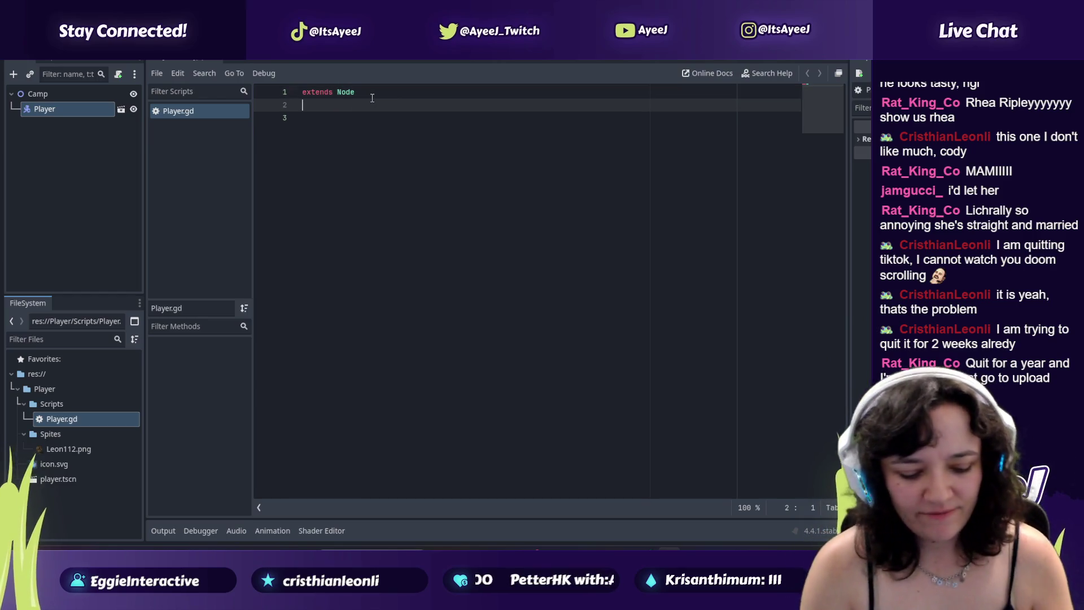
type("if")
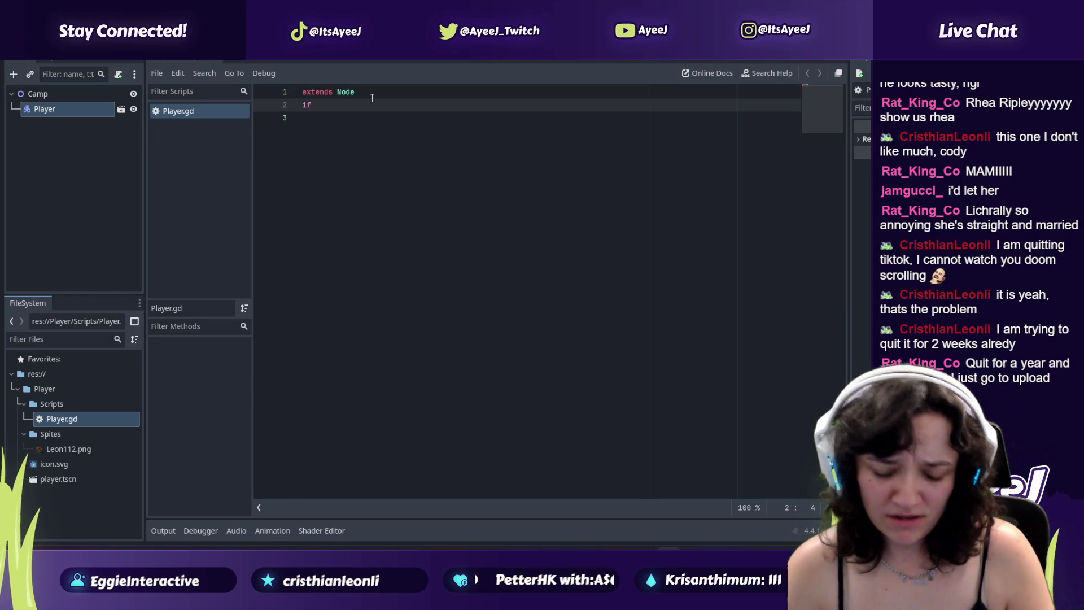
type(" (")
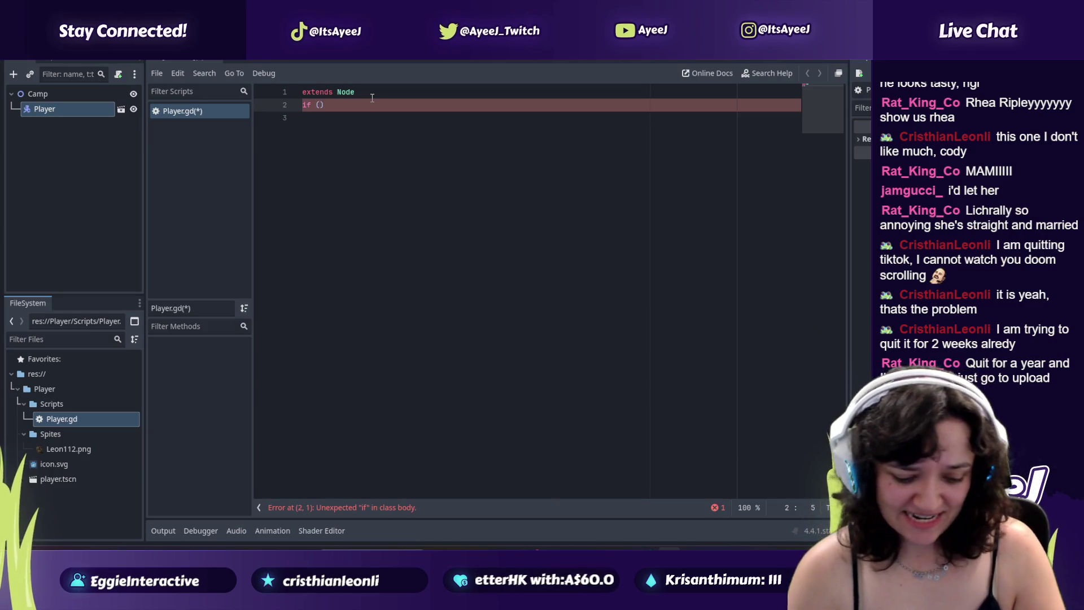
key("BackSpace")
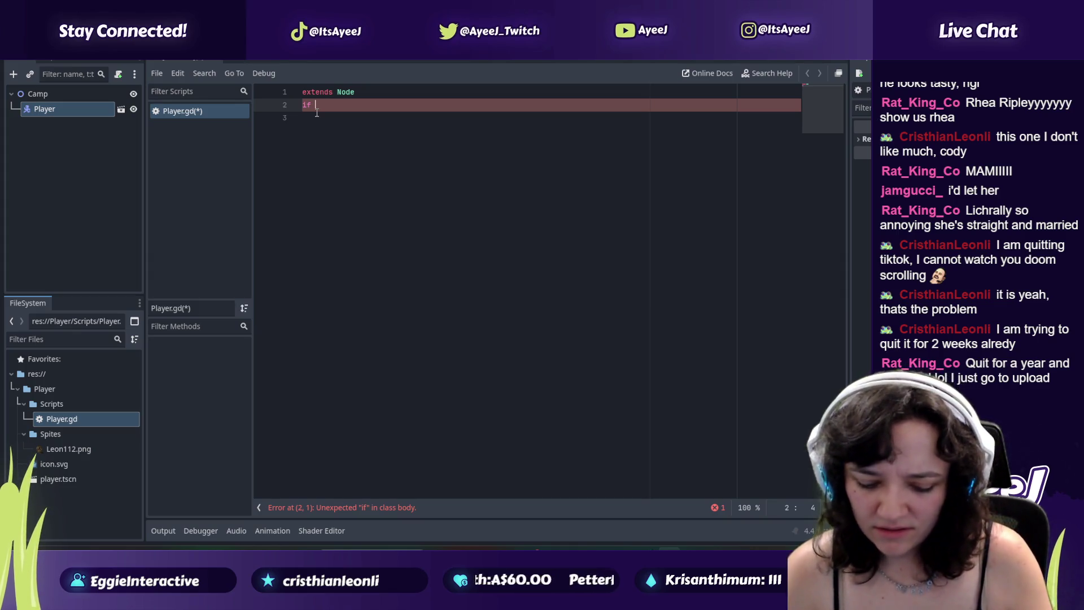
type("_input=")
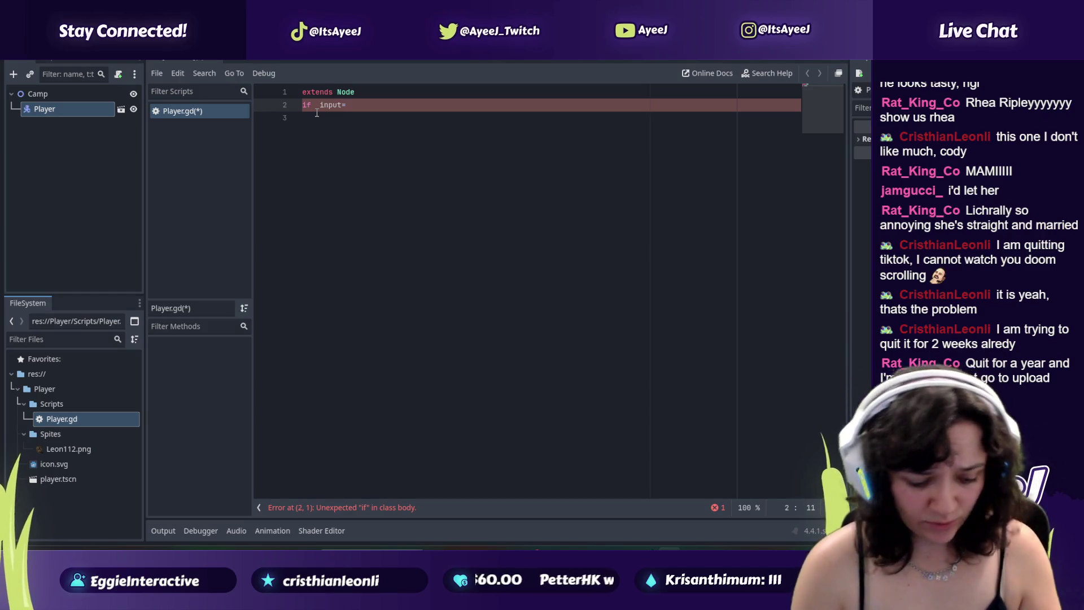
type("A")
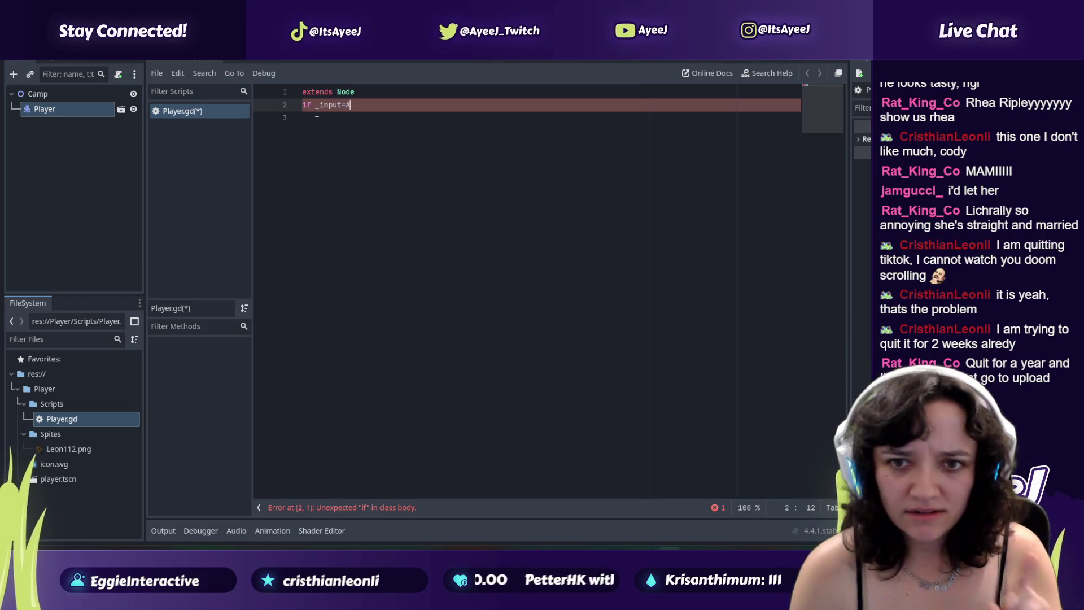
key("Return")
key("Tab")
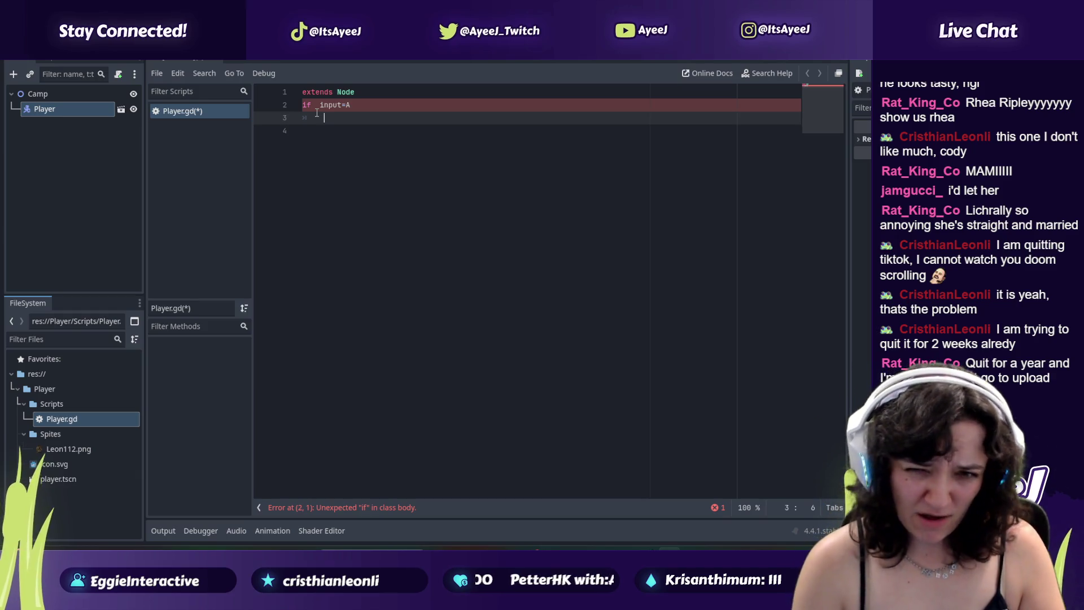
Step: Add the indented pseudo-code lines 'Move character' and 'left +1' under the if
type("Mvo")
key("BackSpace")
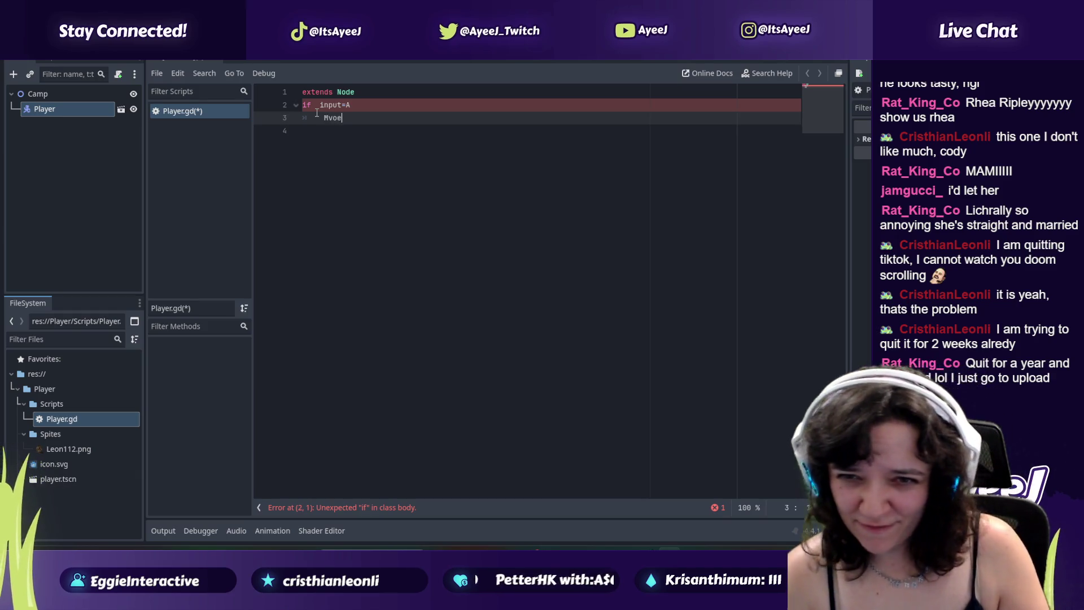
type("ce")
key("BackSpace")
key("BackSpace")
key("BackSpace")
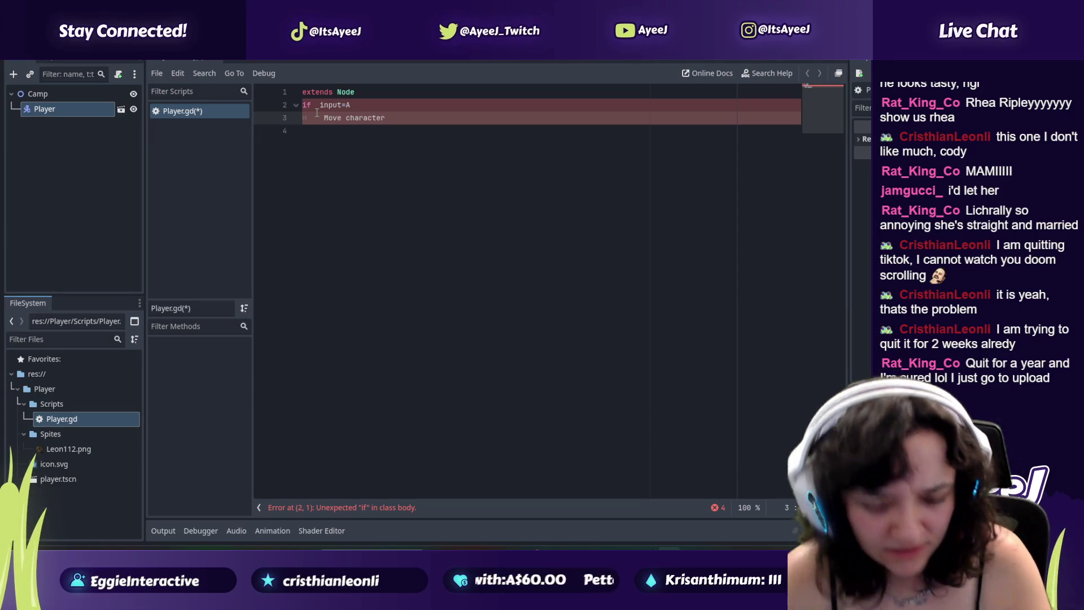
key("Return")
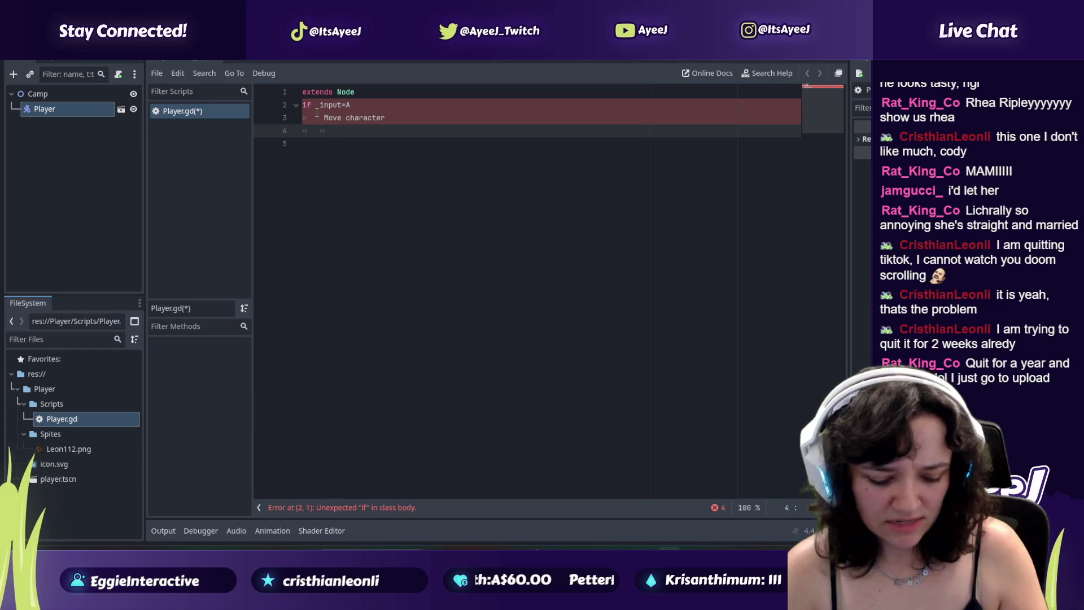
type("left +1")
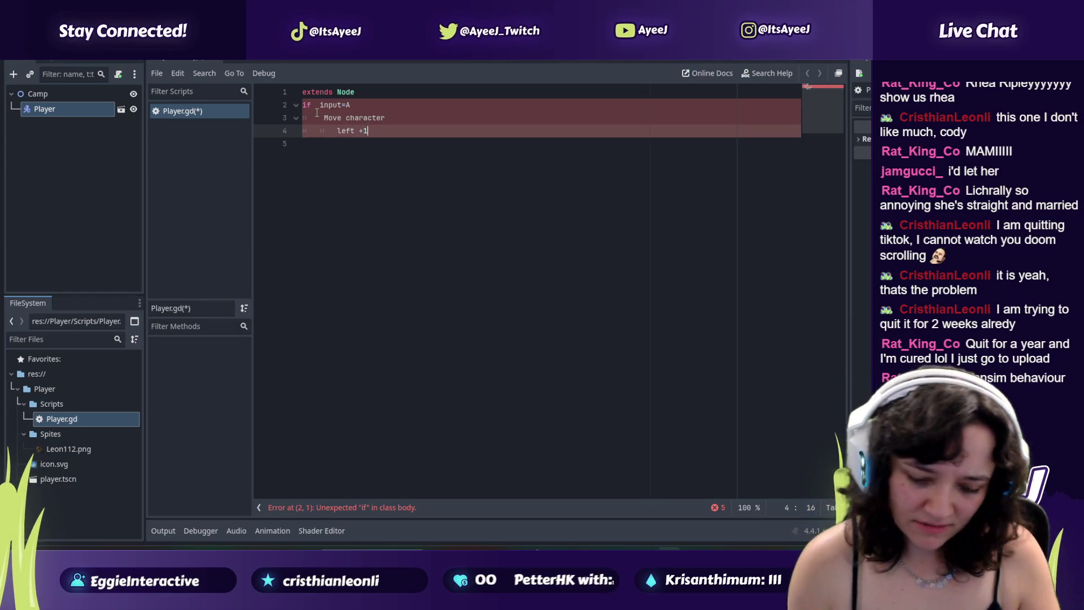
Step: Remove stray characters and the extra space after 'if' on line 2
left_click(317, 114)
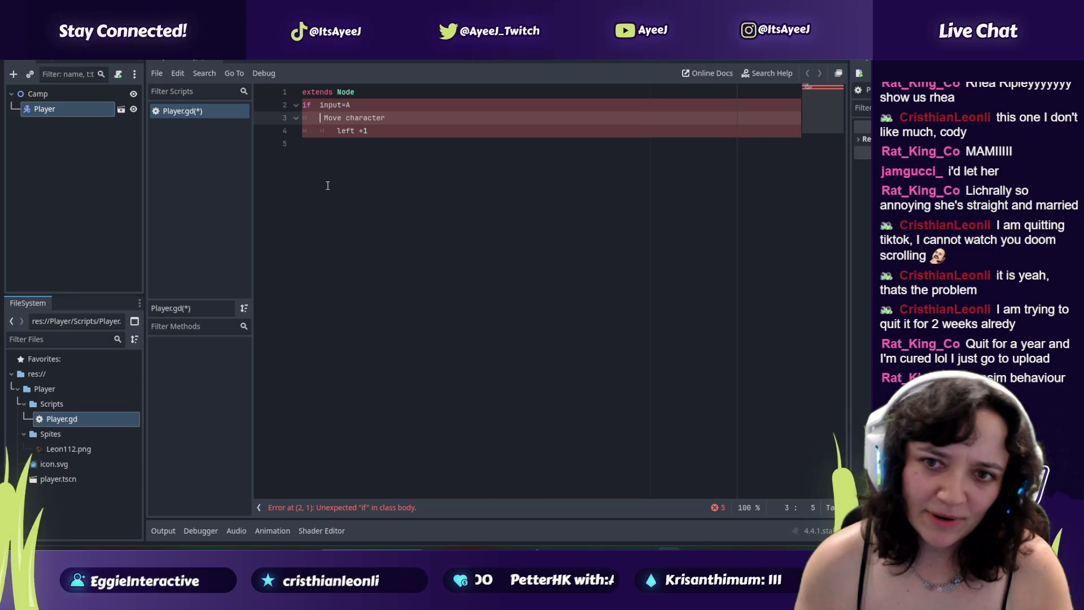
left_click(316, 104)
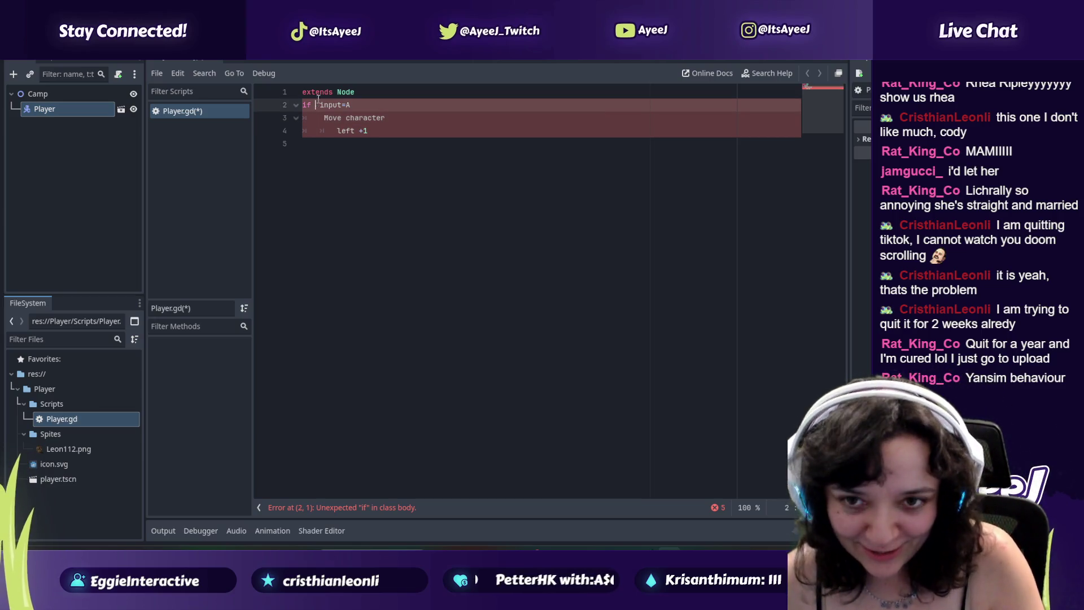
type("P(")
key("BackSpace")
key("BackSpace")
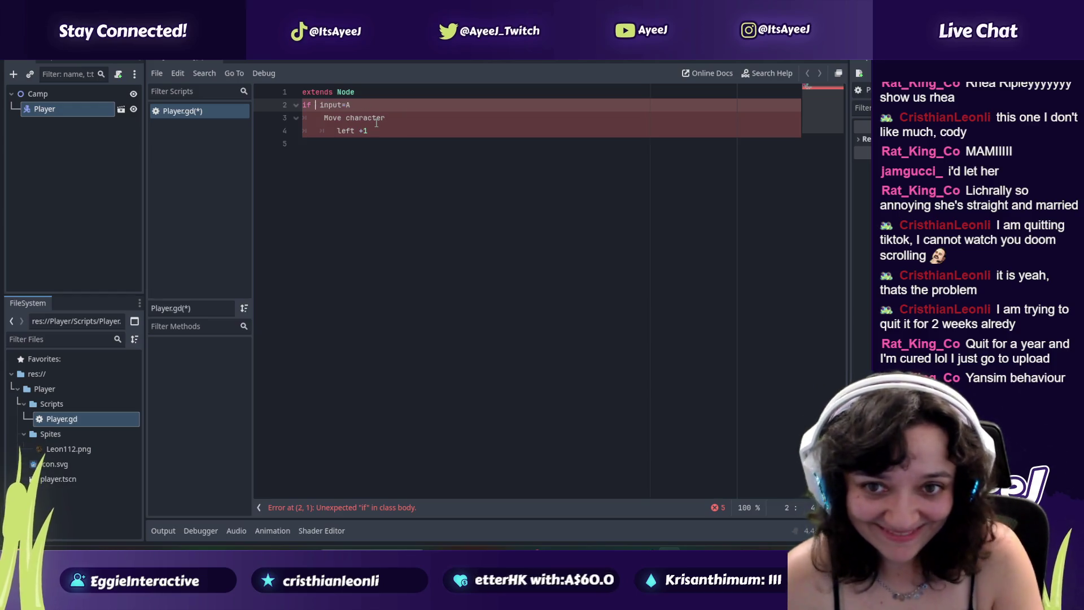
key("BackSpace")
type("(")
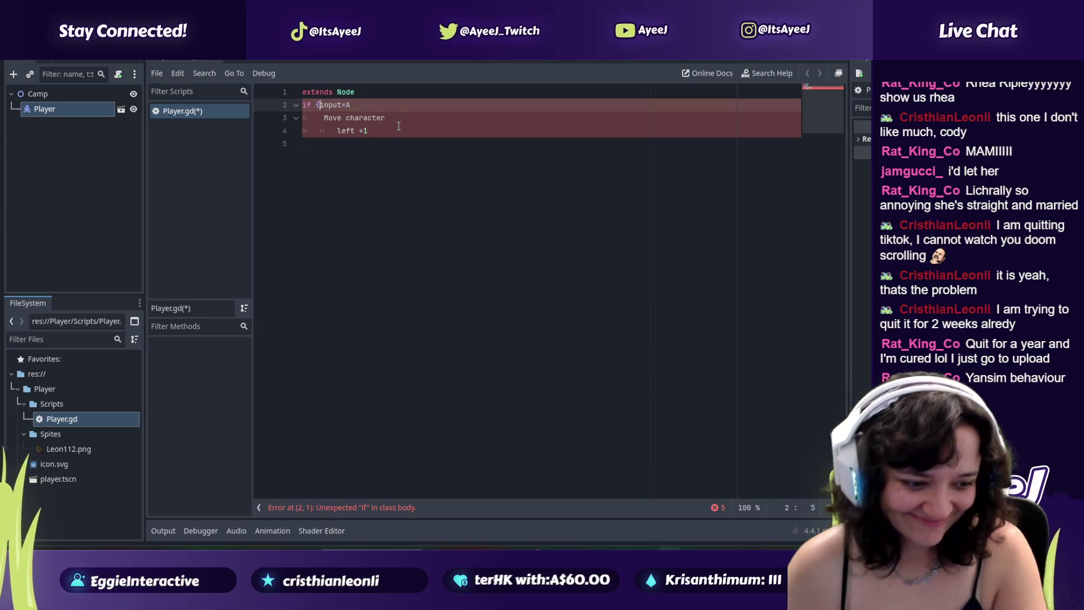
Step: Close the draft with a brace on a new line after 'left +1'
left_click(379, 131)
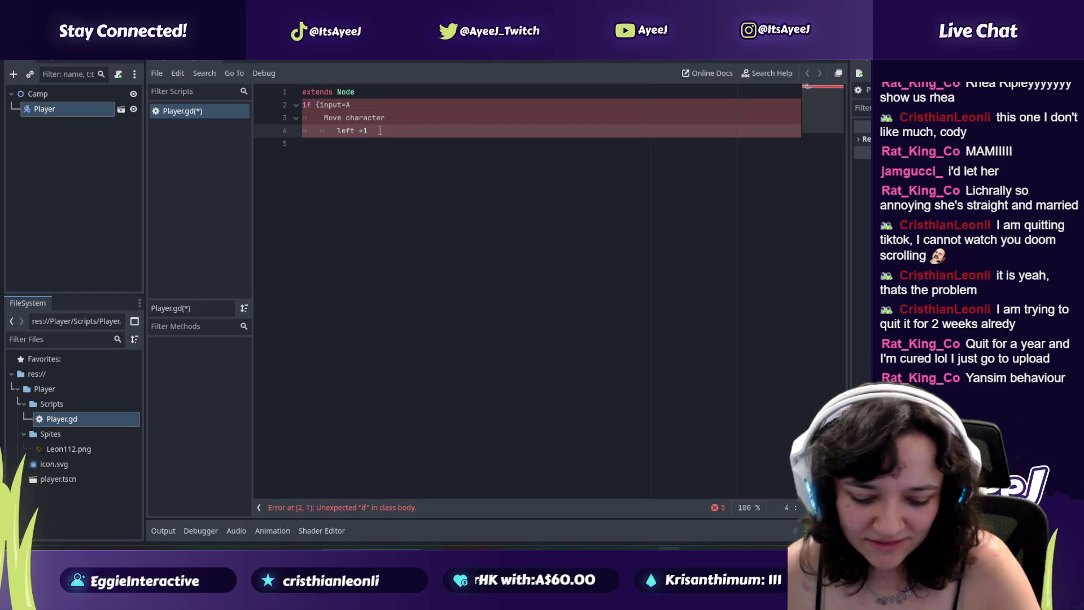
key("Return")
type("}")
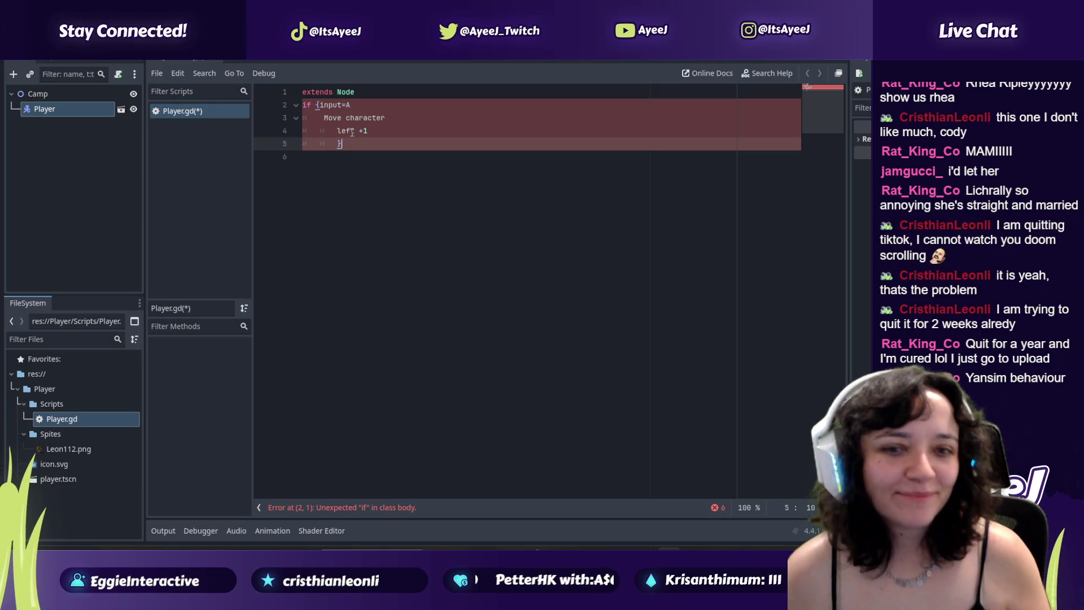
left_click_drag(362, 140, 316, 93)
left_click(349, 144)
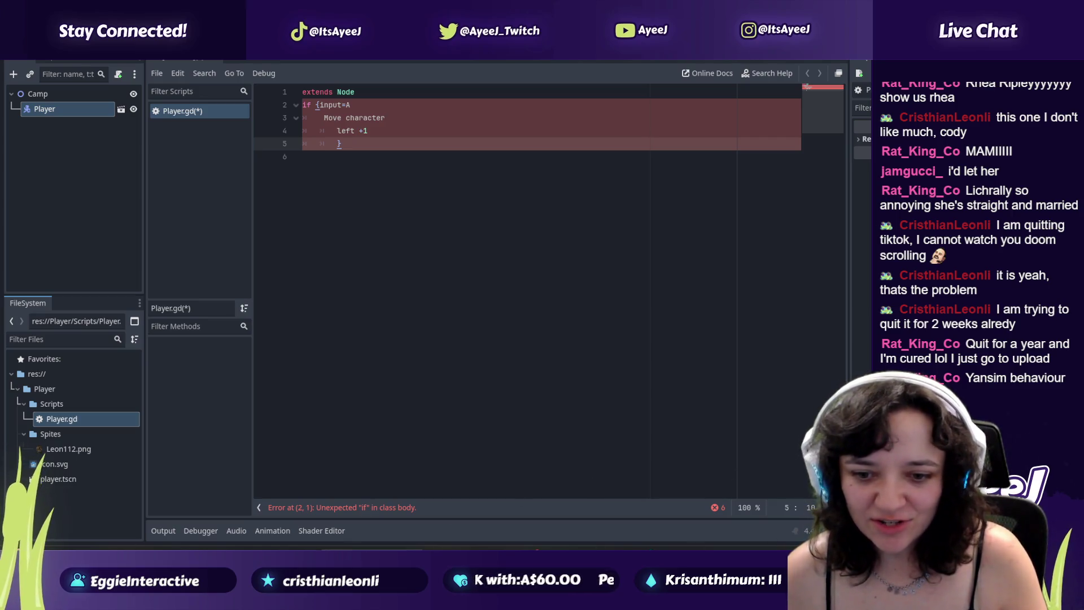
key("super")
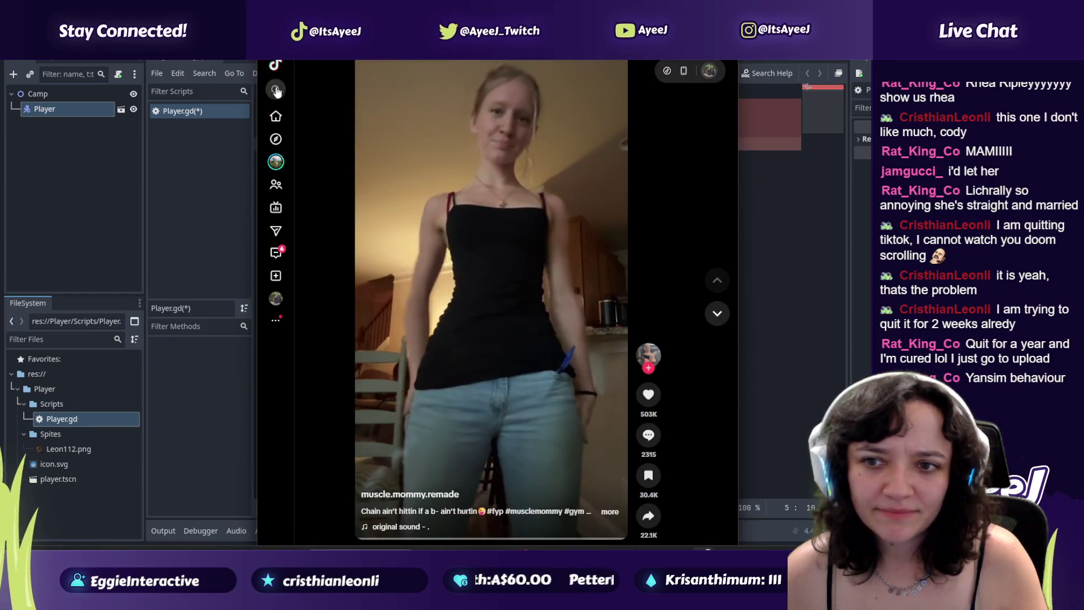
Step: Search TikTok for Yansim and scroll through the results
left_click(276, 89)
type("Yansim")
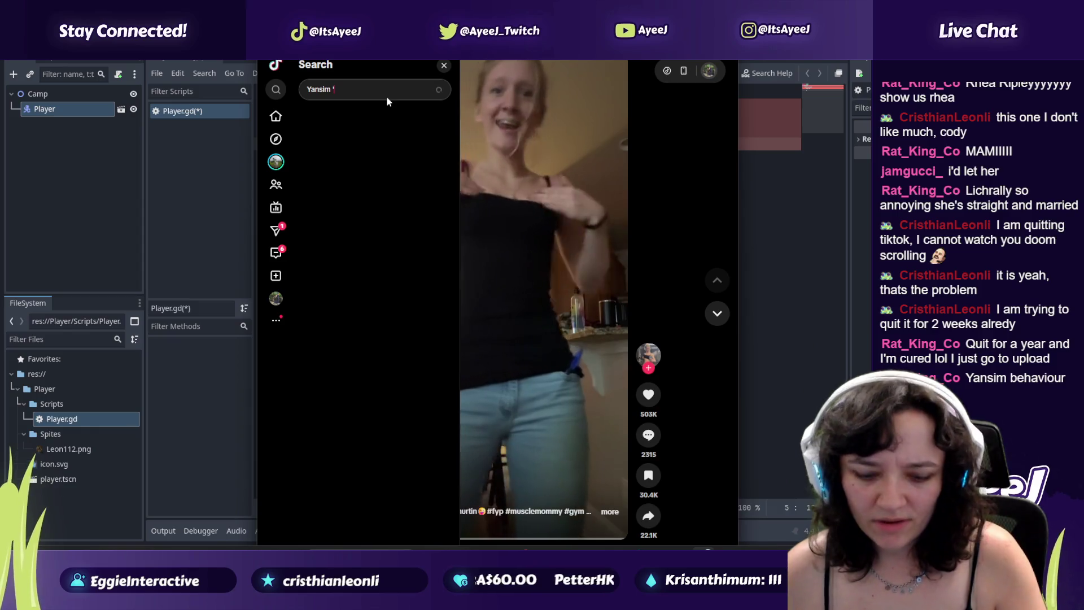
key("Return")
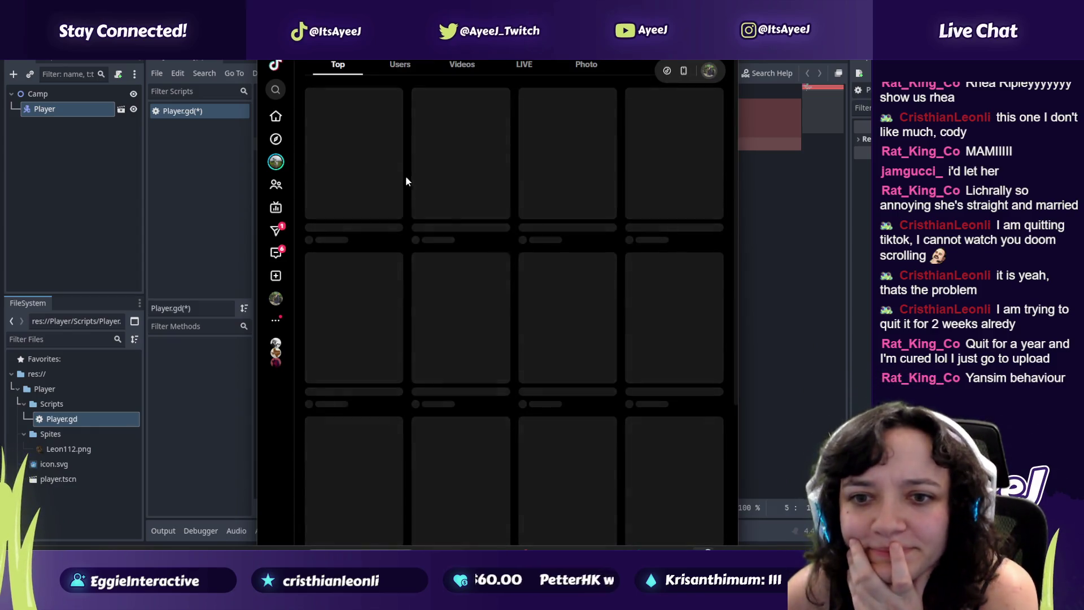
scroll(387, 258, "down", 1)
scroll(386, 258, "down", 5)
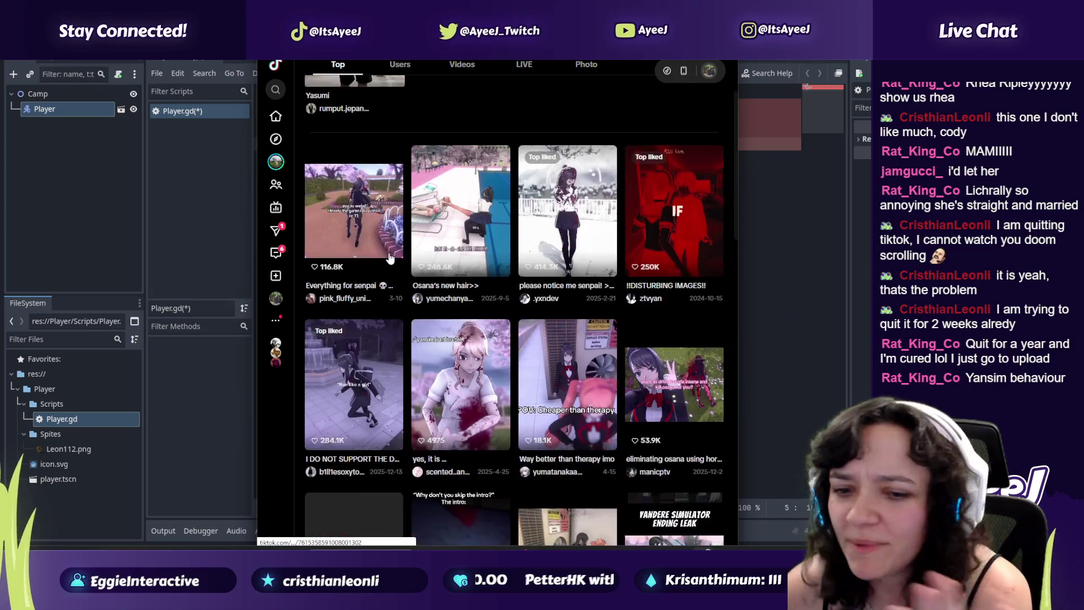
scroll(395, 240, "up", 1)
scroll(395, 232, "up", 4)
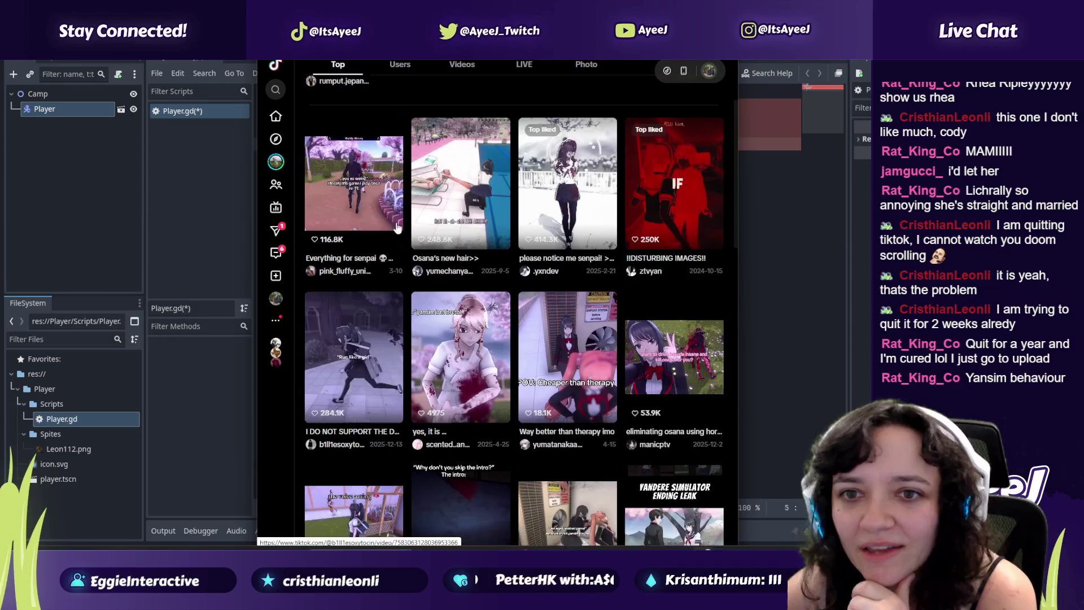
Step: Return to the home feed, skip ahead two videos and like the Leon video
left_click(276, 90)
left_click(275, 116)
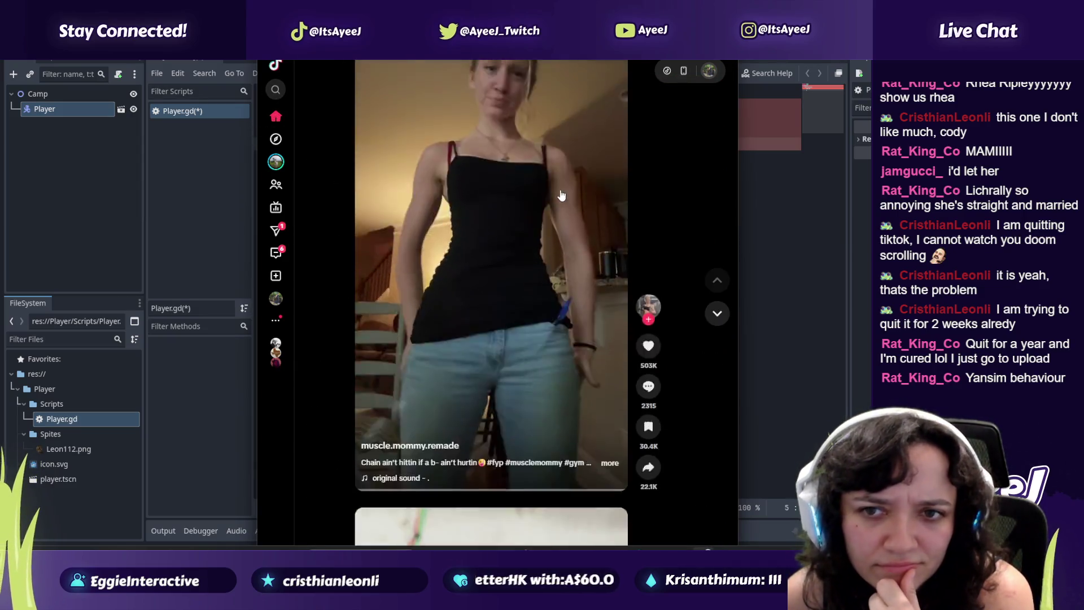
left_click(717, 314)
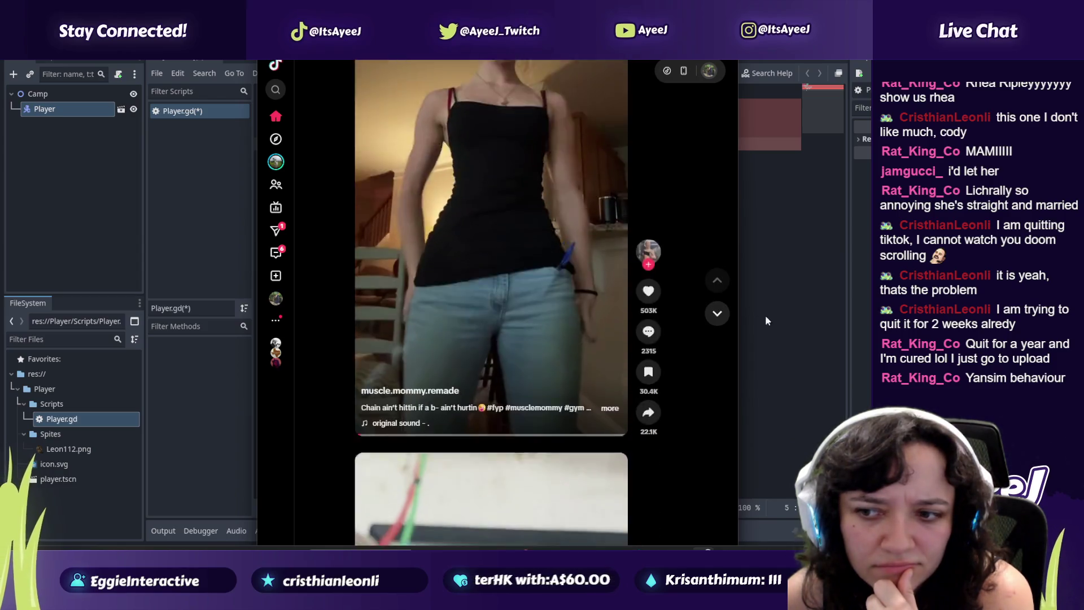
left_click(717, 315)
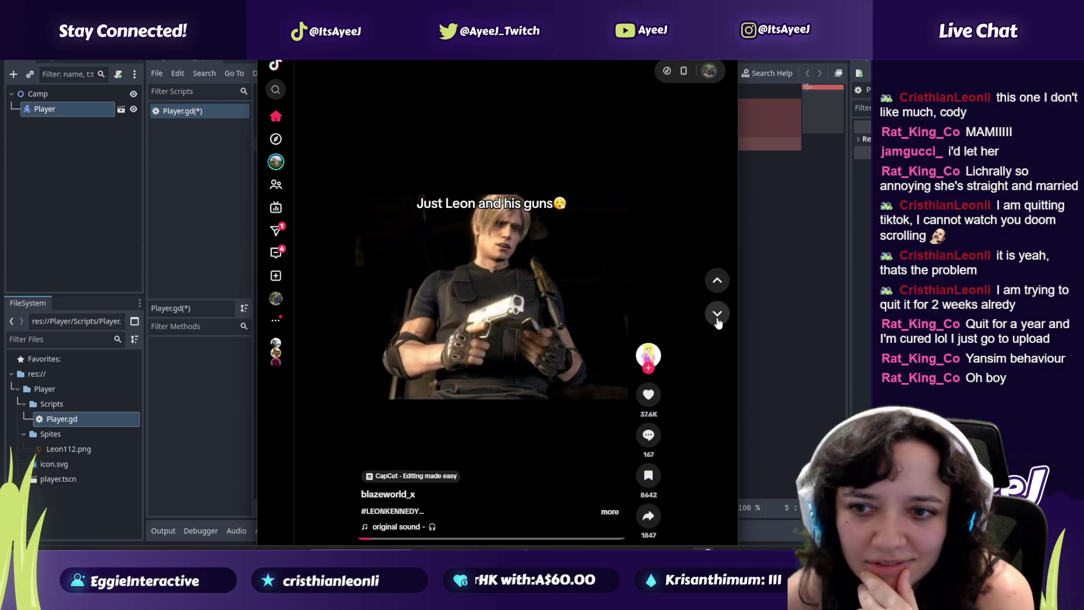
left_click(648, 394)
key("alt+Tab")
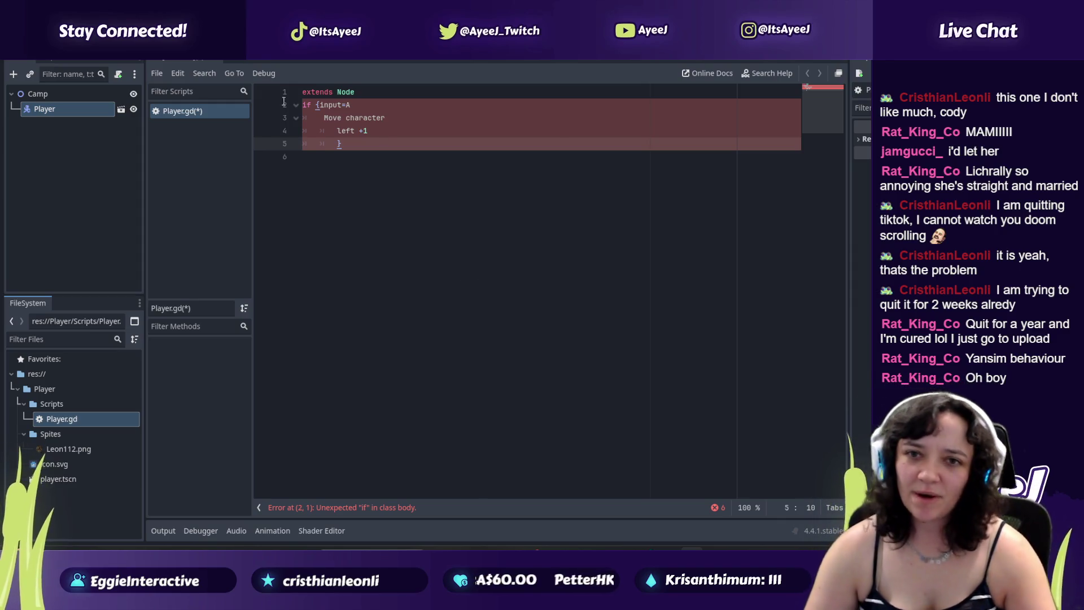
Step: Select then deselect Player.gd's five draft lines, and resume the YouTube tutorial from the taskbar
left_click_drag(349, 147, 314, 93)
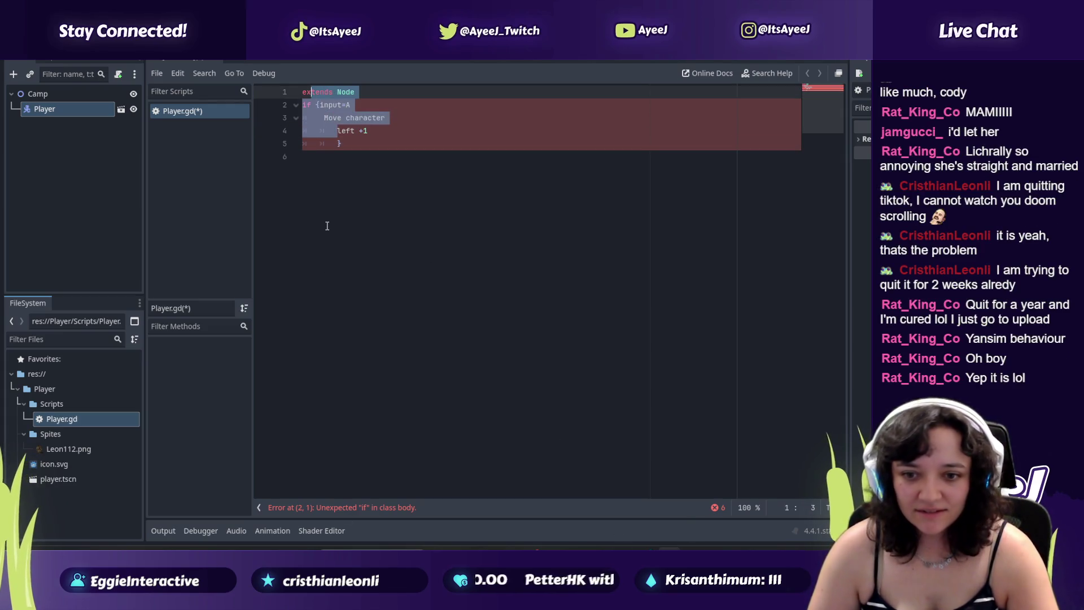
left_click(290, 228)
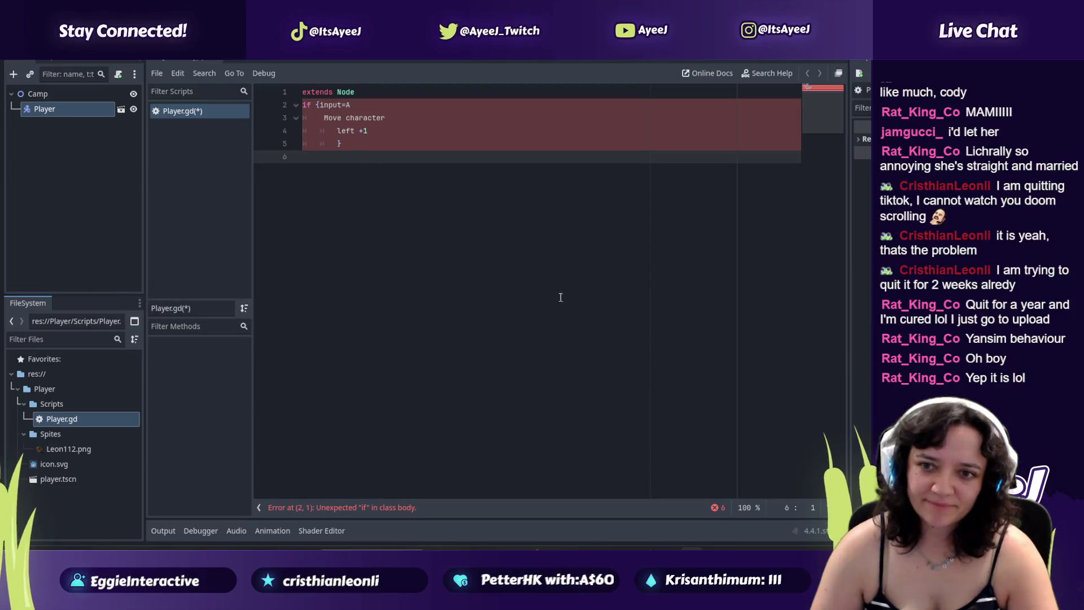
mouse_move(602, 548)
left_click(601, 492)
left_click(466, 350)
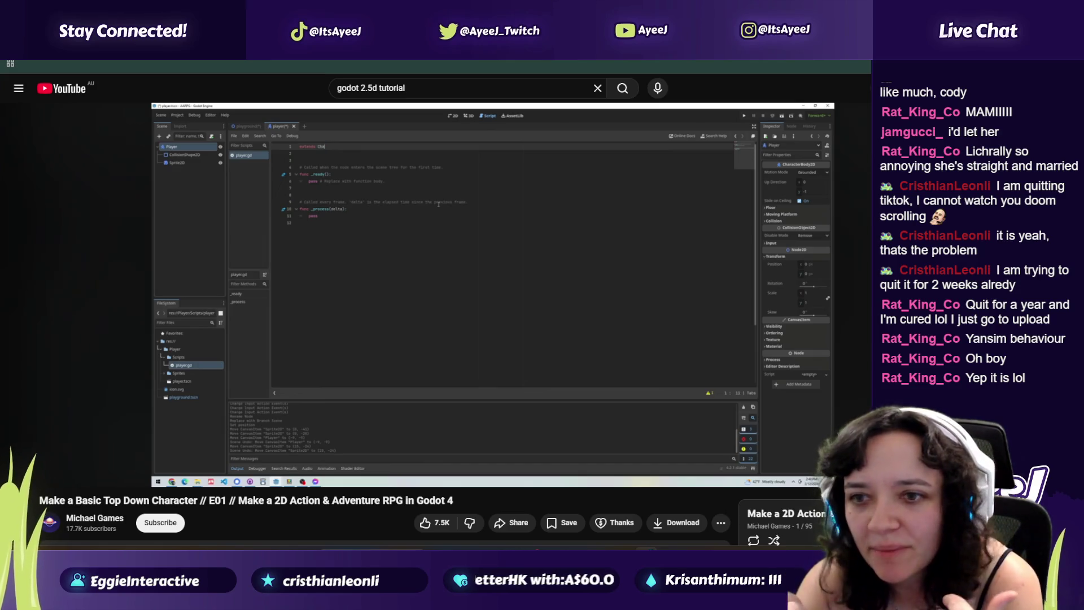
Step: Watch the tutorial at 2x speed until its script extends CharacterBody2D, then return to Godot
mouse_move(544, 387)
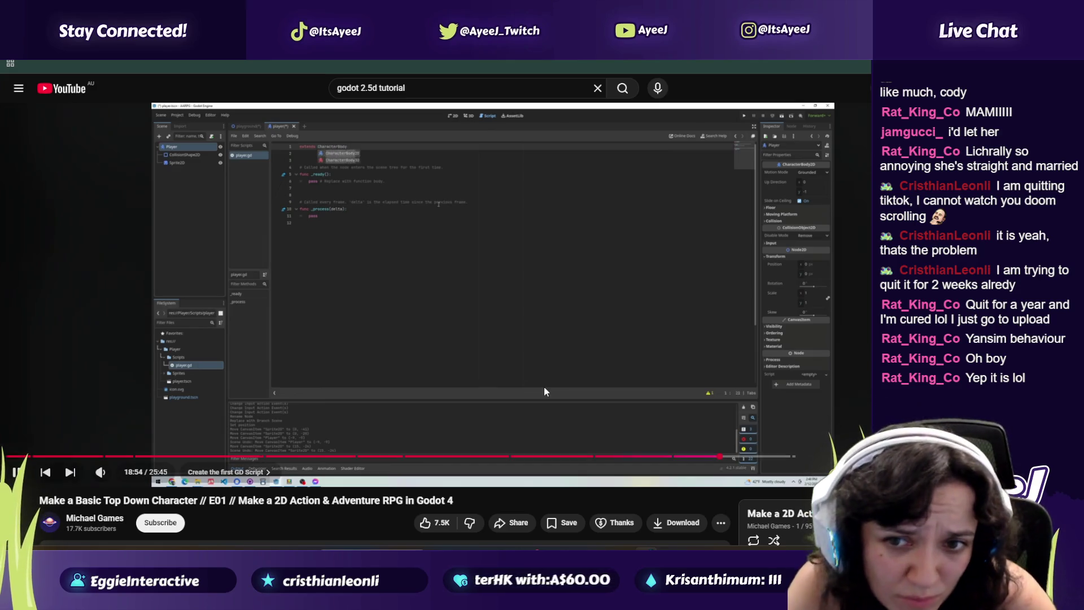
mouse_move(543, 387)
left_mouse_down()
mouse_move(582, 299)
mouse_move(580, 335)
left_mouse_up()
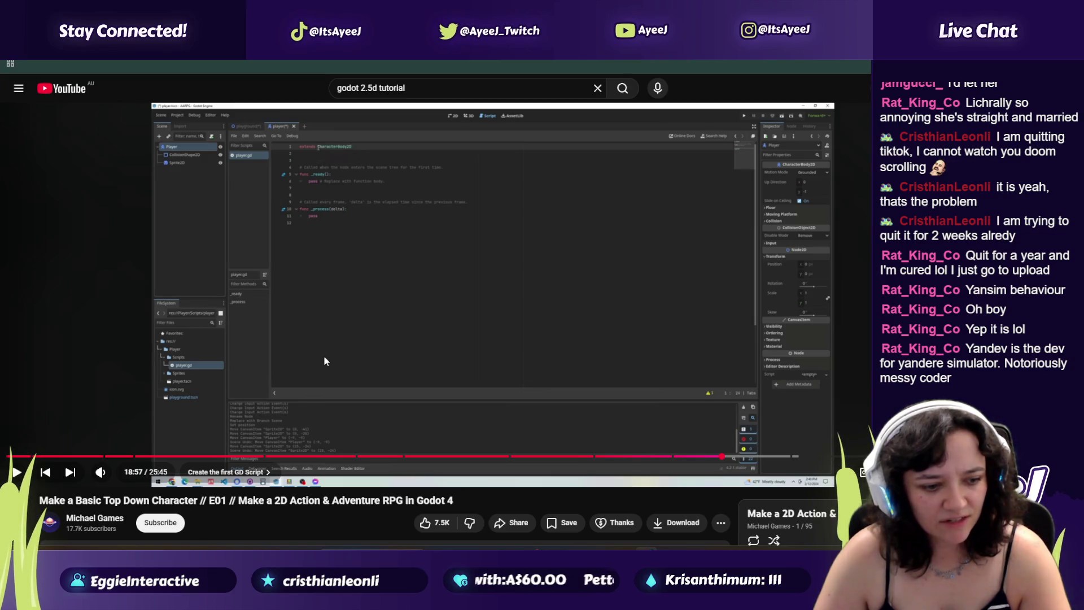
key("alt+Tab")
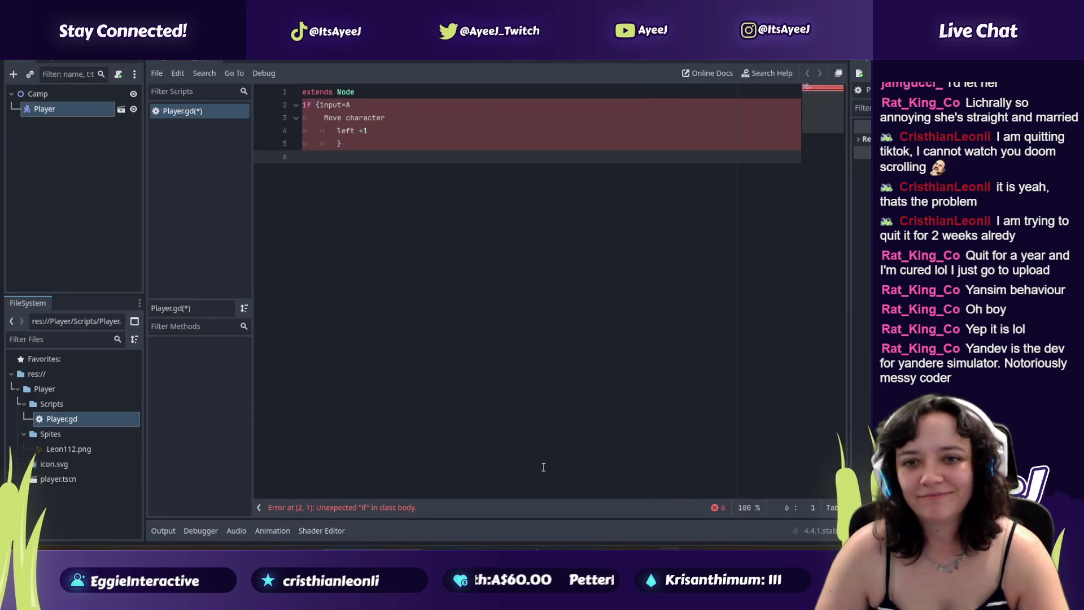
Step: Delete 'Node' from Player.gd's extends line and start typing 'Player' in its place
key("alt+Tab")
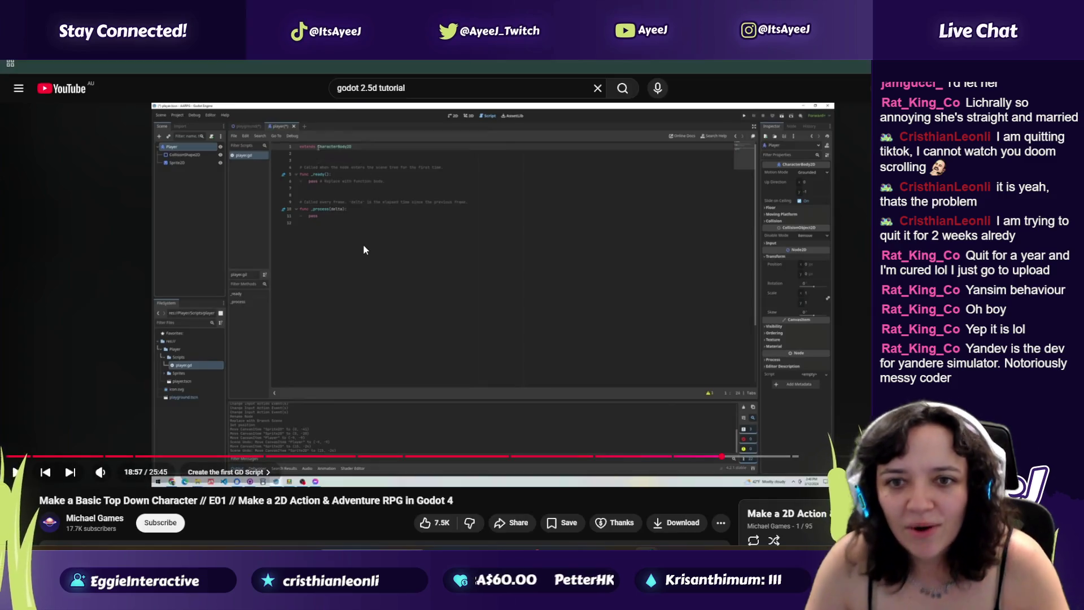
key("alt+Tab")
left_click(358, 89)
key("BackSpace")
key("BackSpace")
key("BackSpace")
left_click(46, 108)
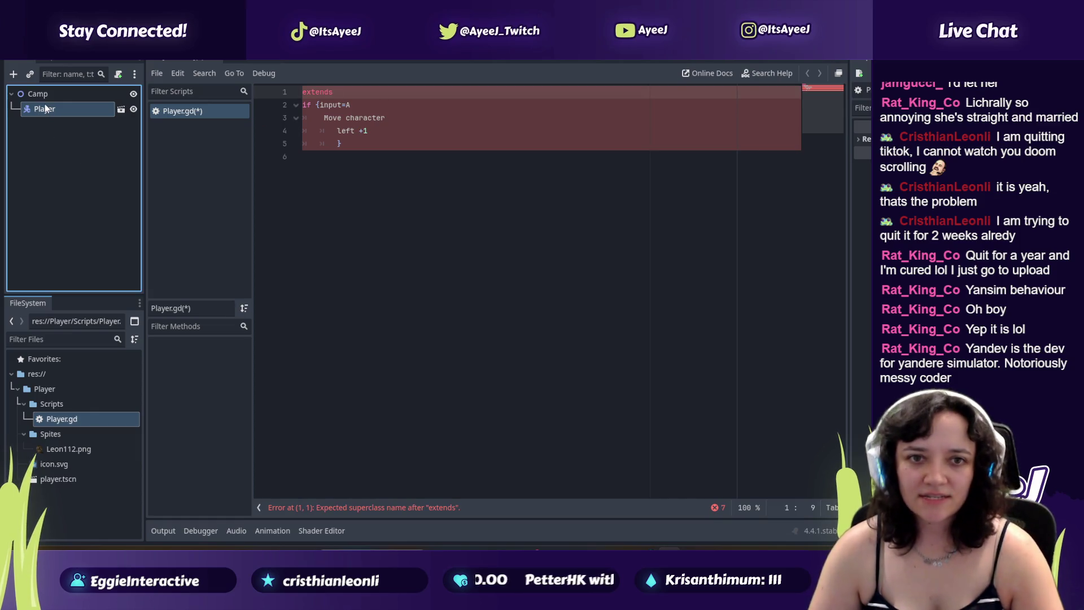
left_click(347, 93)
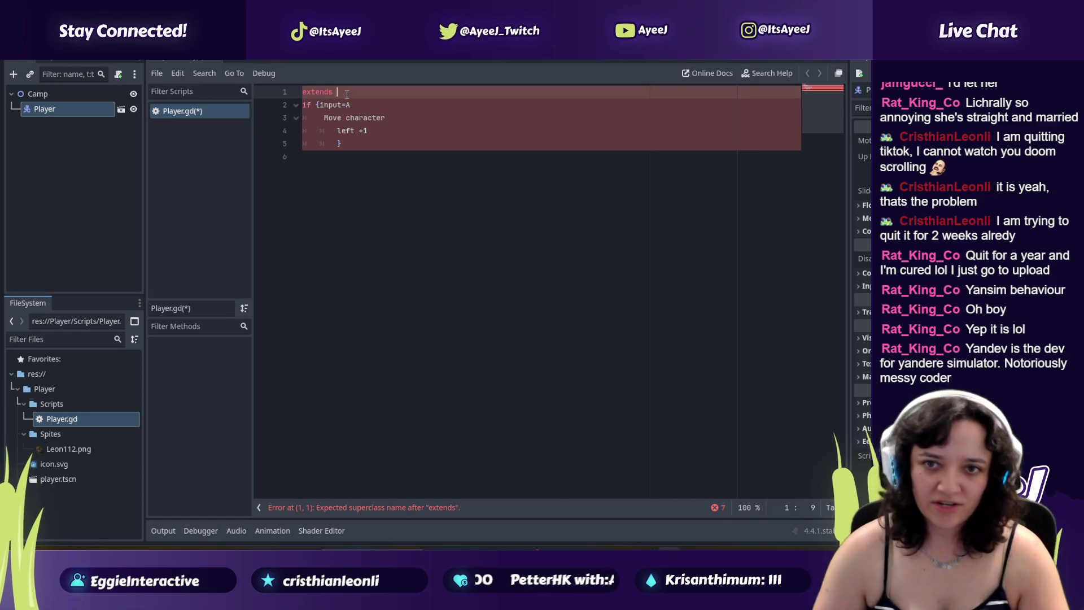
type("PolaPla")
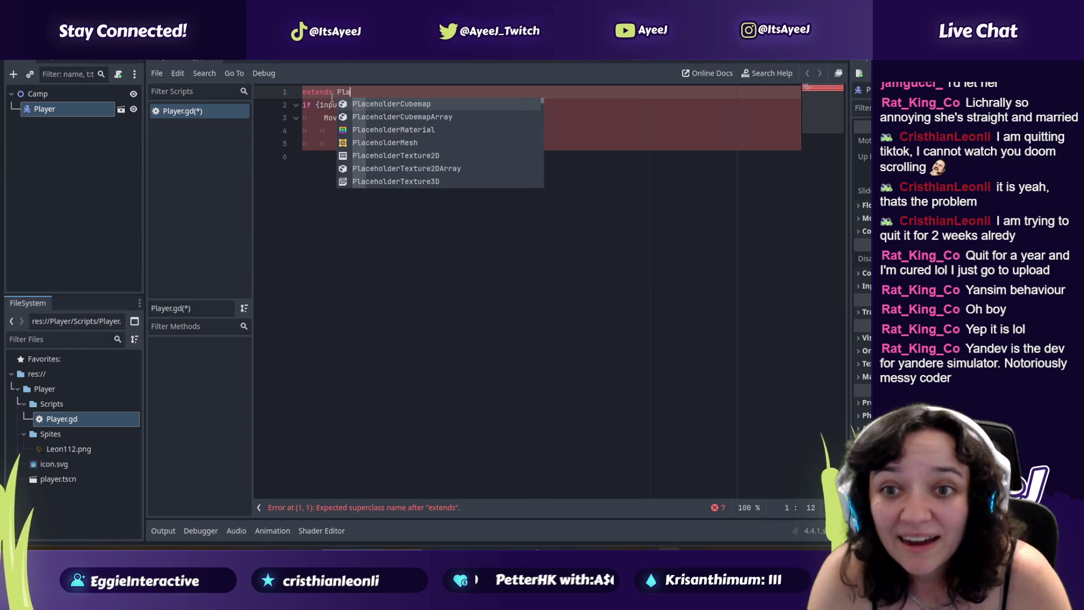
type("yer")
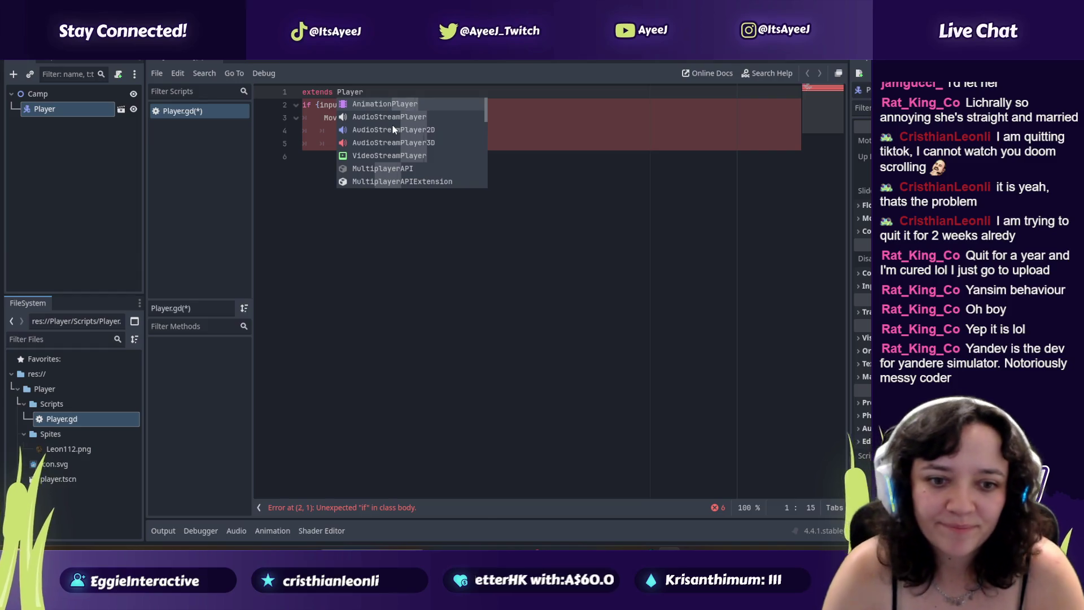
Step: Pause the YouTube tutorial and bring the Godot editor back to front
key("alt+Tab")
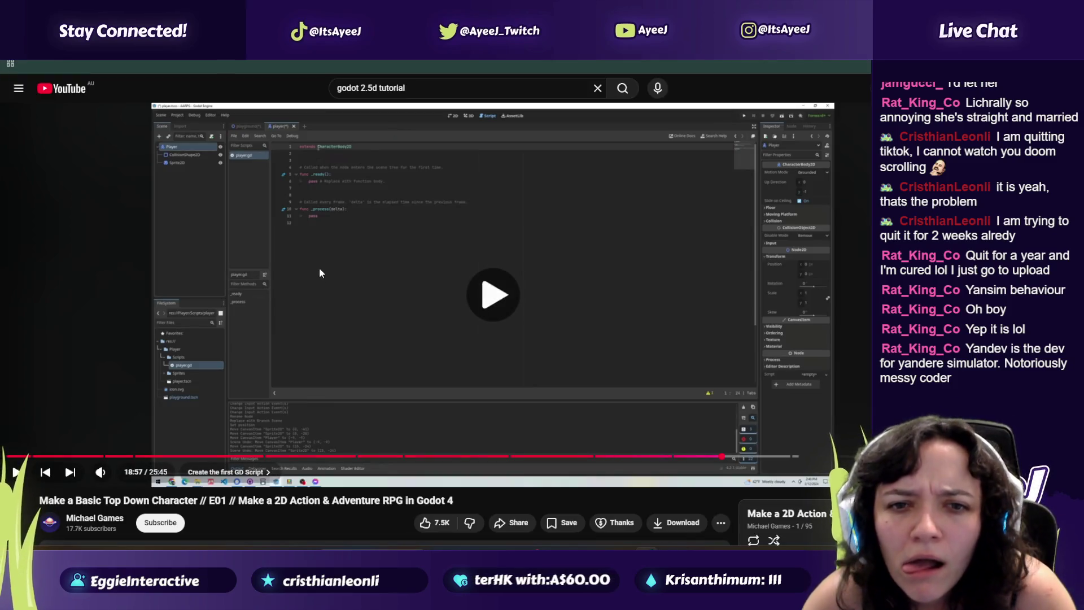
left_click(295, 246)
key("alt+Tab")
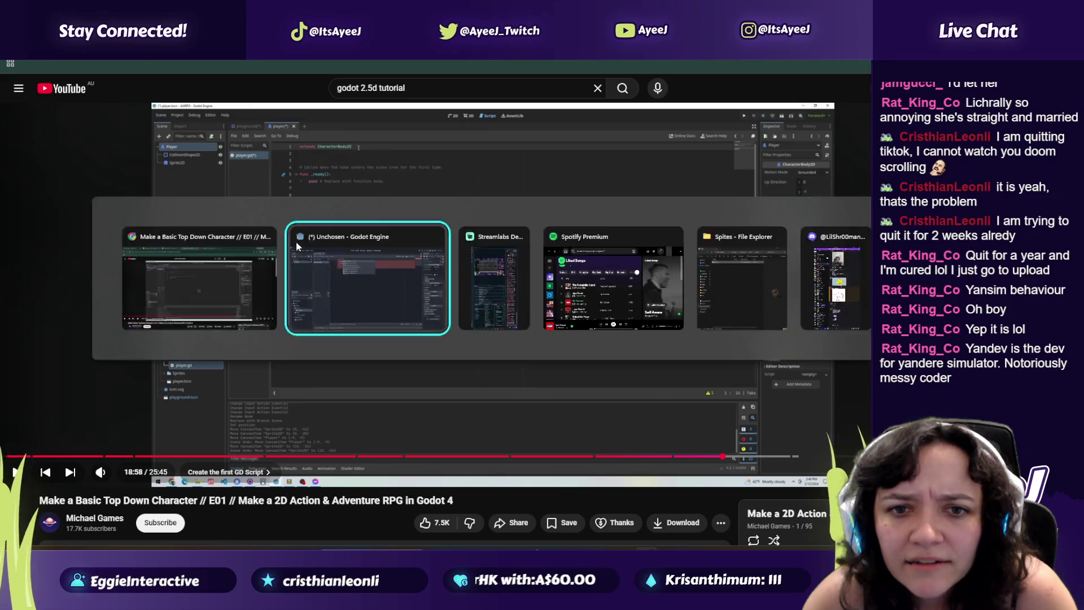
left_click(296, 242)
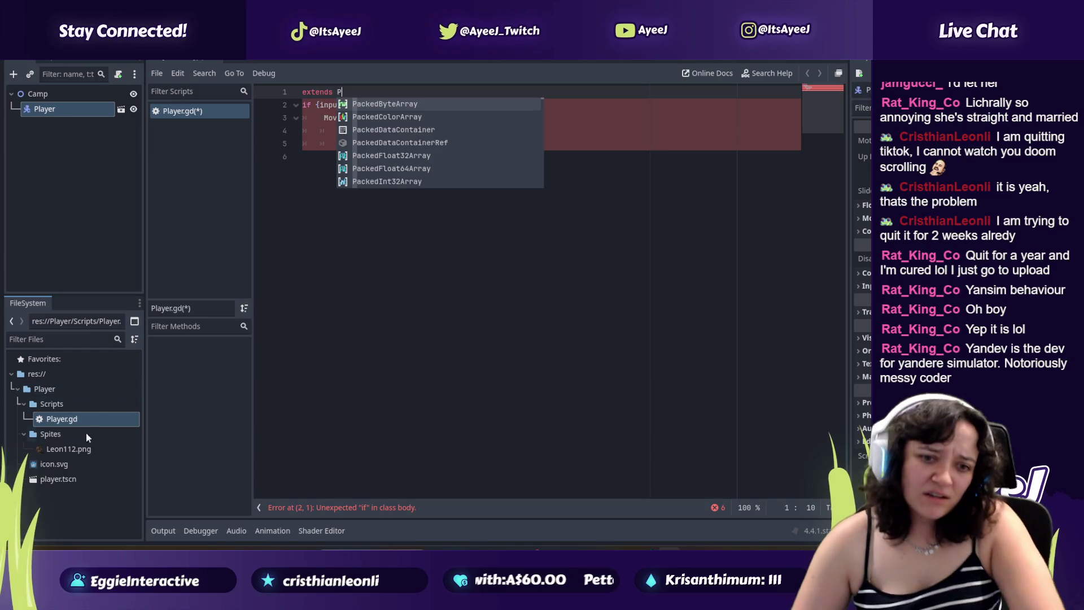
Step: Open player.tscn, expand the Player node's children, and clear the superclass name on line 1
double_click(76, 479)
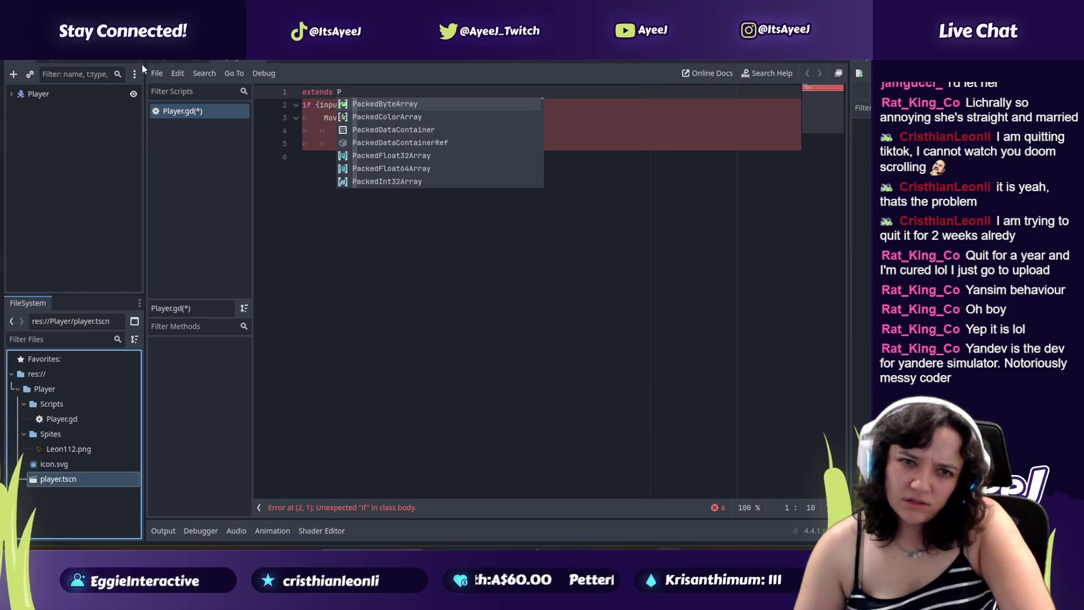
left_click(12, 94)
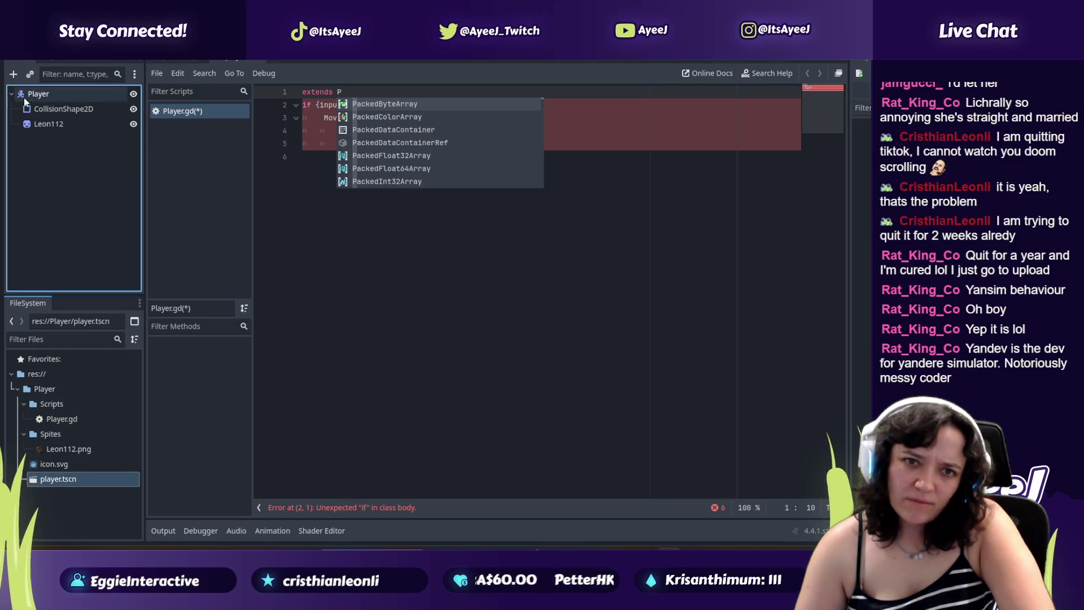
left_click(383, 94)
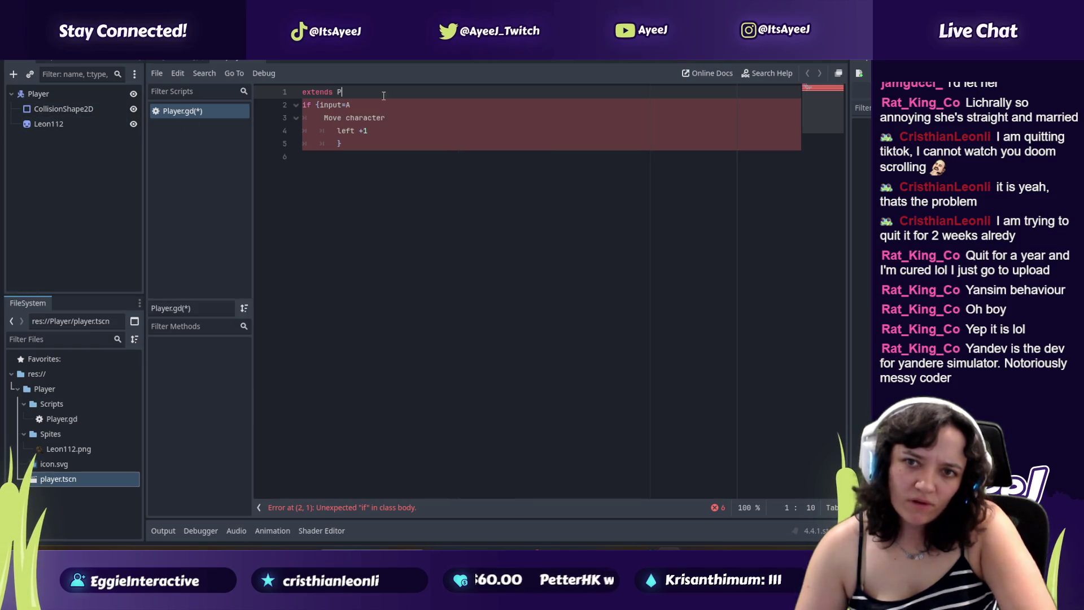
key("BackSpace")
type("Leon")
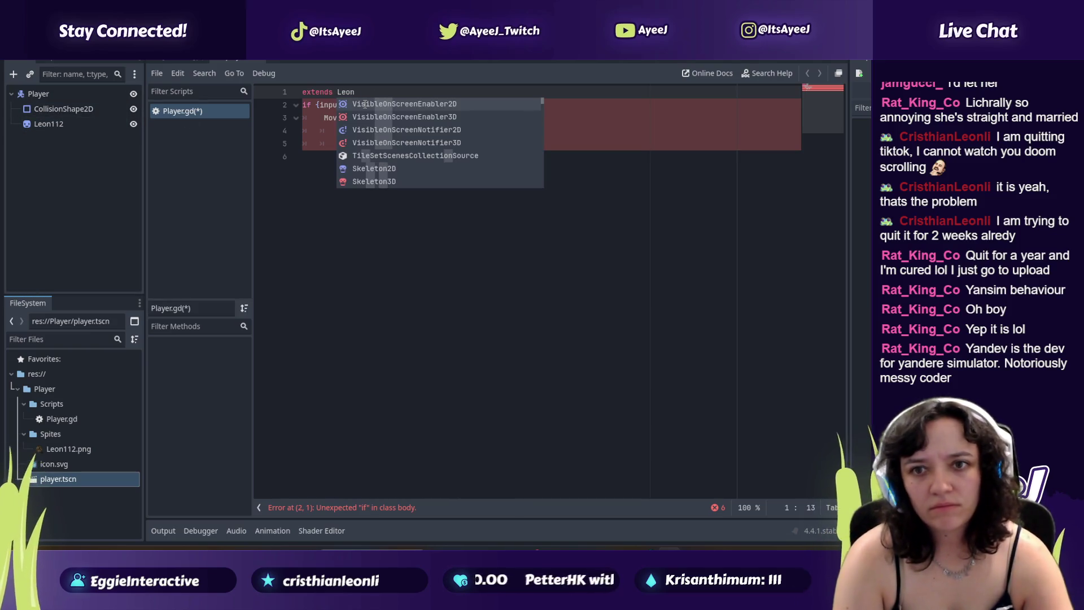
type("112")
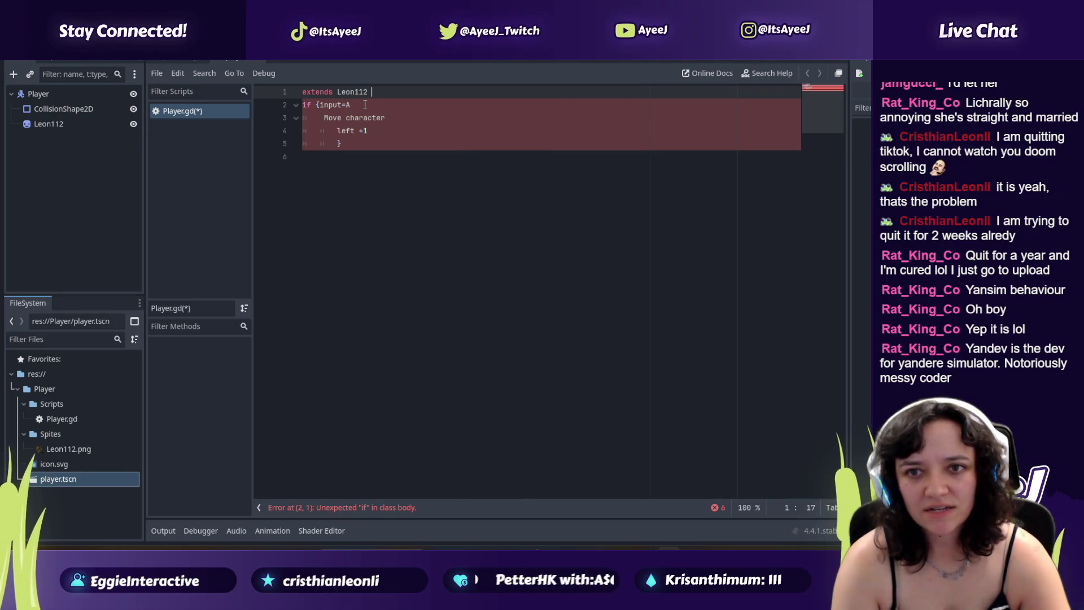
key("BackSpace")
key("BackSpace")
key("BackSpace")
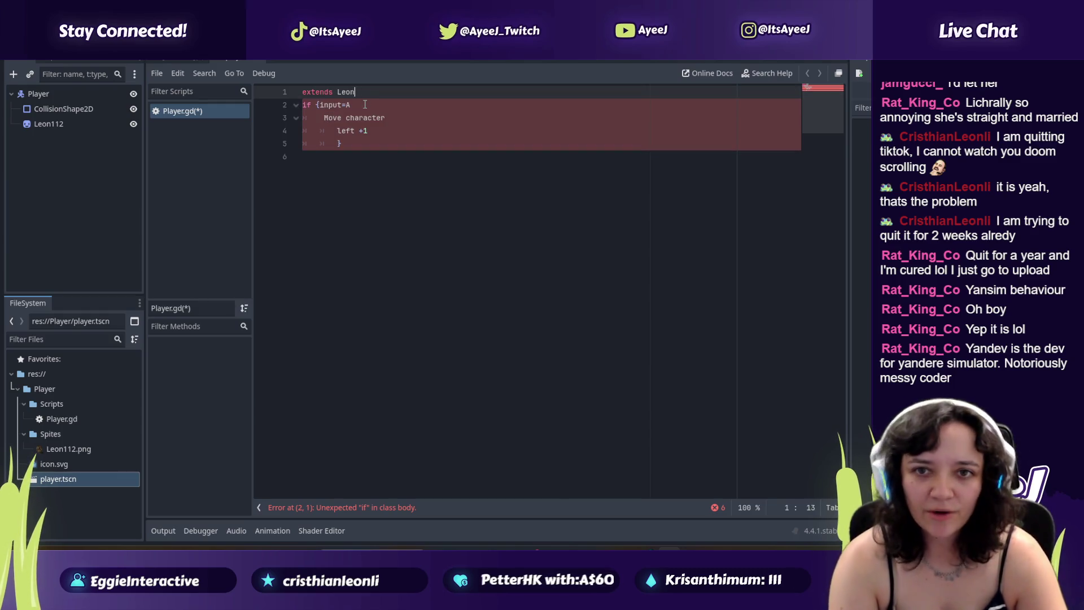
key("BackSpace")
key("BackSpace")
key("BackSpace")
key("alt+Tab")
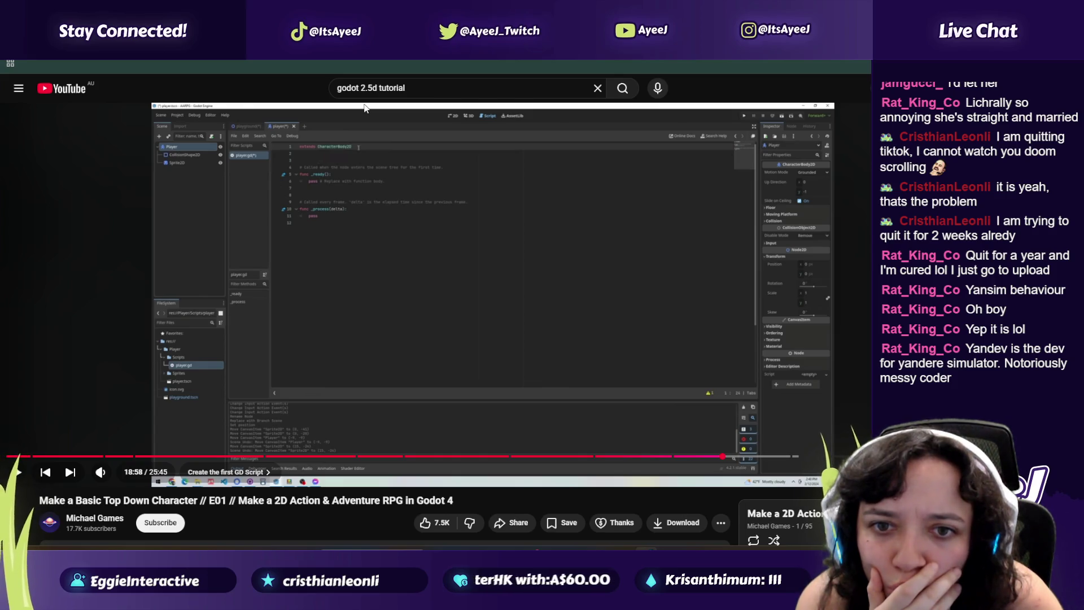
Step: Rewind the tutorial to 18:39 and pause where its script's first line is written
left_click(408, 307)
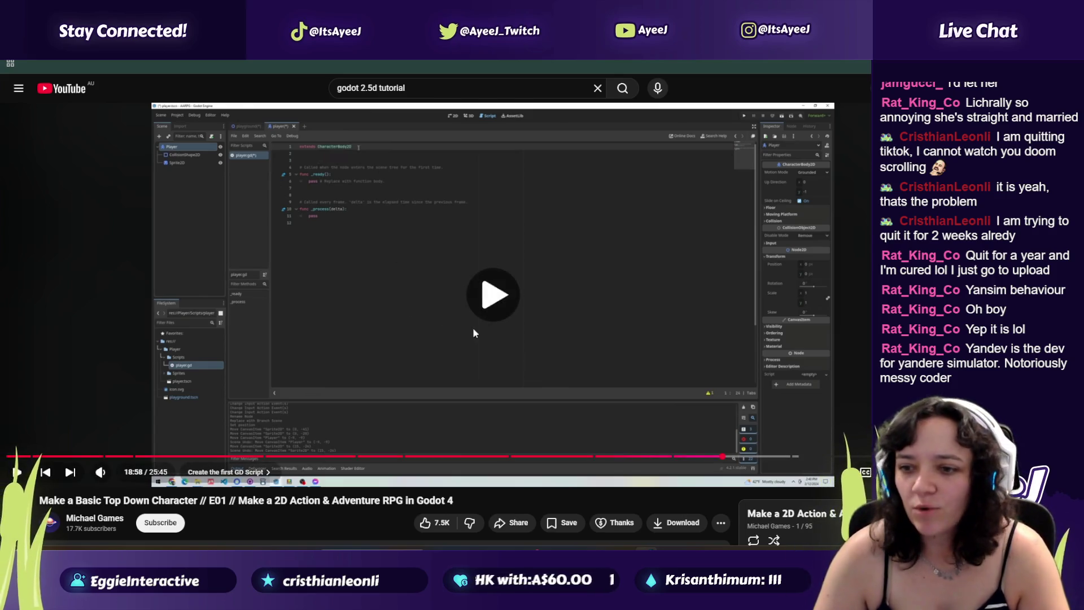
left_click(624, 394)
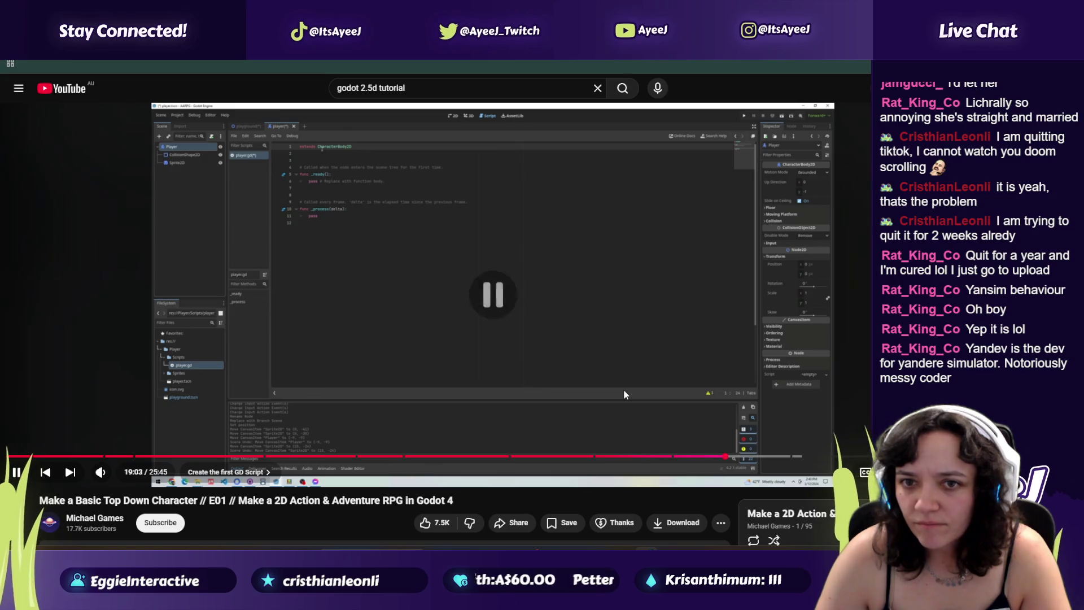
left_click(710, 456)
left_click(511, 342)
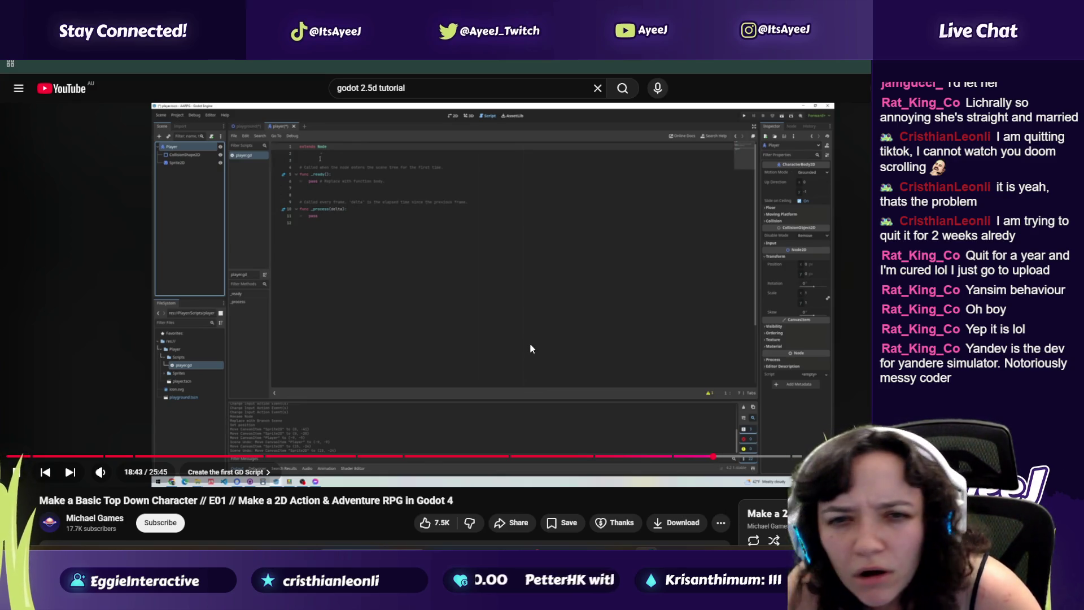
left_click(529, 348)
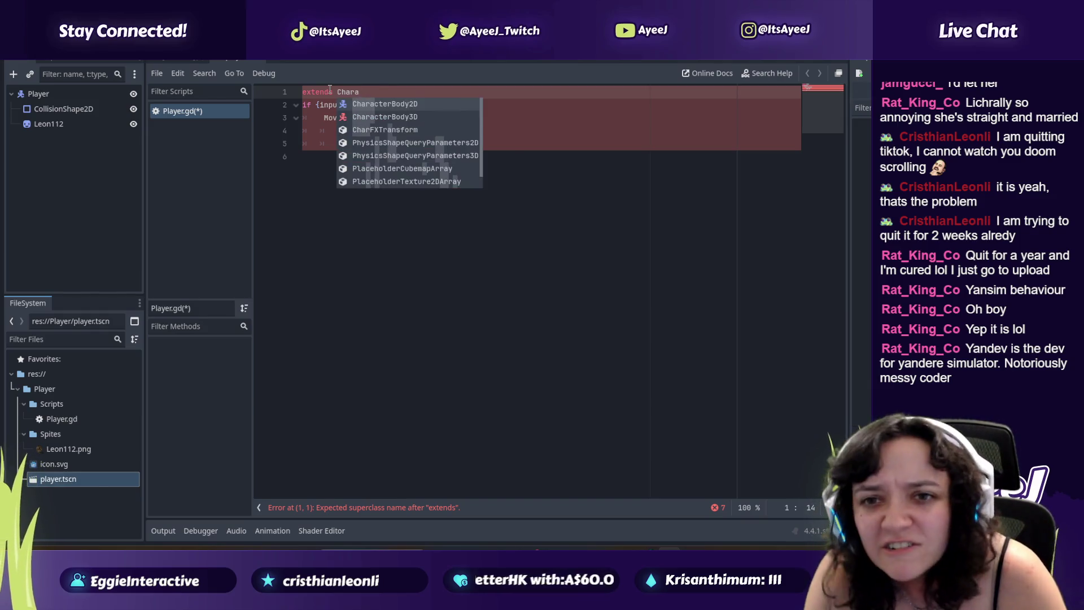
Step: Complete line 1 as 'extends CharacterBody2D' and switch to the tutorial
type("cter")
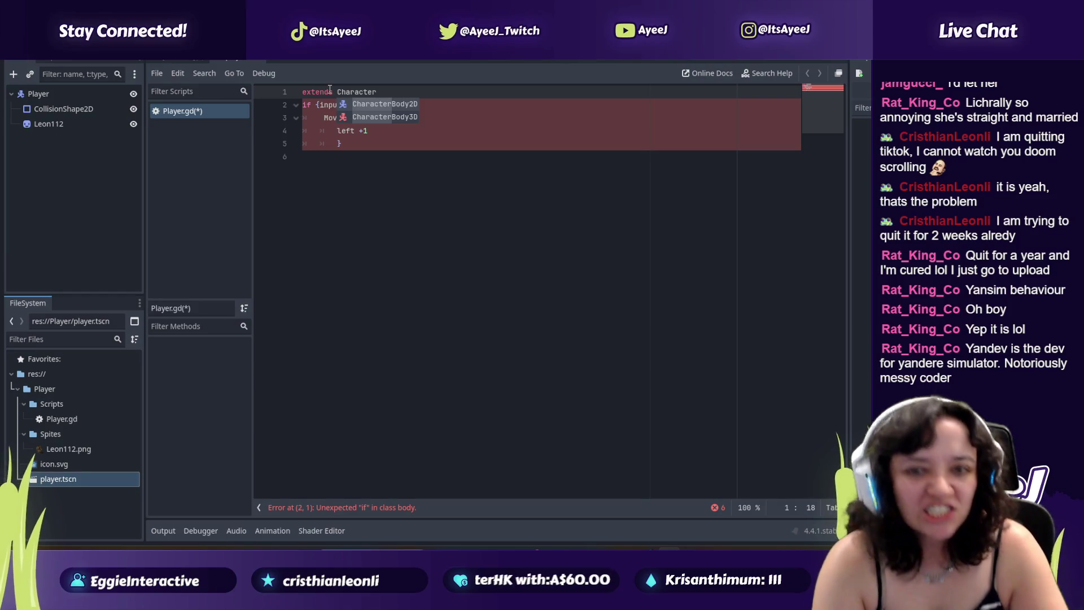
type("Body2D")
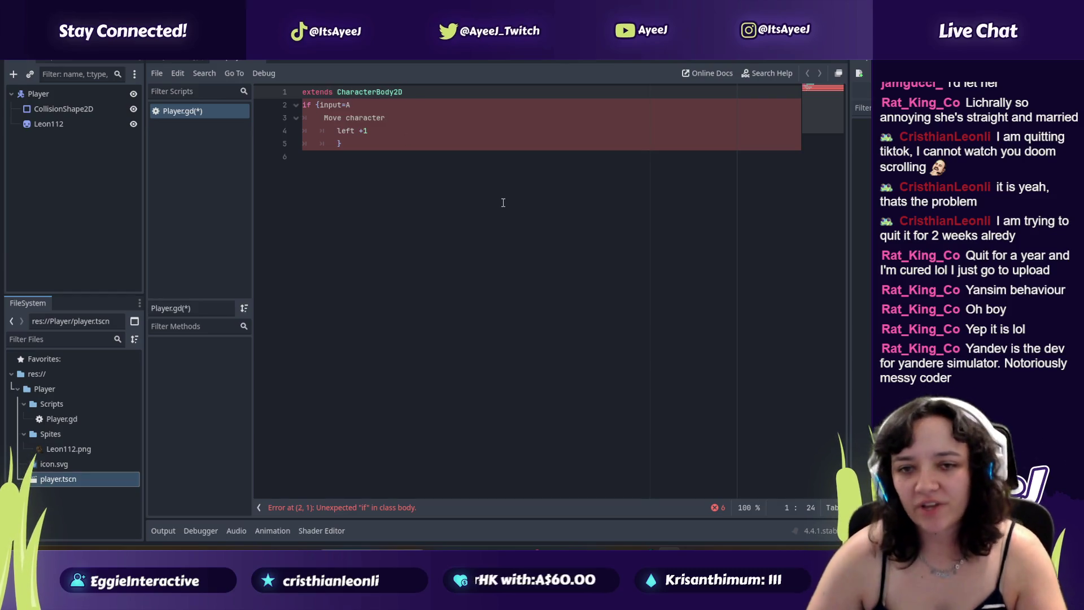
key("alt+Tab")
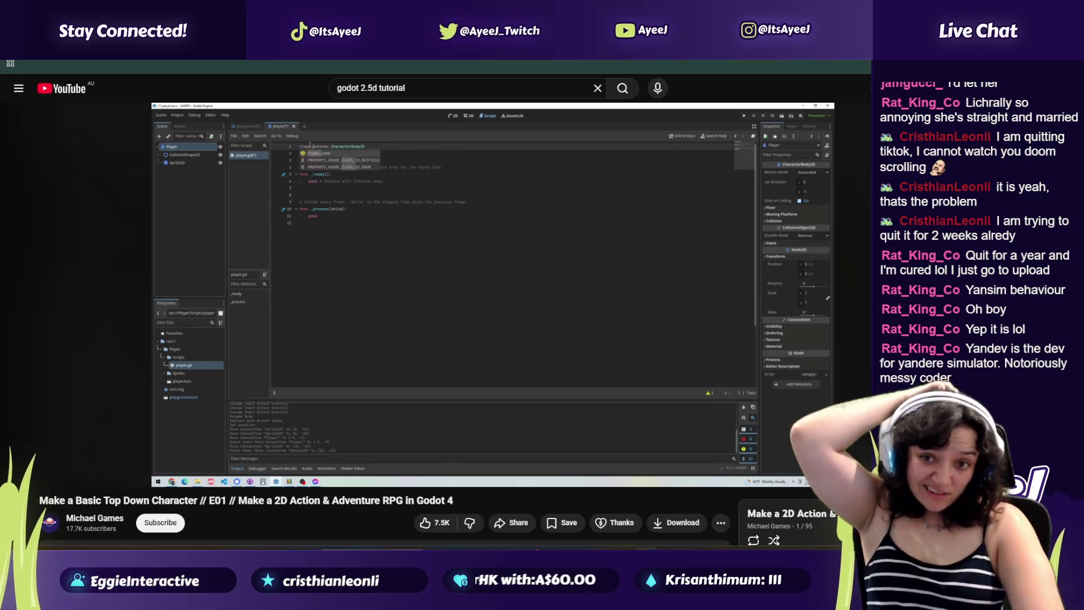
Step: Play the tutorial to 19:12, where a class name precedes extends, then return to Godot
left_click(498, 178)
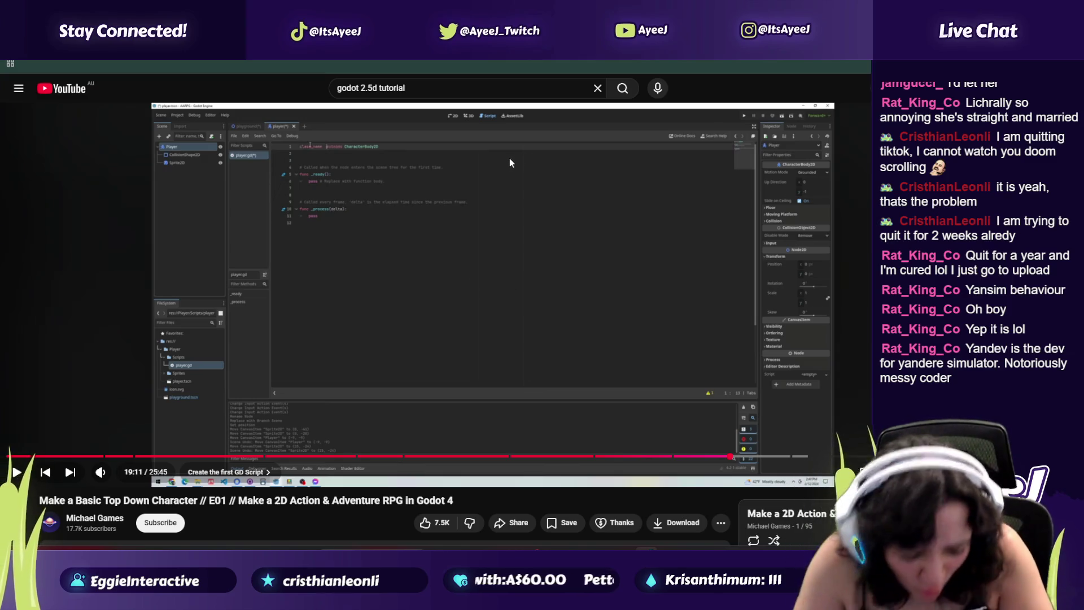
left_click(504, 164)
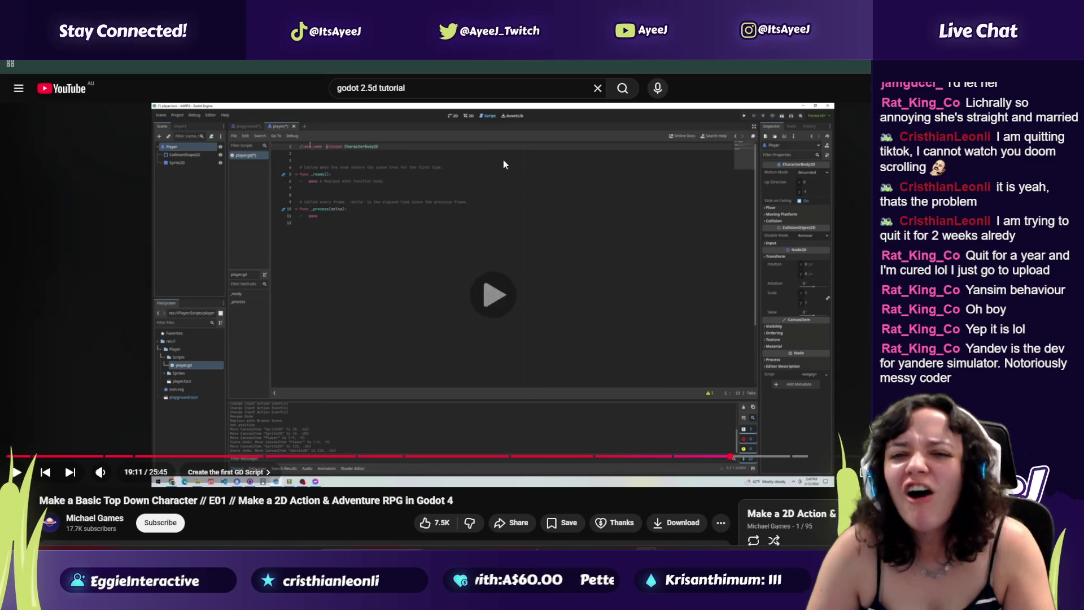
left_click(381, 294)
key("alt+Tab")
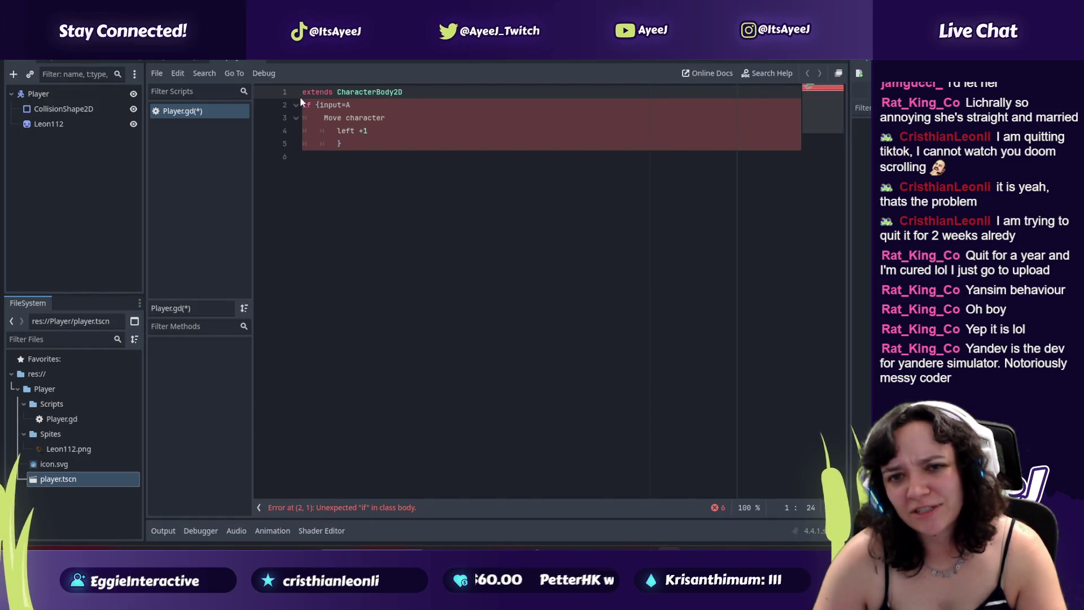
Step: Type 'Class_name Player' at the start of line 1 using the class_name completion
type("Class_N")
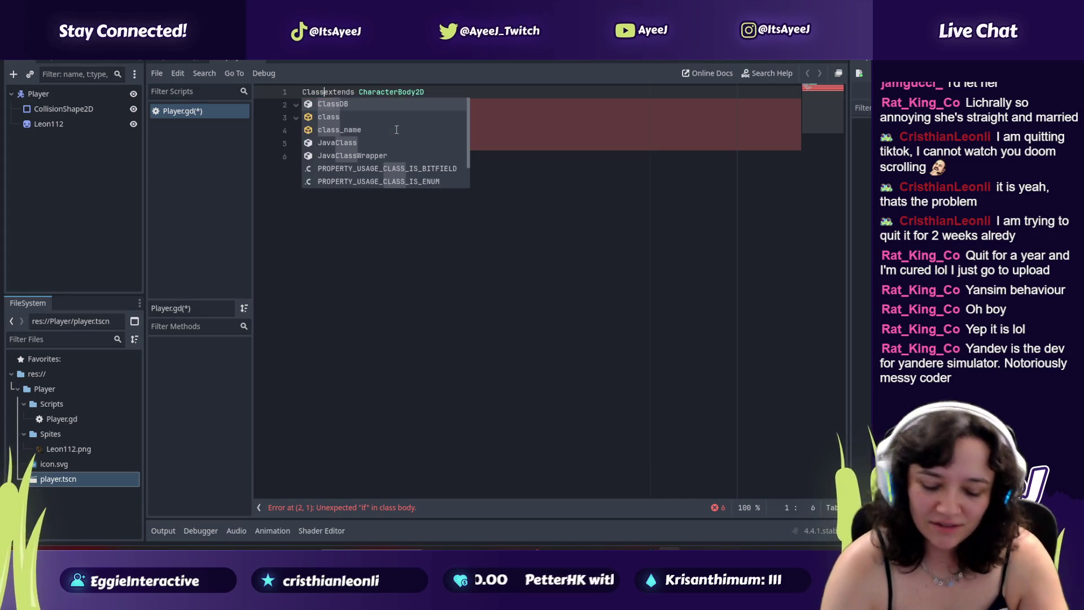
key("BackSpace")
type("name ")
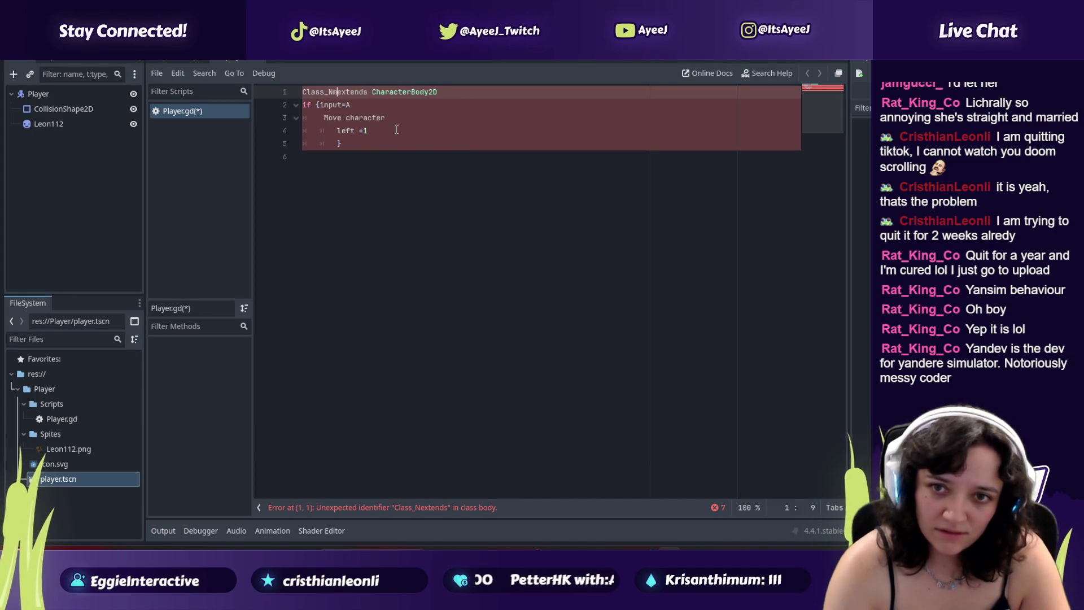
type("Play")
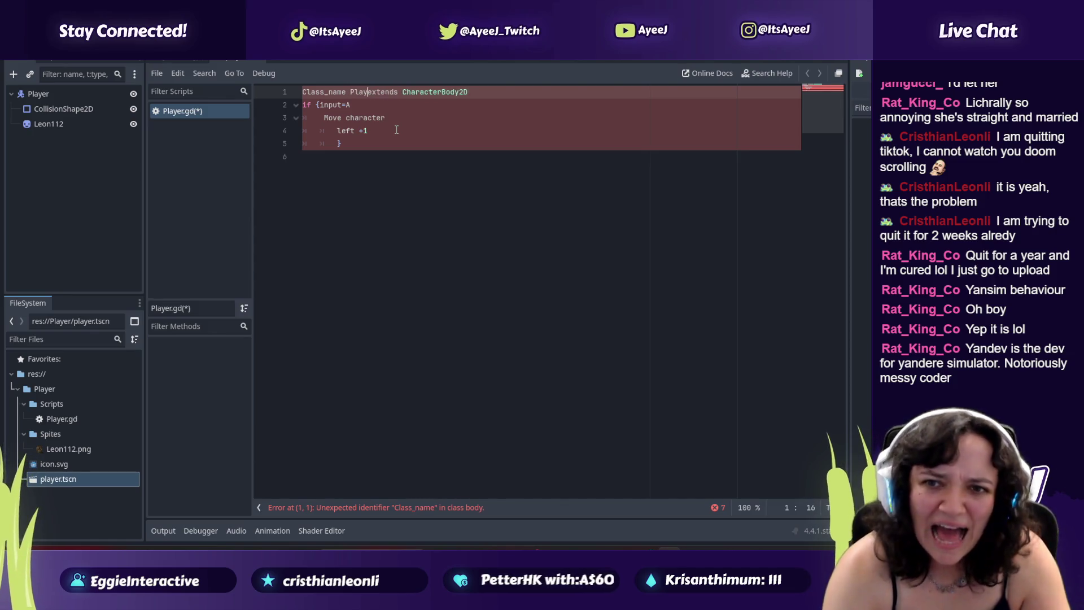
type("er")
Step: Compare the class name line against the tutorial, pausing and resuming playback
key("alt+Tab")
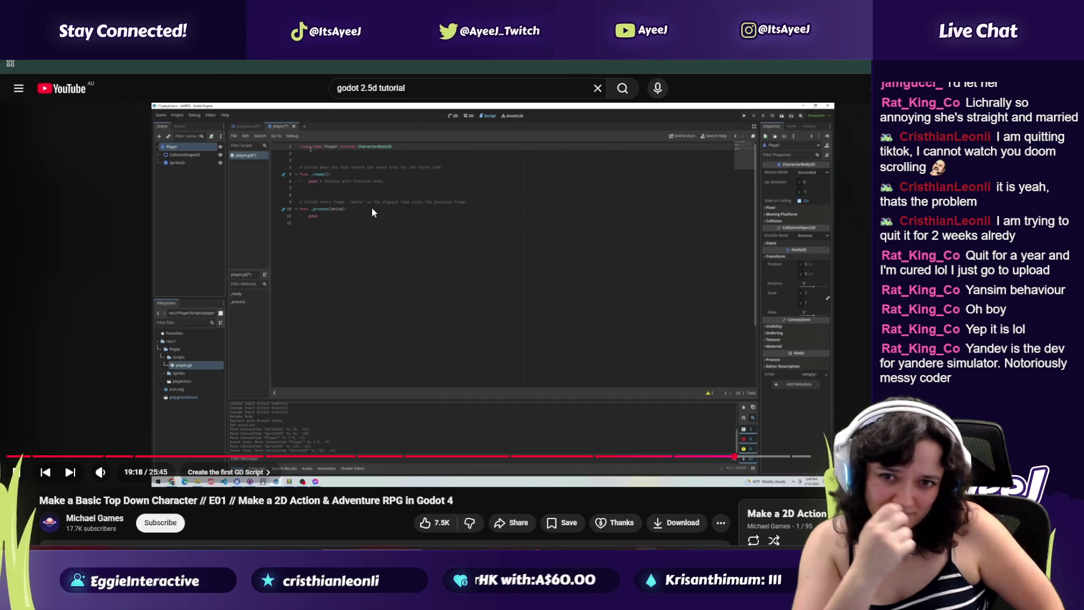
left_click(380, 241)
key("alt+Tab")
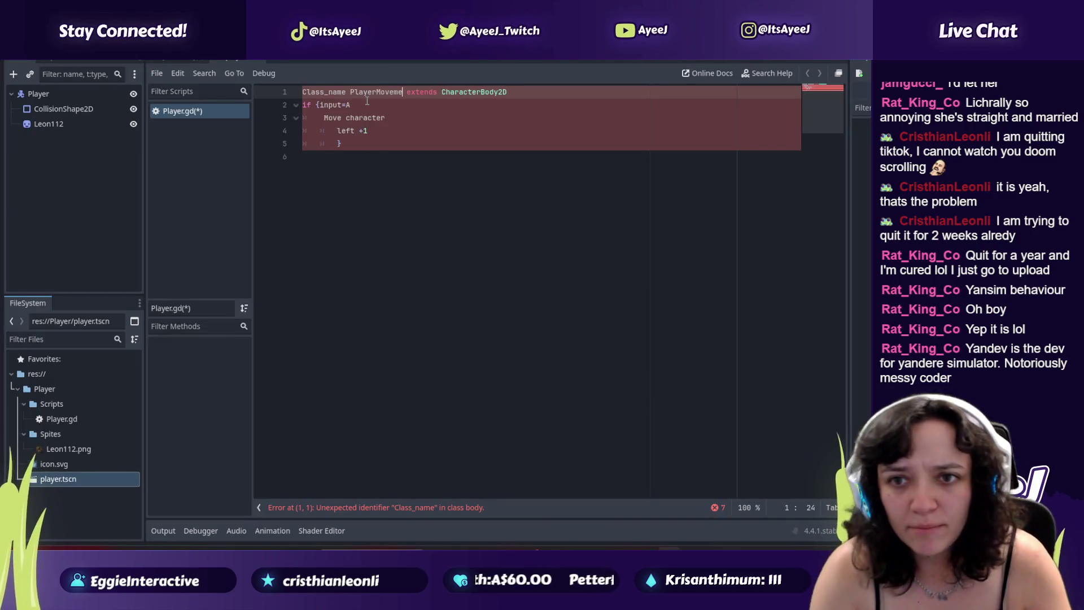
key("alt+Tab")
left_click(424, 229)
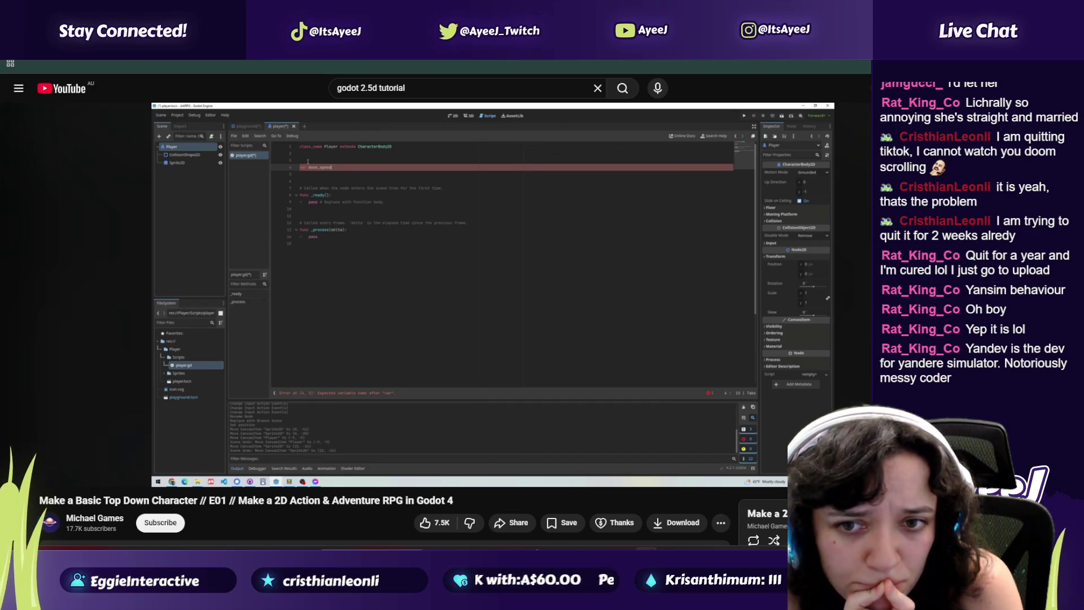
key("alt+Tab")
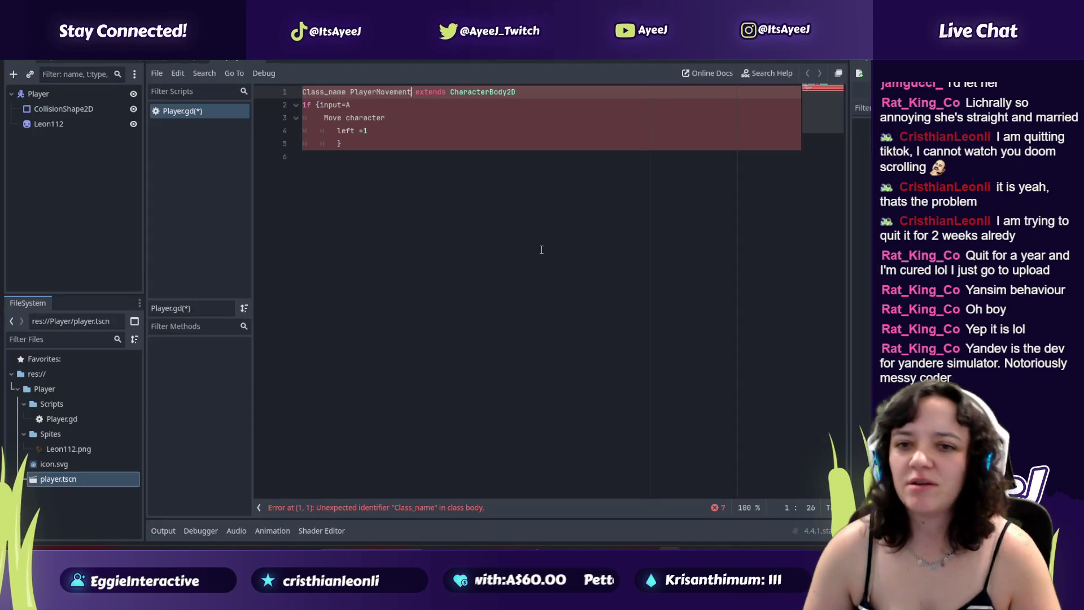
Step: Delete the leftover if block on lines 2–5 and add 'var moveSpeed' on a new line
left_click_drag(395, 145, 302, 105)
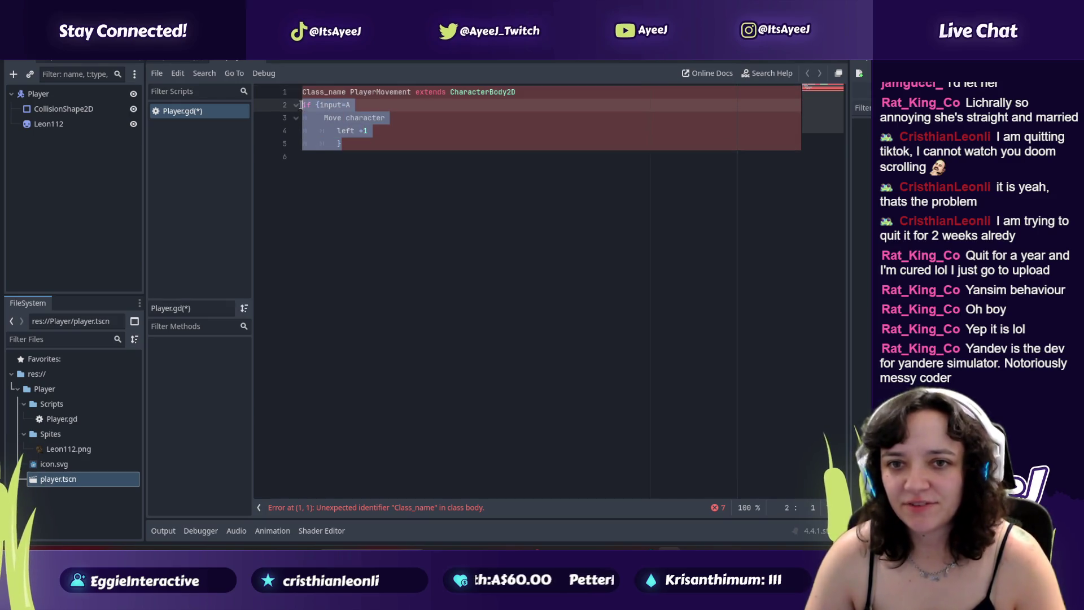
key("BackSpace")
key("Return")
type("var ")
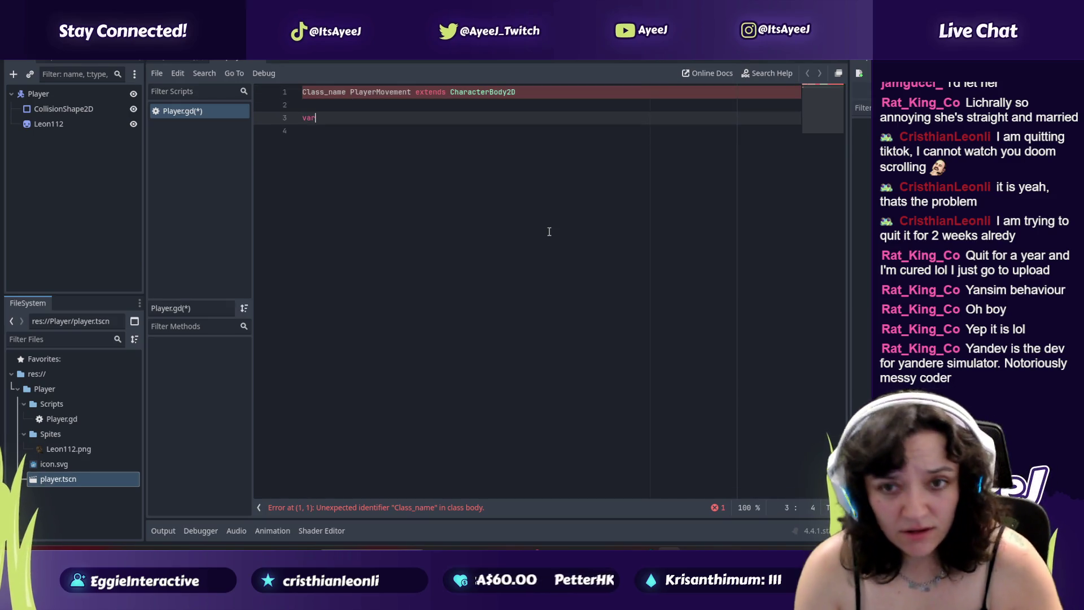
type("mov4")
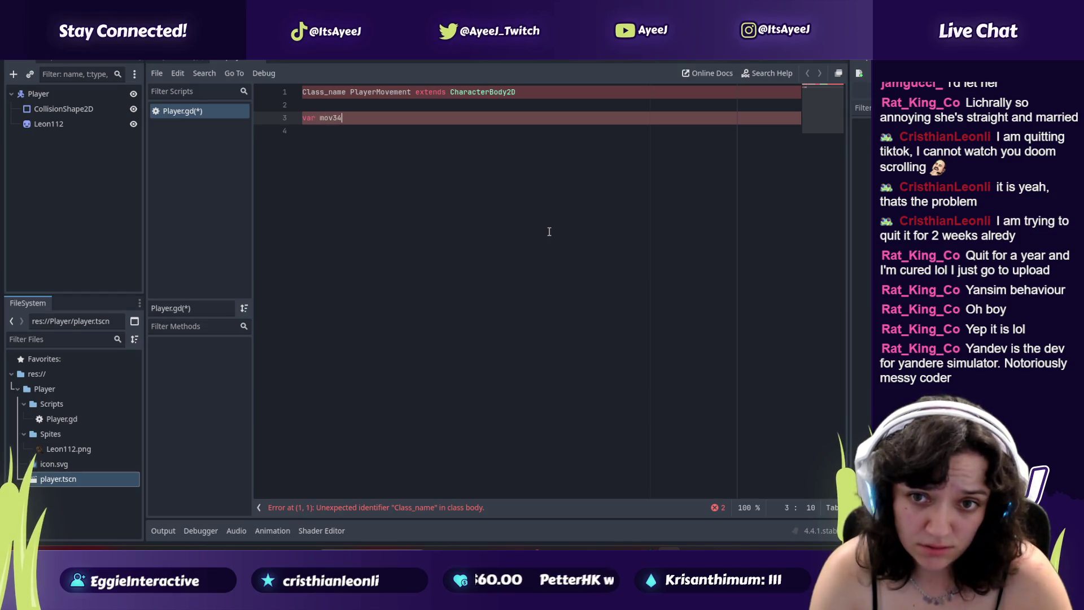
key("BackSpace")
type("e")
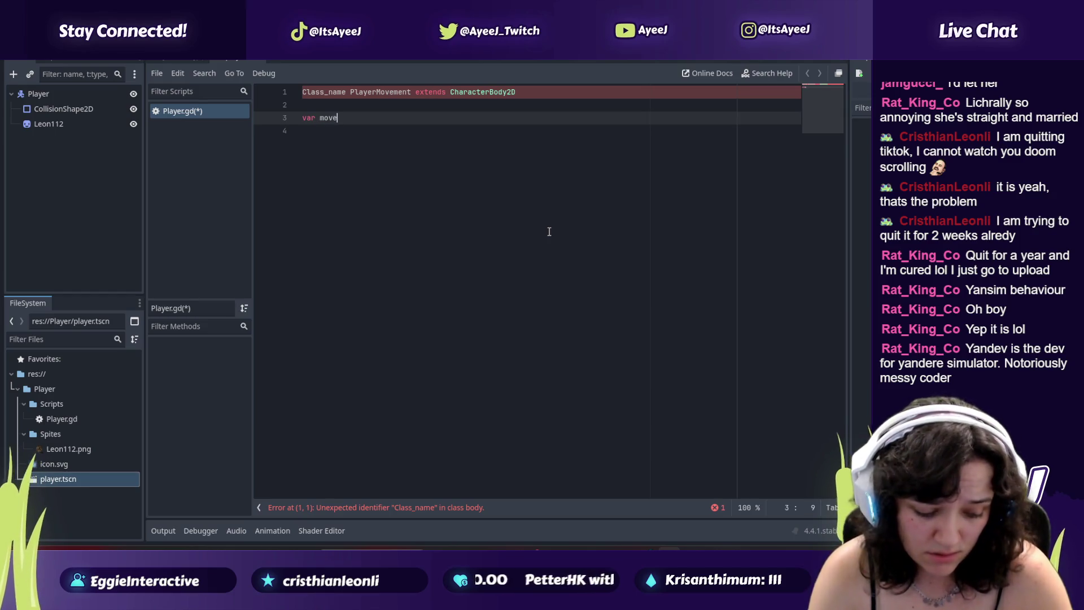
type("Speed")
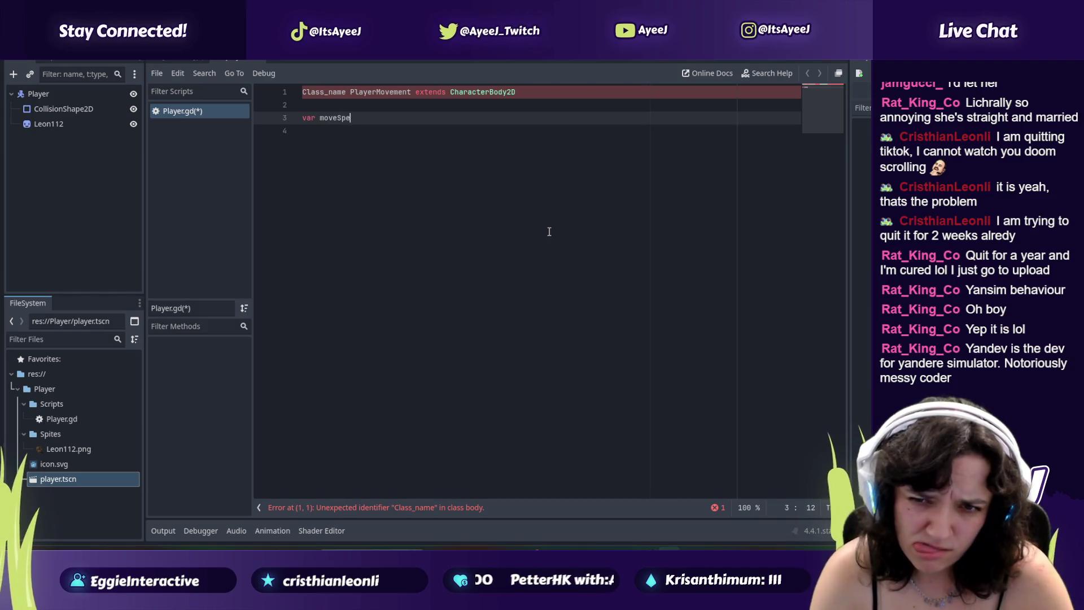
Step: Play the tutorial until it declares 'var move_speed : float', pausing to read it
key("alt+Tab")
left_click(548, 232)
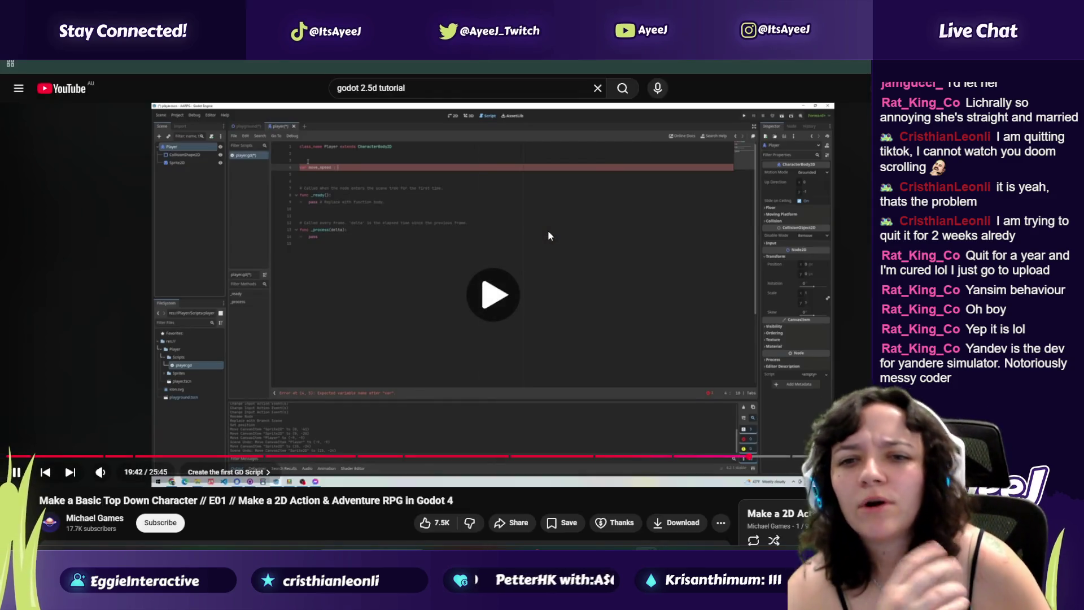
left_click(548, 232)
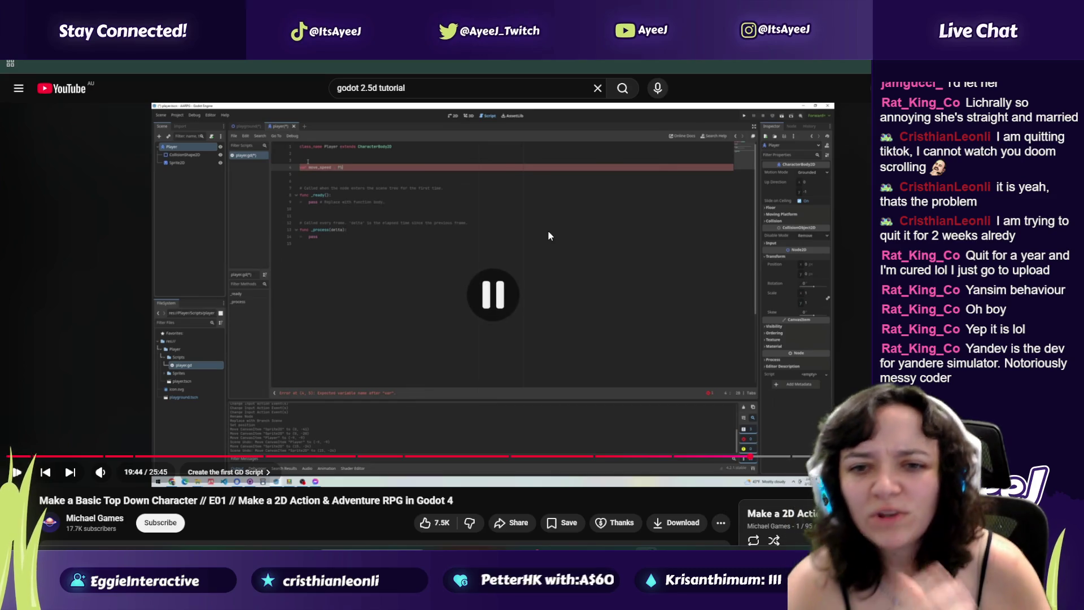
left_click(548, 231)
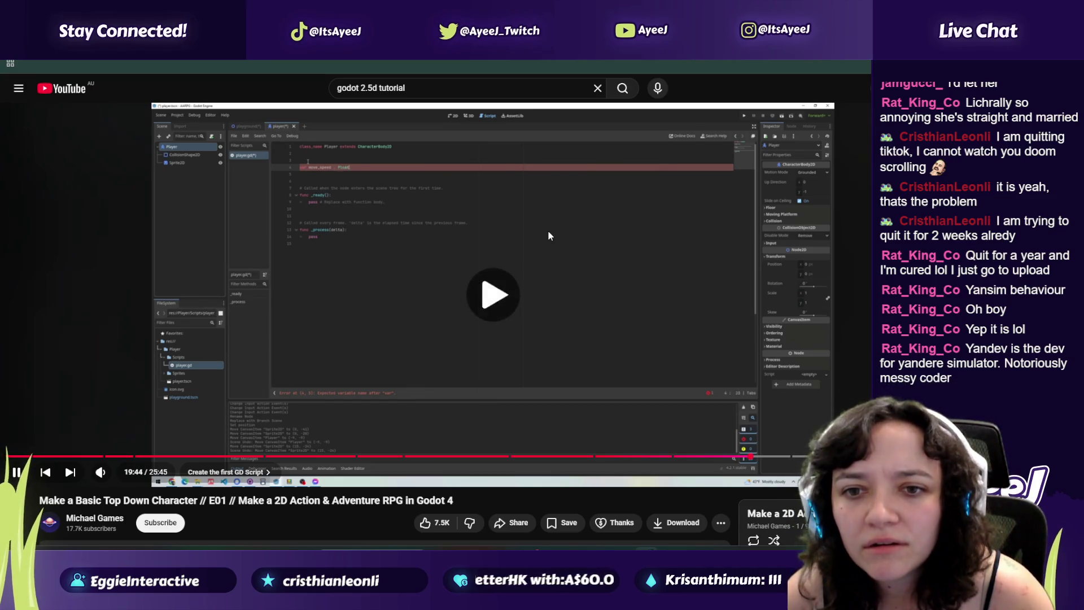
left_click(548, 232)
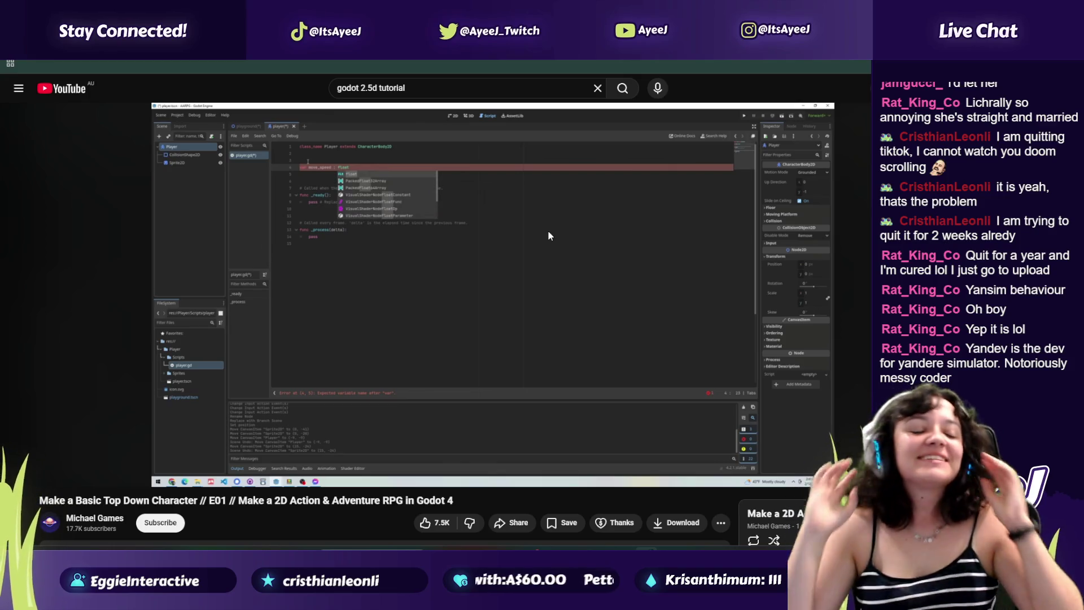
Step: Add a float type to moveSpeed, then resume the tutorial
key("alt+Tab")
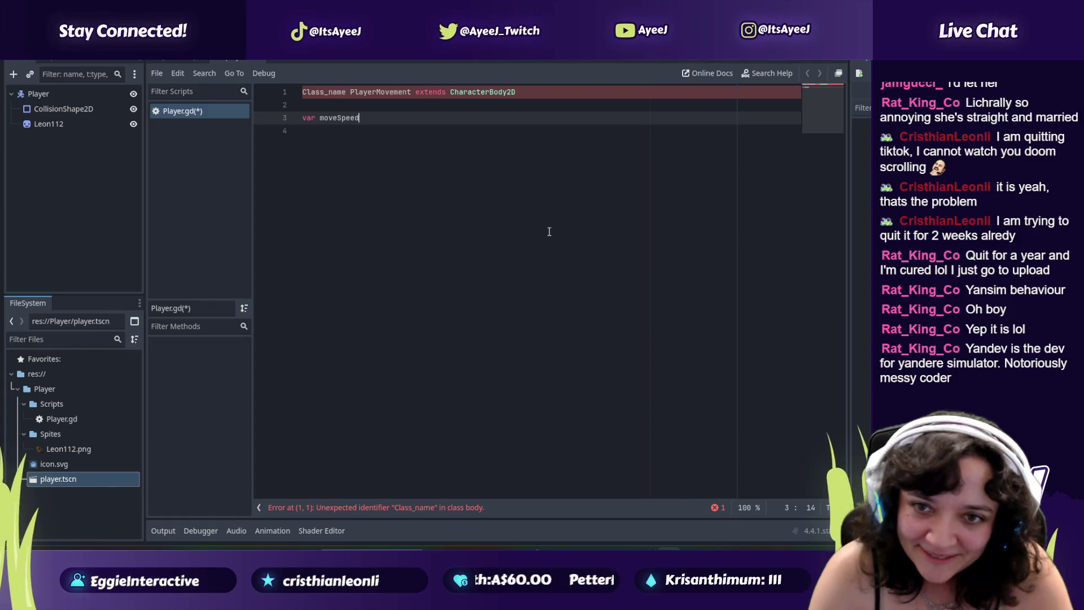
type("flopa")
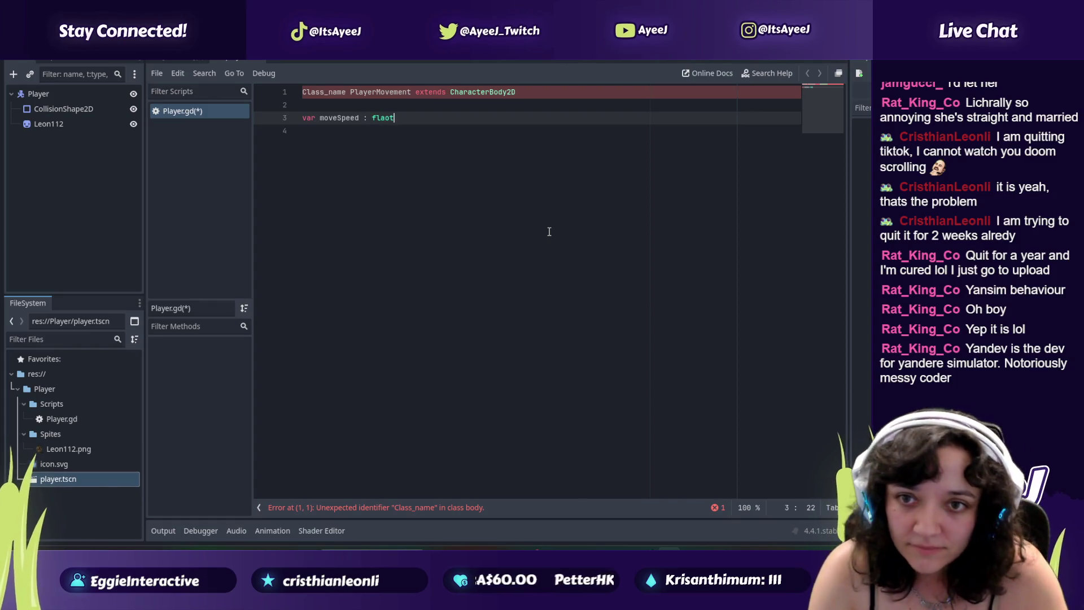
key("BackSpace")
key("BackSpace")
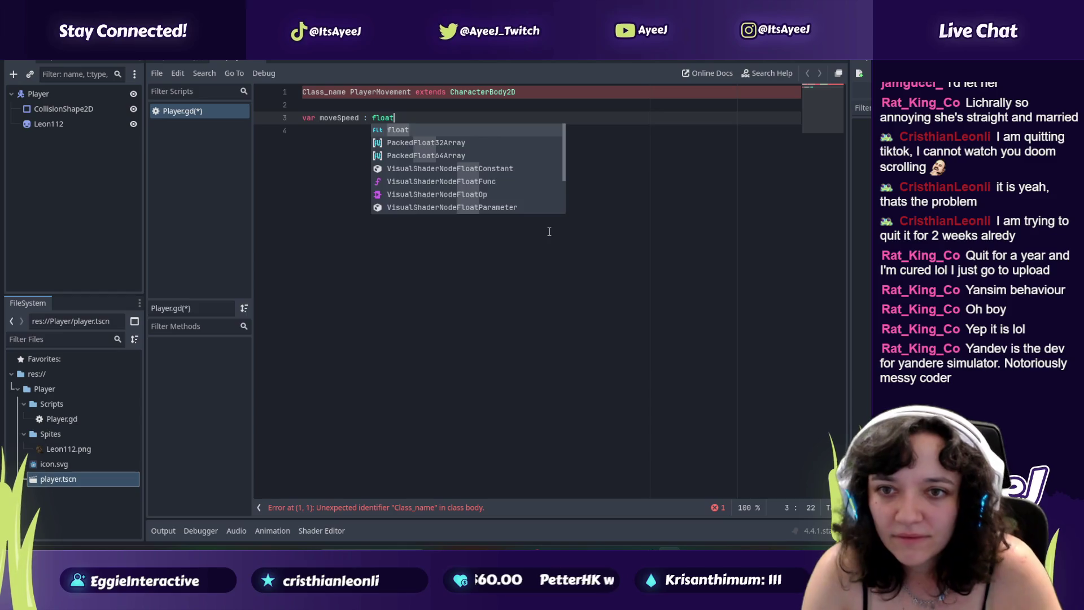
key("alt+Tab")
left_click(549, 232)
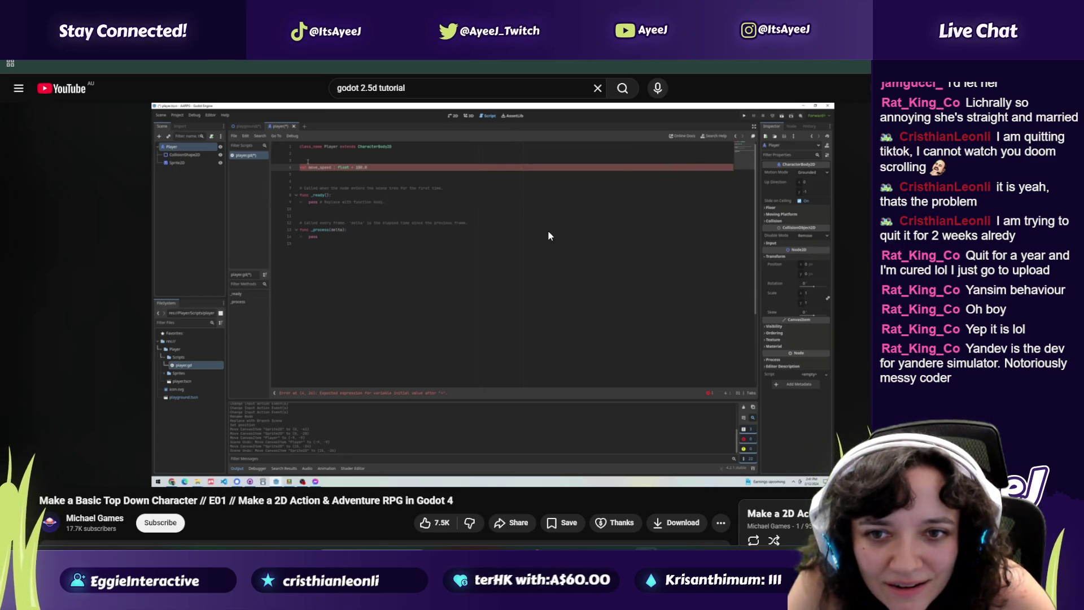
Step: Rewrite moveSpeed's declaration on line 3 as float with value 100.0
key("alt+Tab")
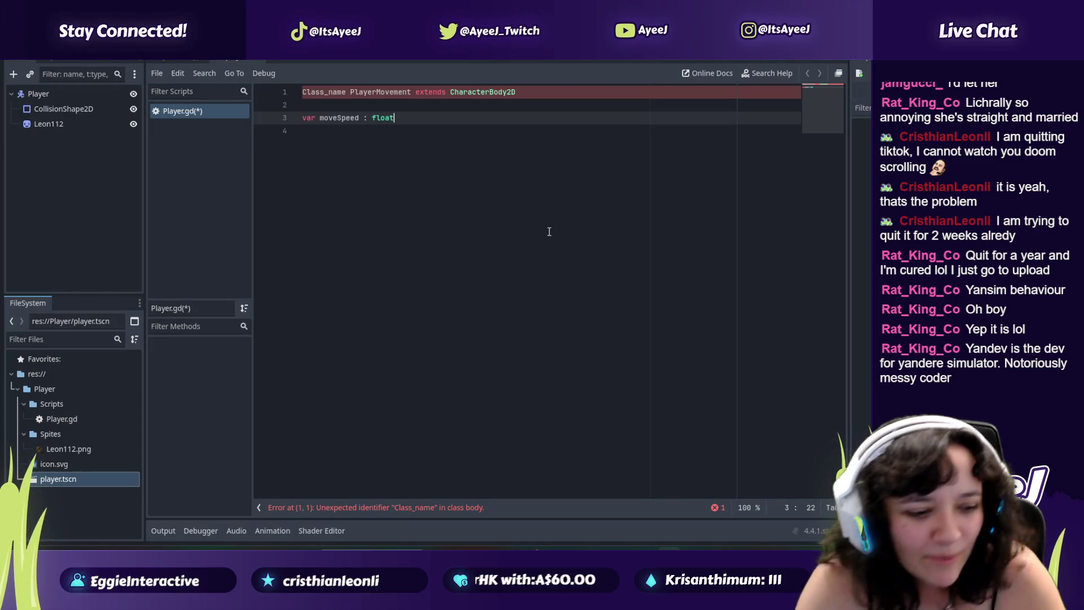
key("BackSpace")
key("BackSpace")
key("BackSpace")
type("numb")
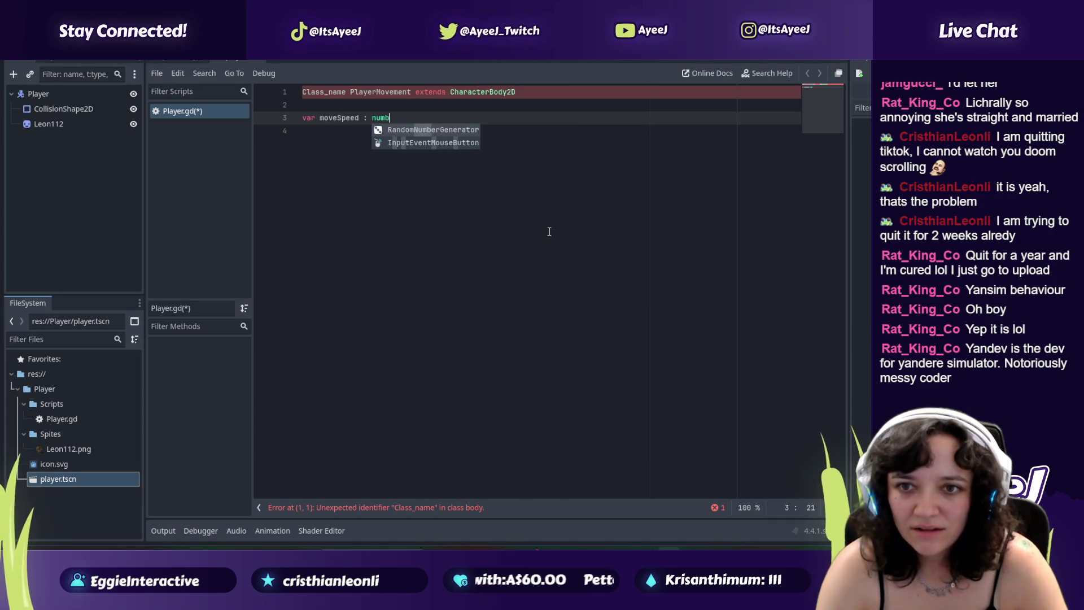
type("eric")
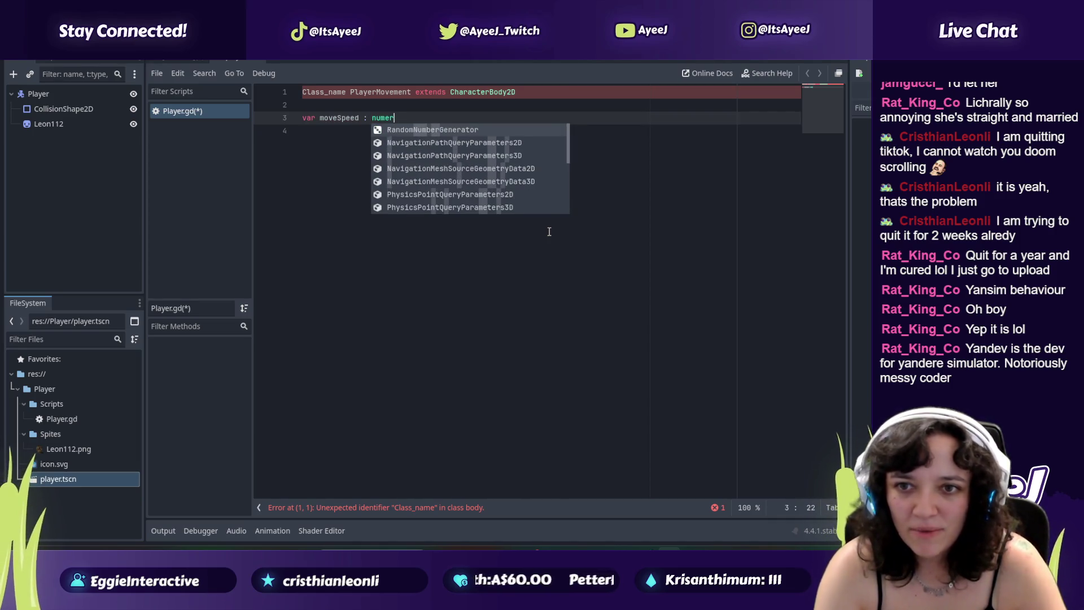
key("BackSpace")
key("BackSpace")
key("BackSpace")
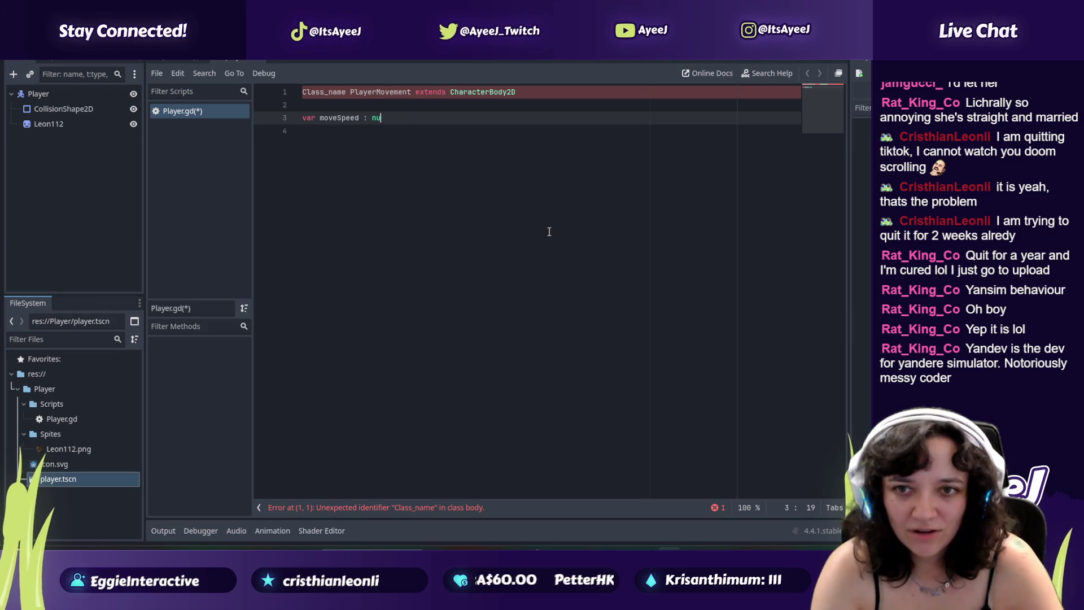
key("BackSpace")
type("float")
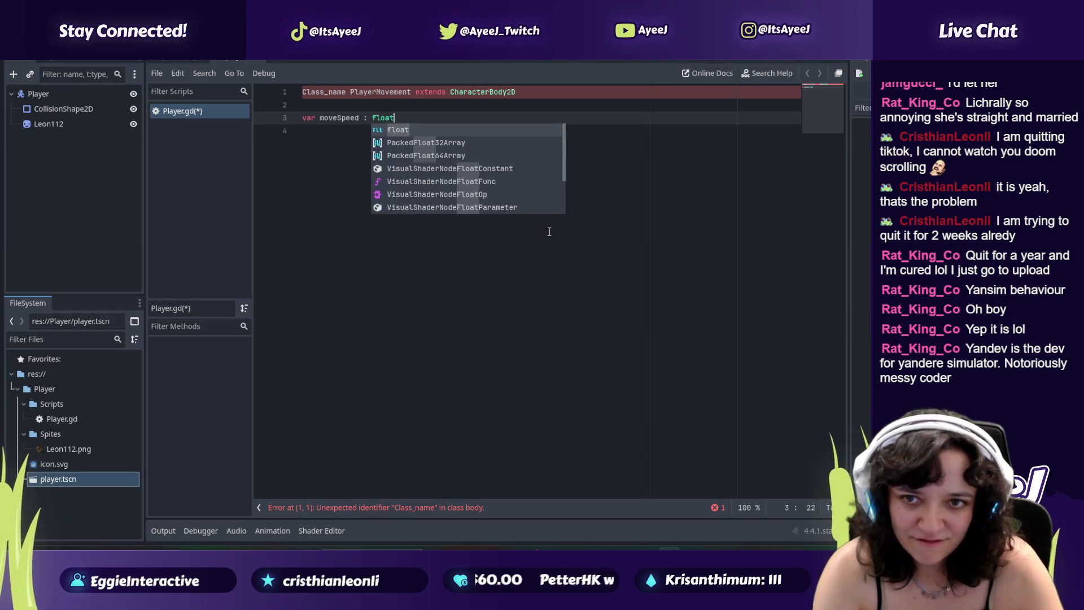
type(" 100.0")
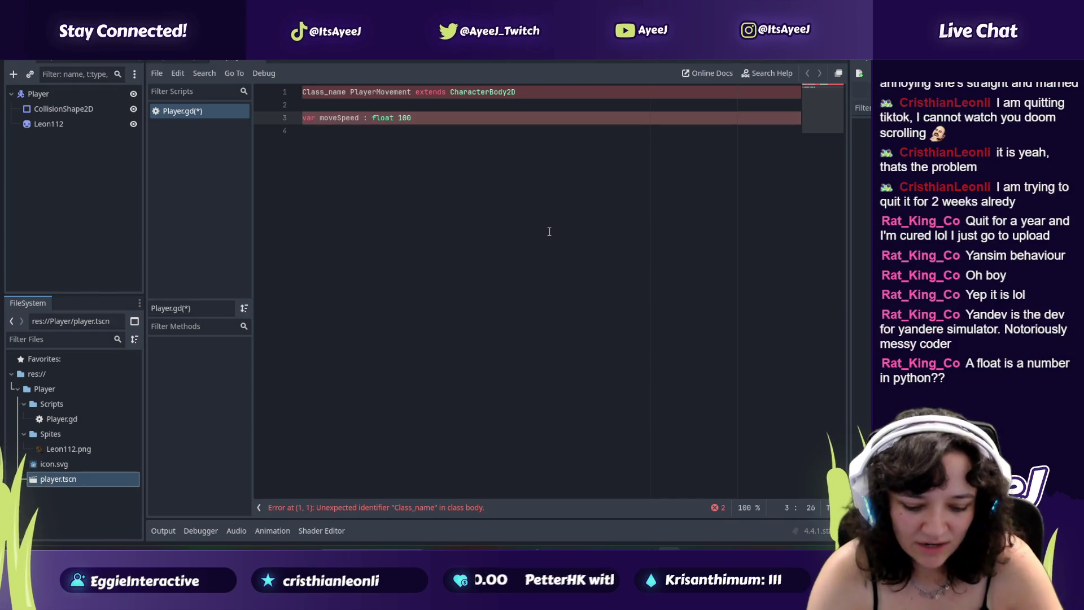
Step: Check the script against the tutorial's move_speed line, leaving the video playing at 20:12
key("alt+Tab")
left_click(547, 230)
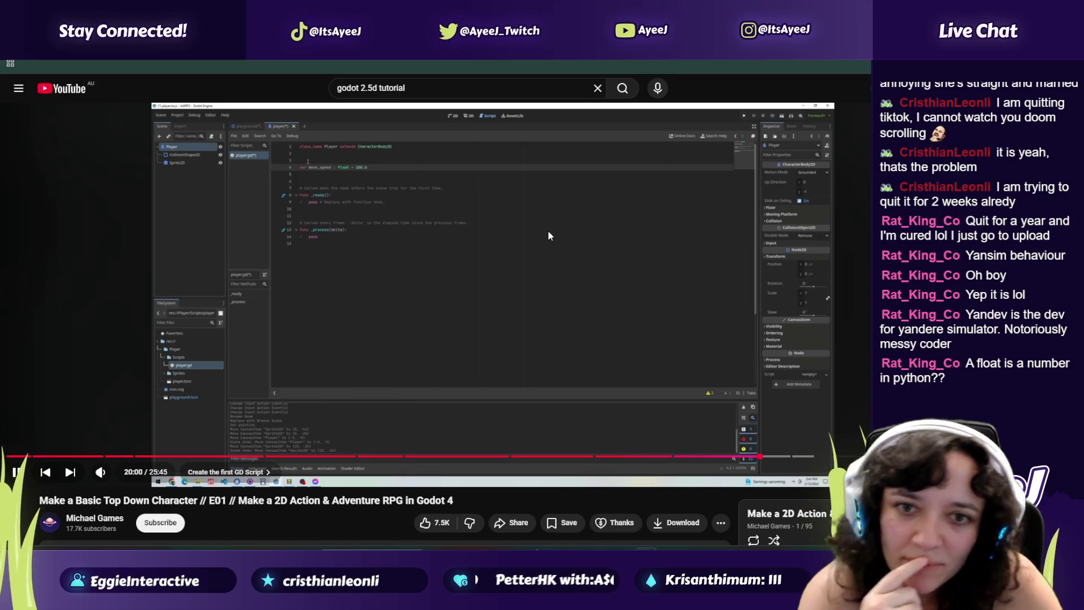
left_click(548, 235)
key("alt+Tab")
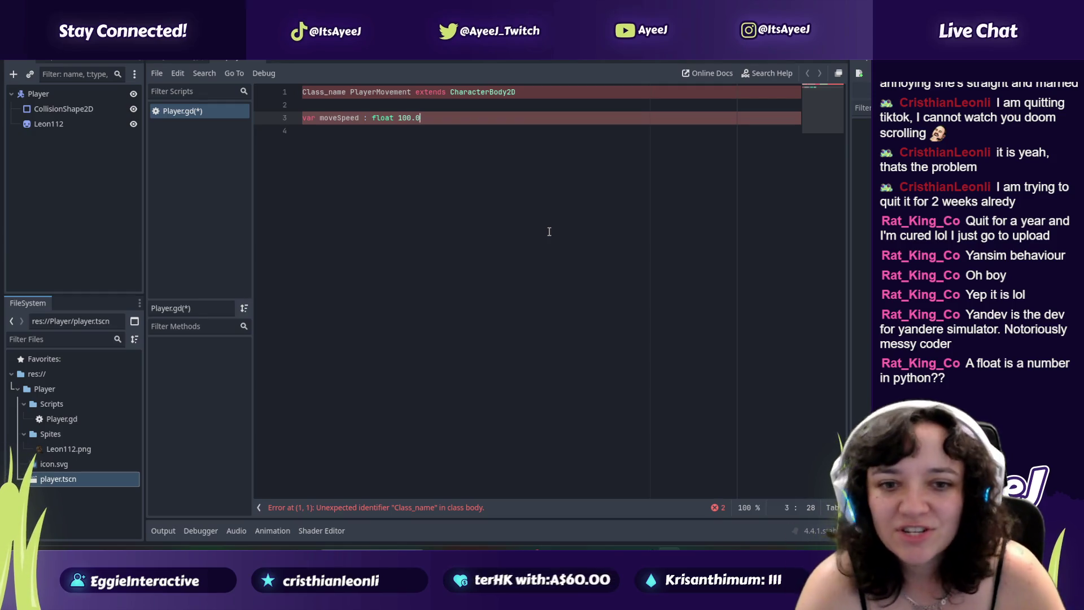
key("alt+Tab")
left_click(548, 232)
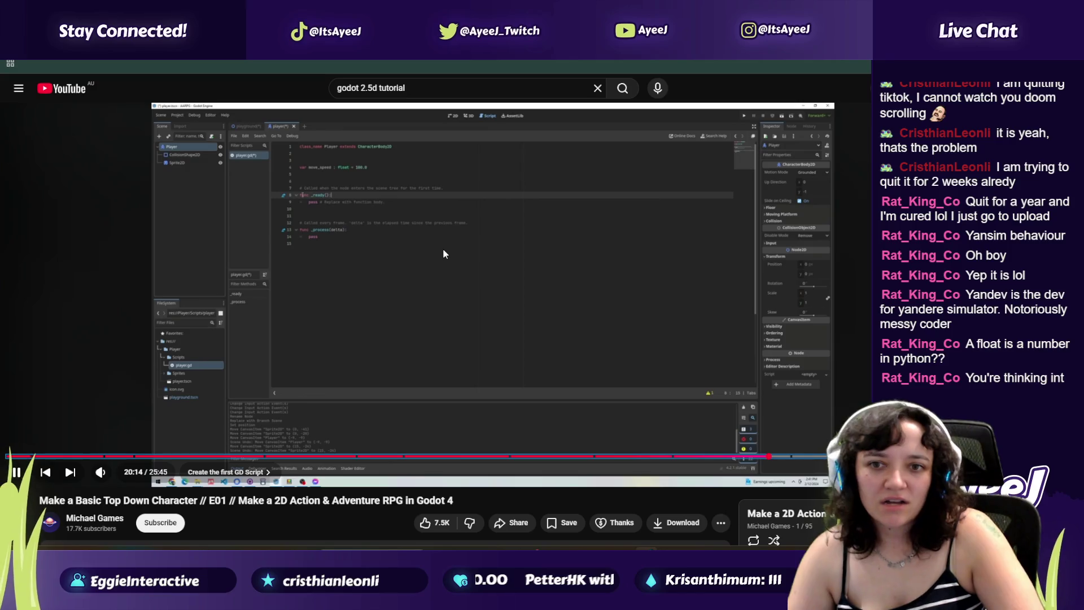
left_click(442, 253)
key("alt+Tab")
left_click_drag(399, 120, 376, 119)
key("BackSpace")
key("BackSpace")
type("int")
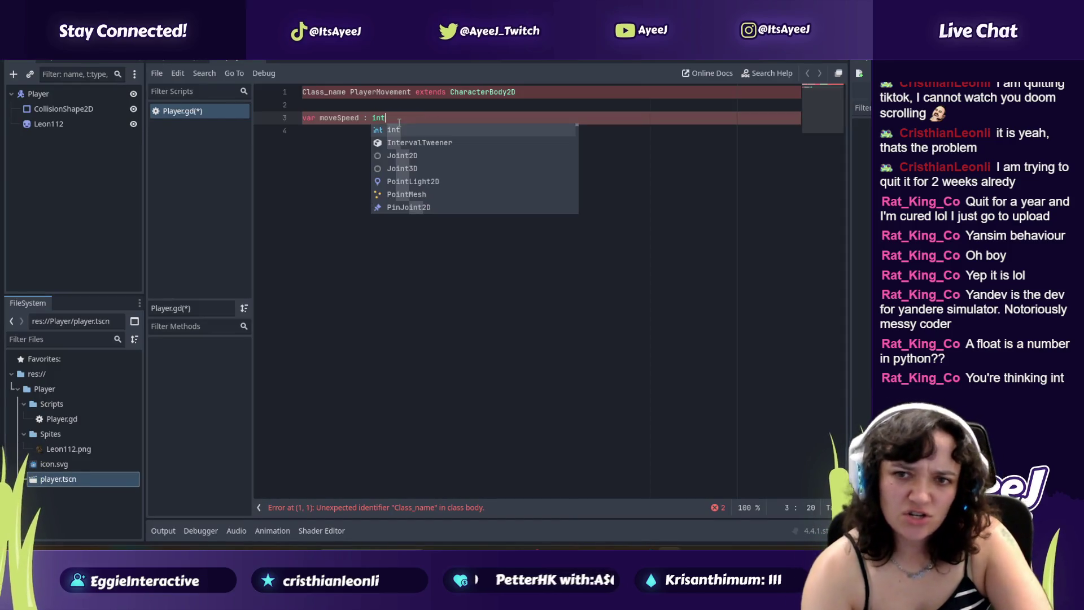
type(" 1")
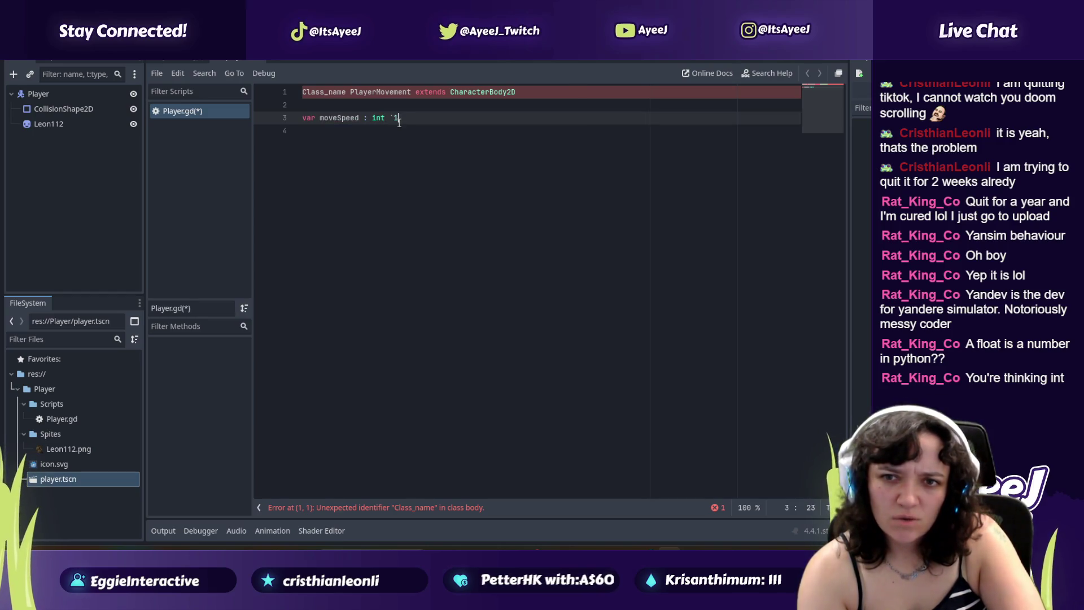
type("00")
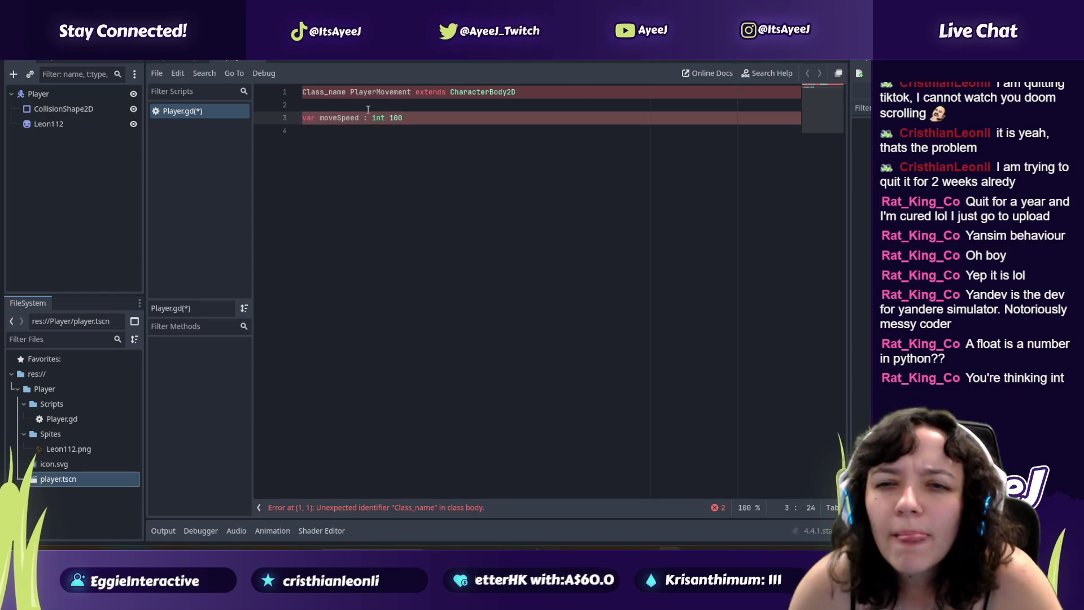
left_click(412, 116)
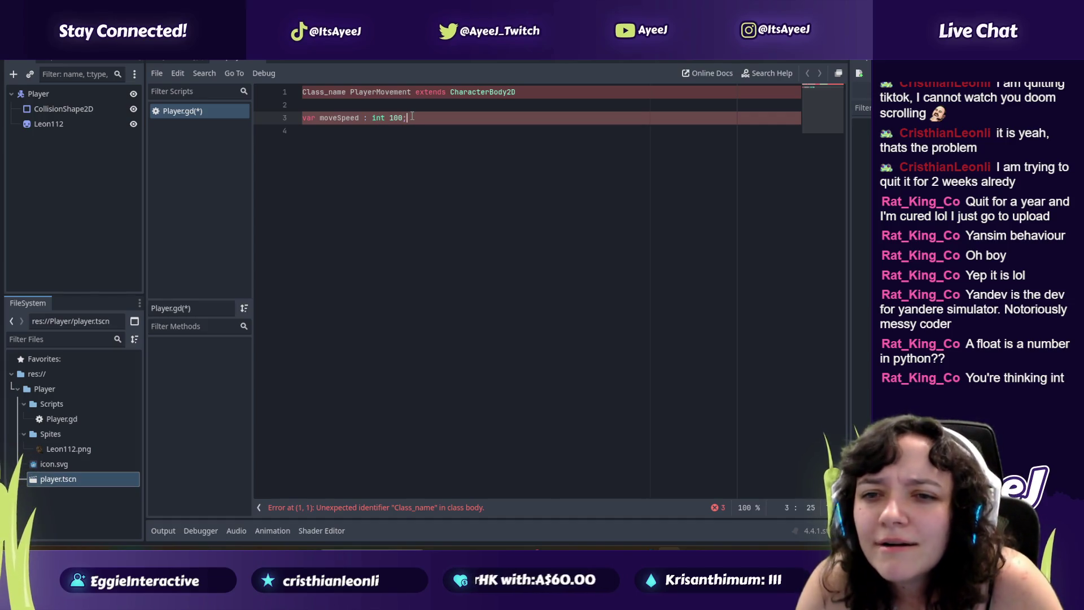
key("alt+Tab")
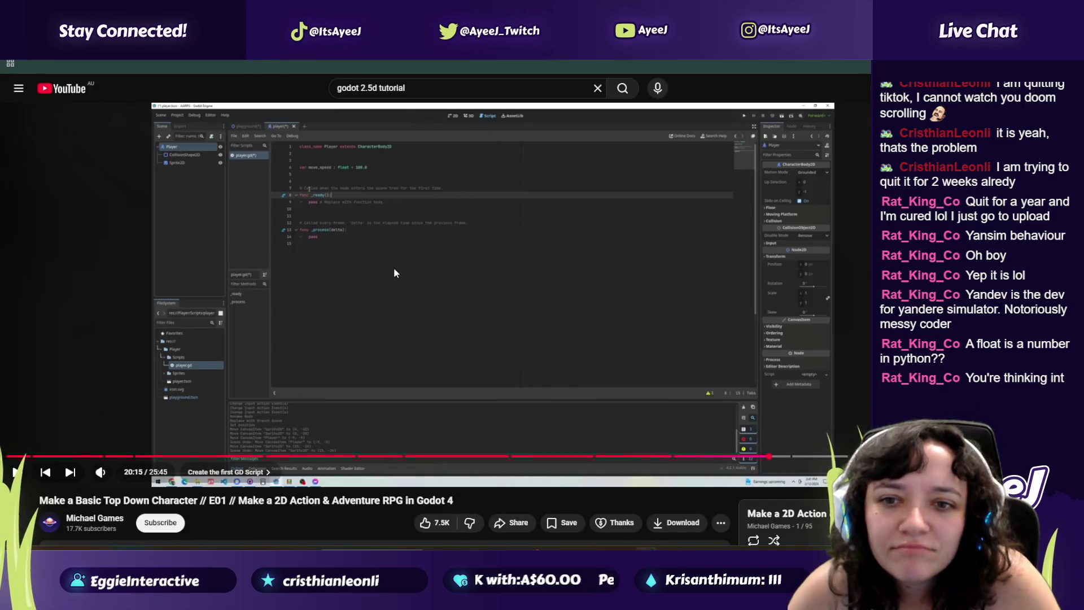
key("alt+Tab")
left_click(534, 93)
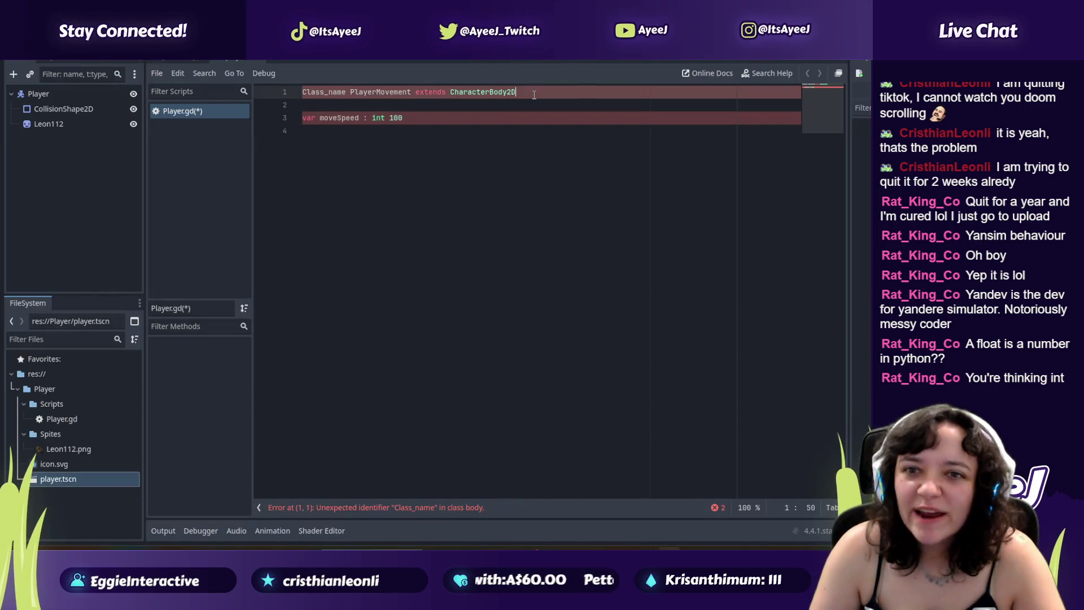
key("alt+Tab")
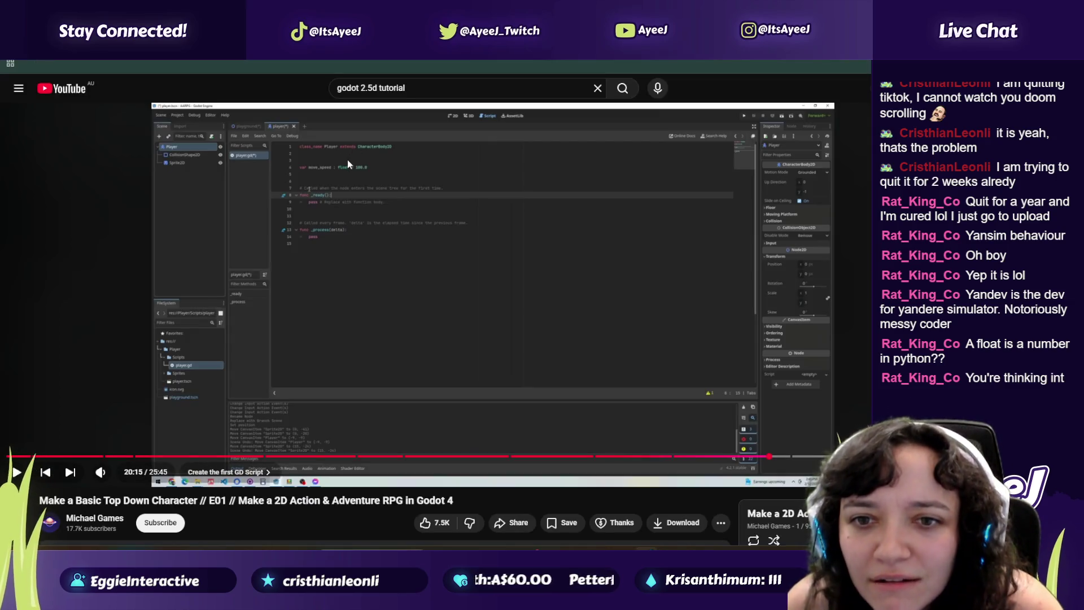
key("alt+Tab")
key("alt+Tab")
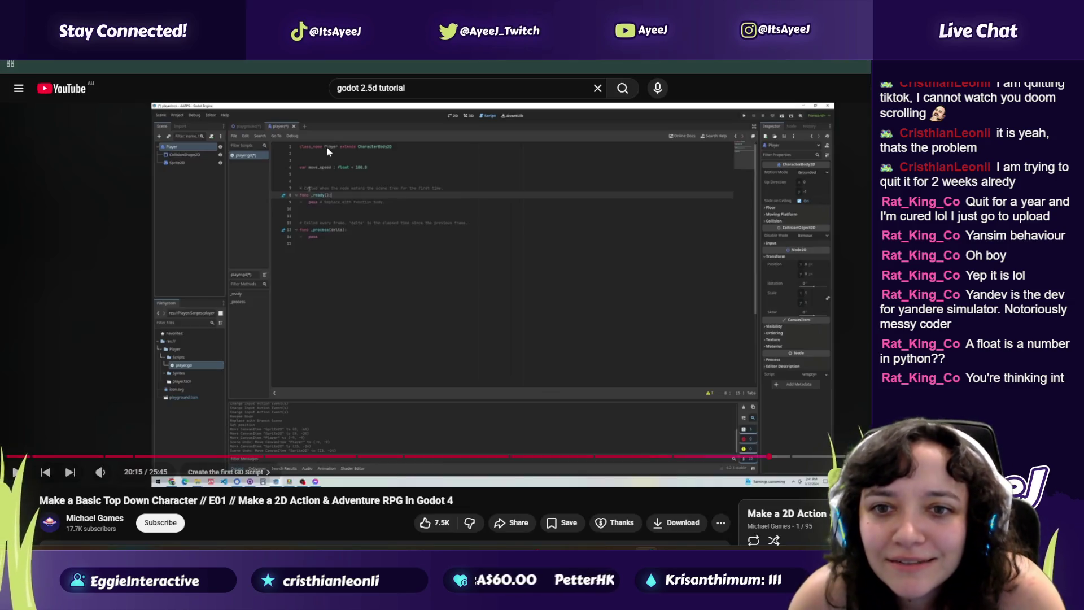
key("alt+Tab")
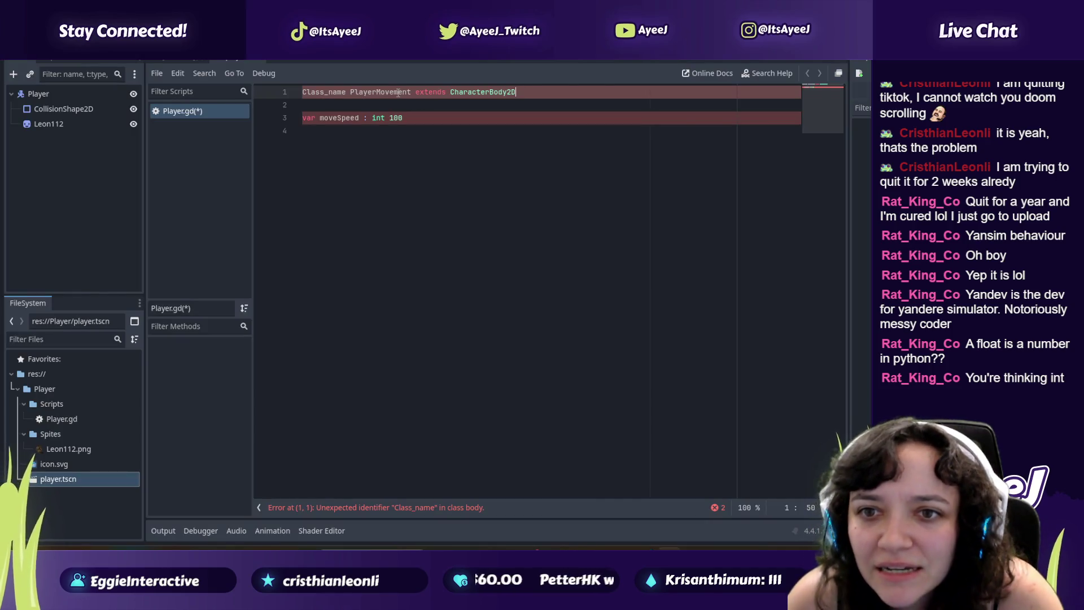
key("alt+Tab")
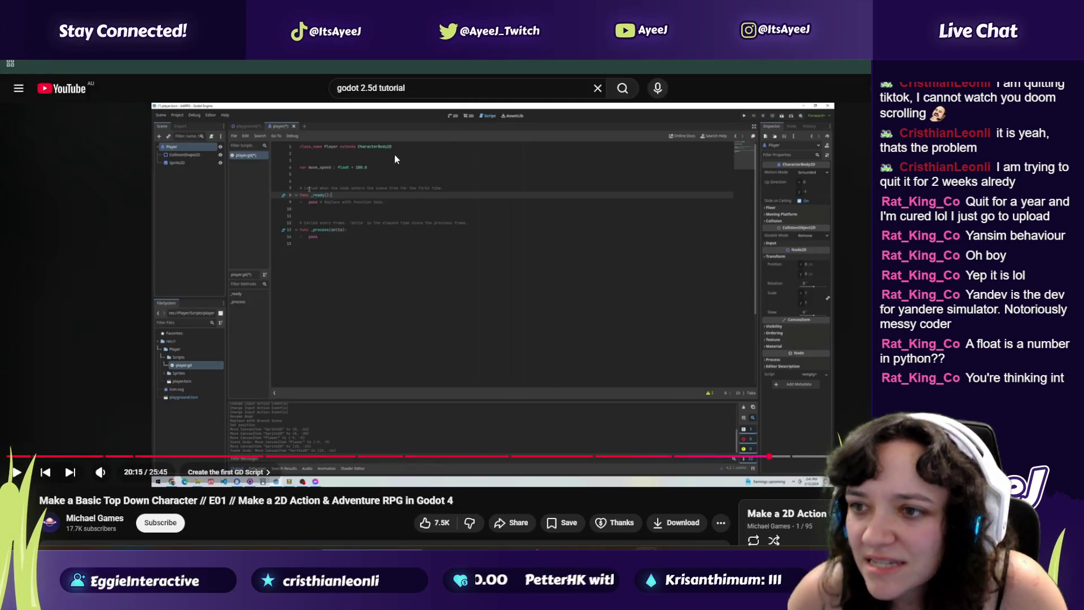
key("alt+Tab")
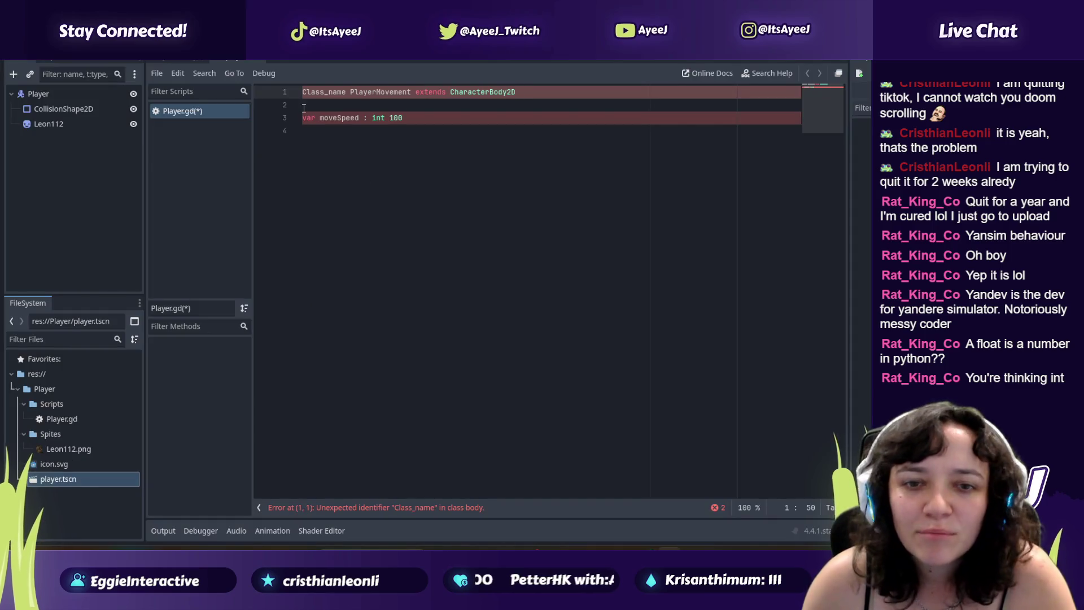
mouse_move(411, 119)
left_mouse_down()
mouse_move(364, 119)
mouse_move(374, 119)
left_mouse_up()
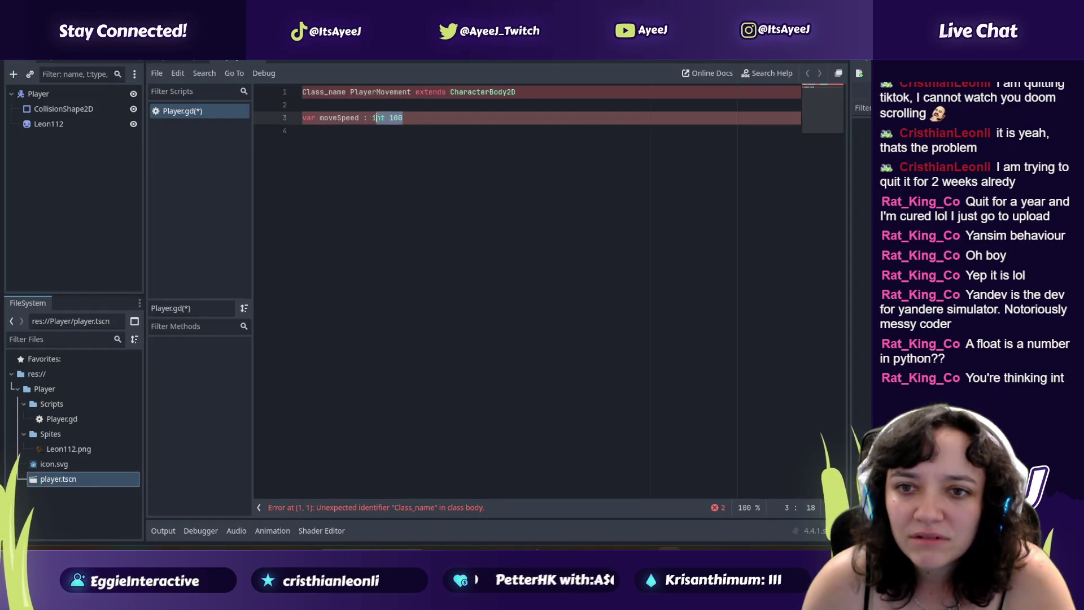
type("nt")
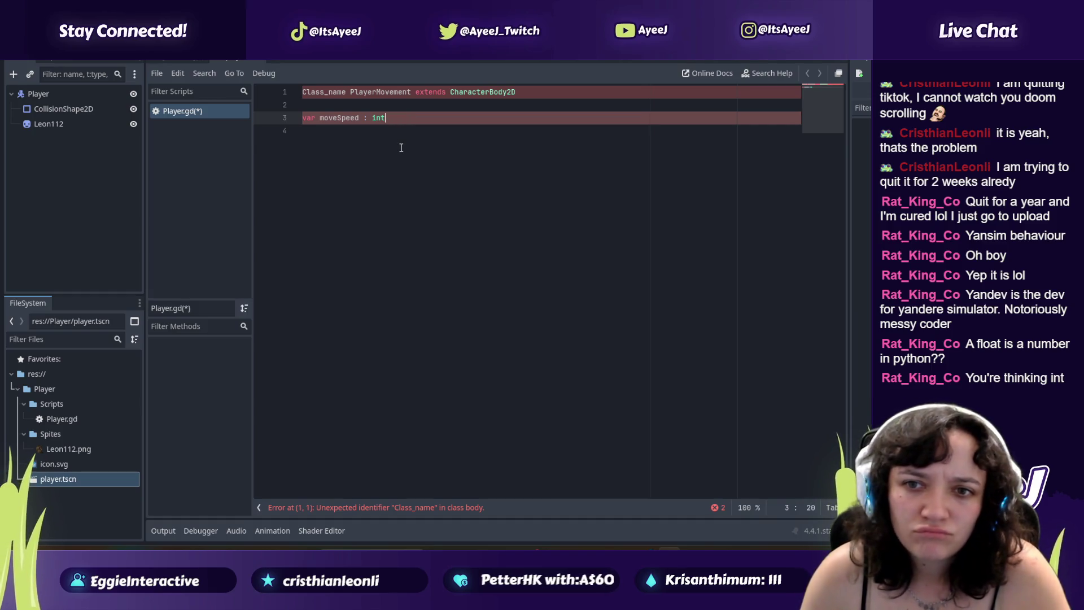
key("ctrl+z")
left_click(401, 147)
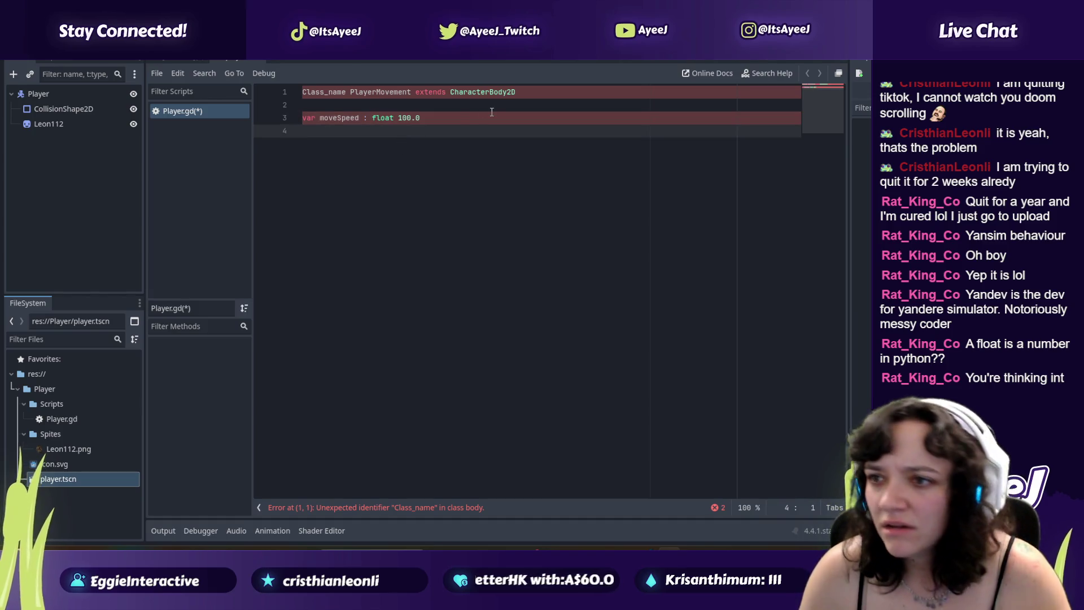
key("alt+Tab")
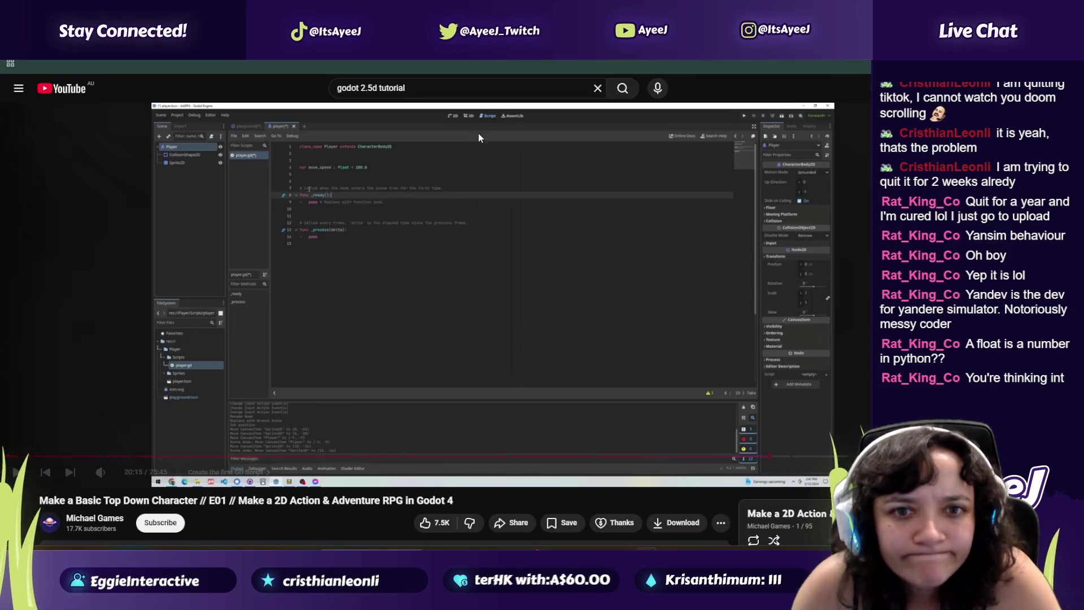
left_click(365, 164)
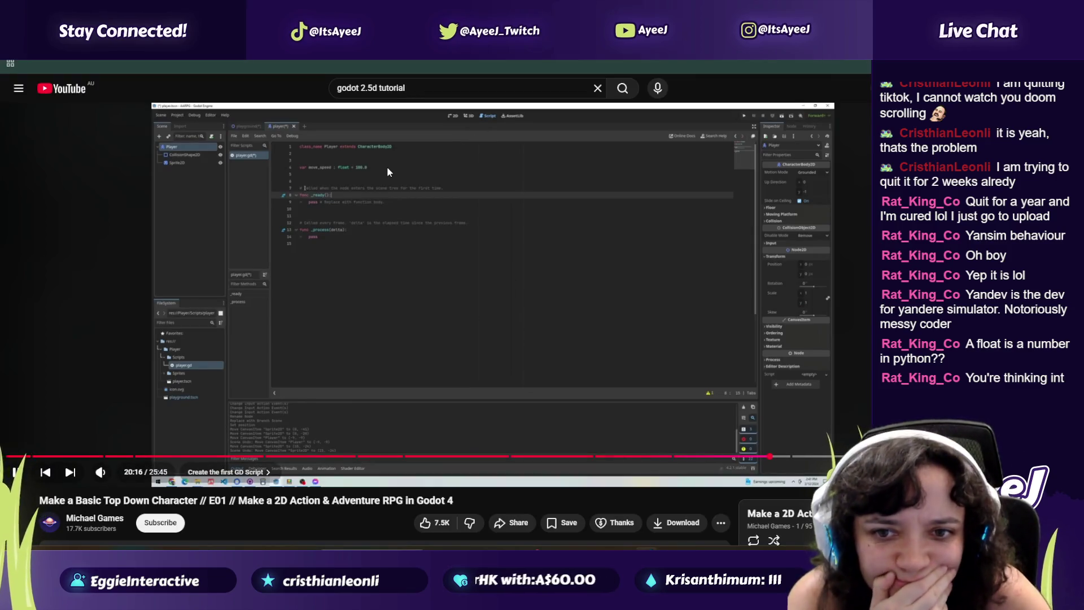
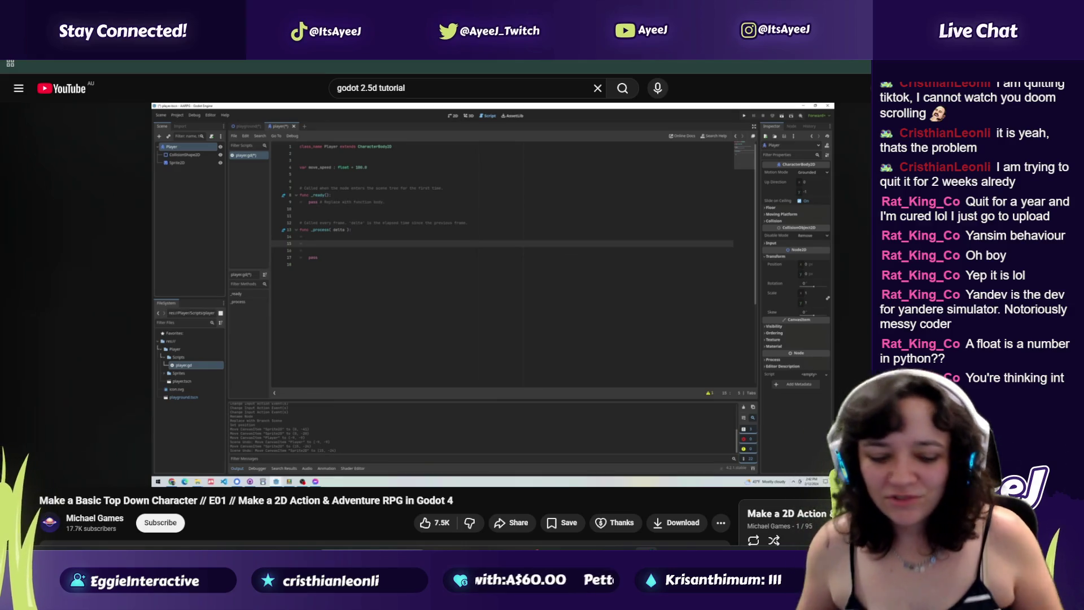
Step: Pause the tutorial and delete '_movement' from the class name on line 1 of Player.gd
left_click(387, 167)
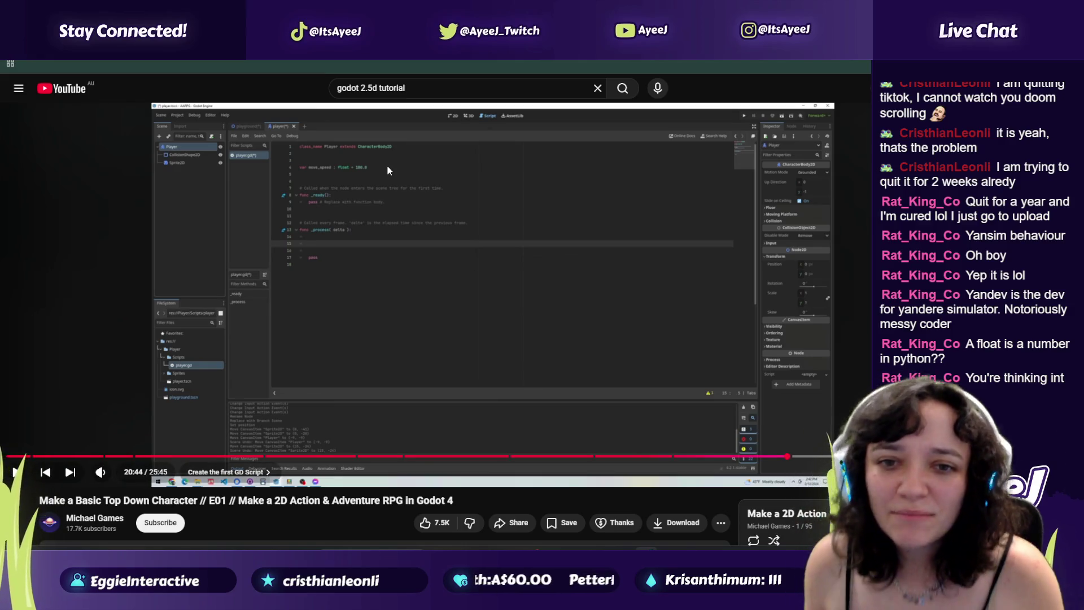
key("alt+Tab")
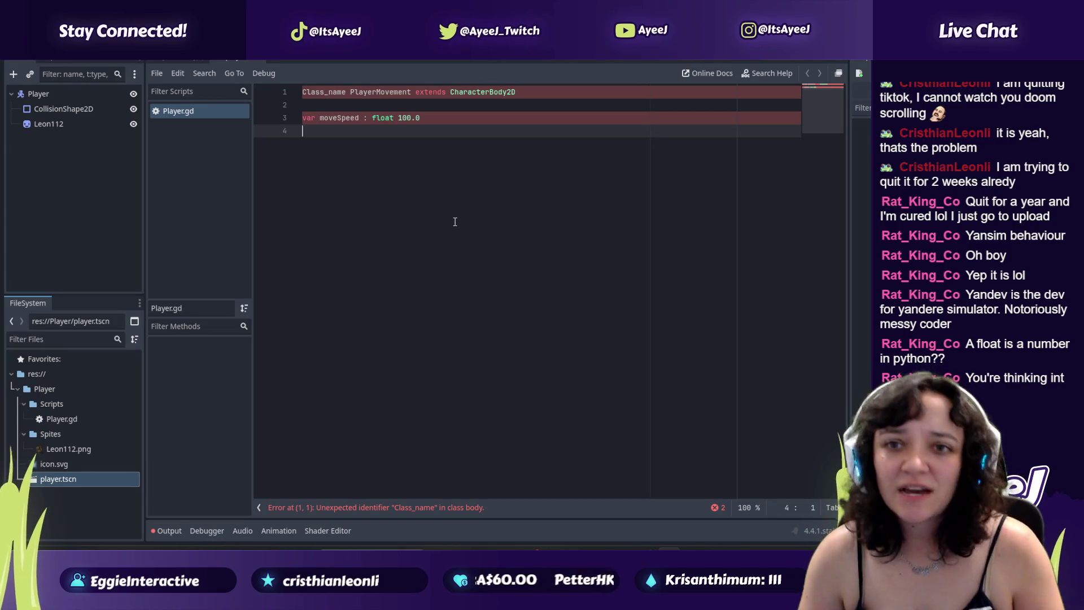
left_click(418, 92)
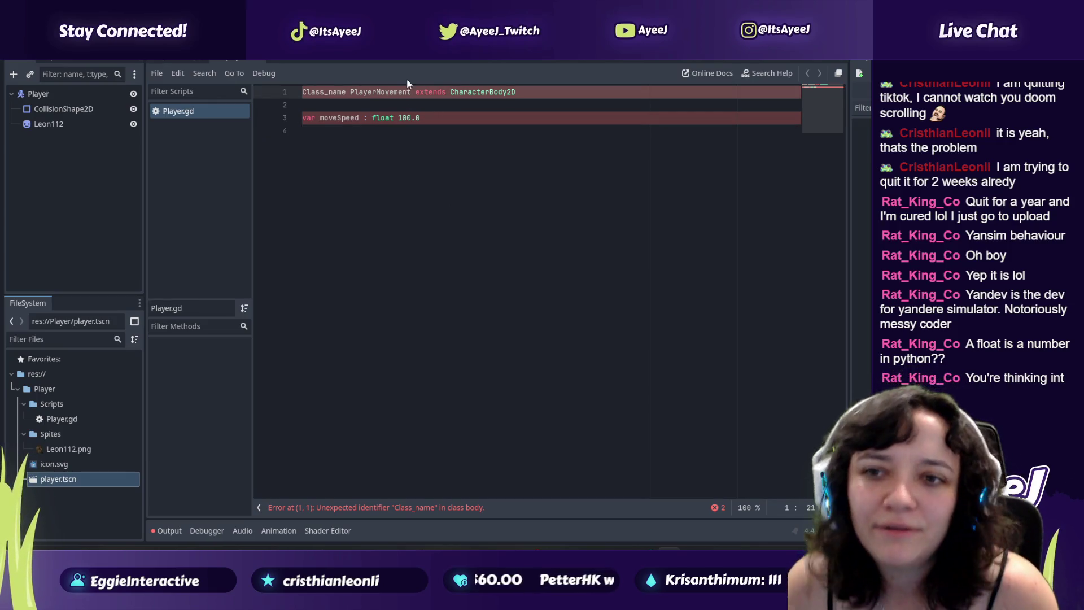
key("alt+Tab")
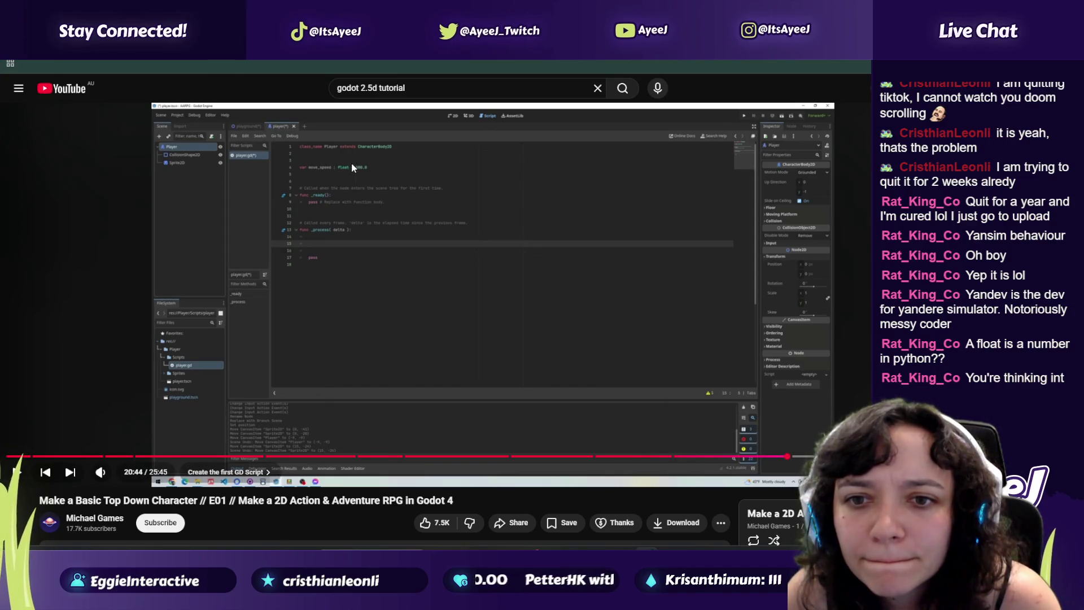
key("alt+Tab")
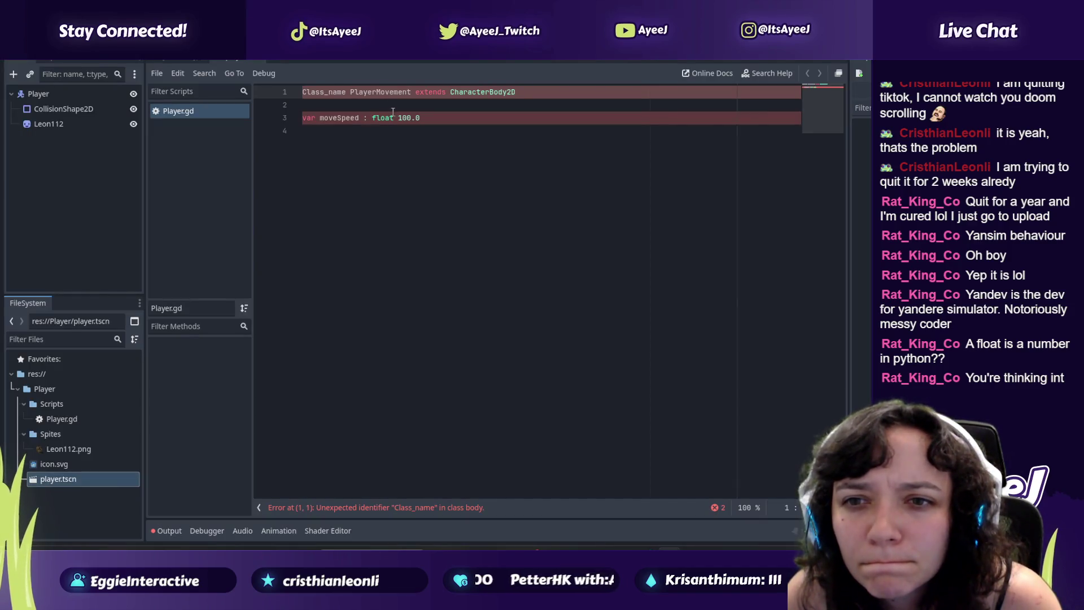
key("Left")
key("Left")
key("BackSpace")
type("_m")
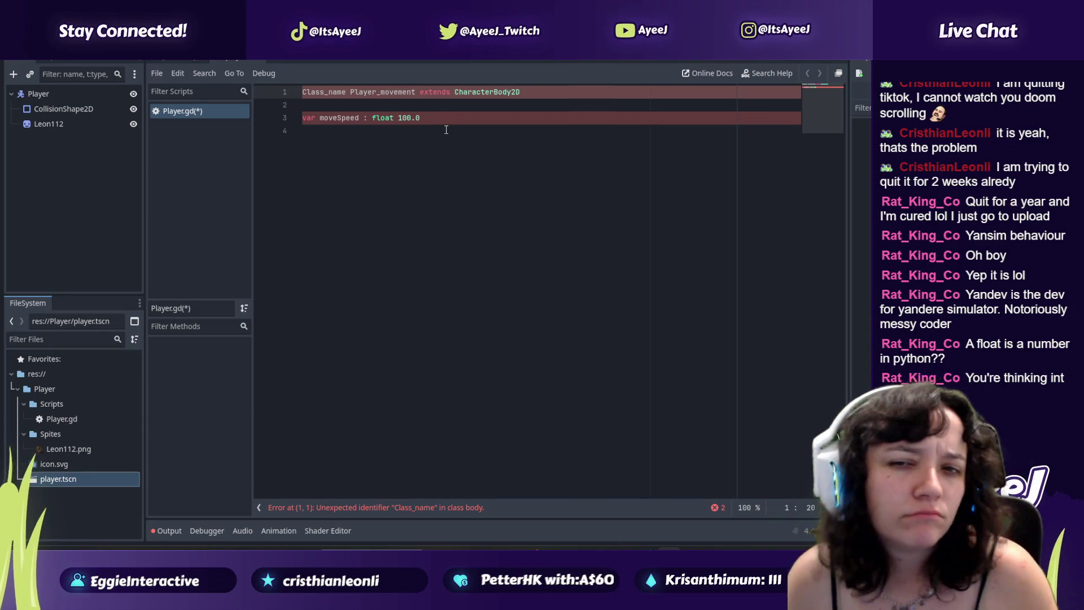
left_click(446, 128)
left_click(393, 92)
left_click_drag(416, 92, 376, 92)
key("BackSpace")
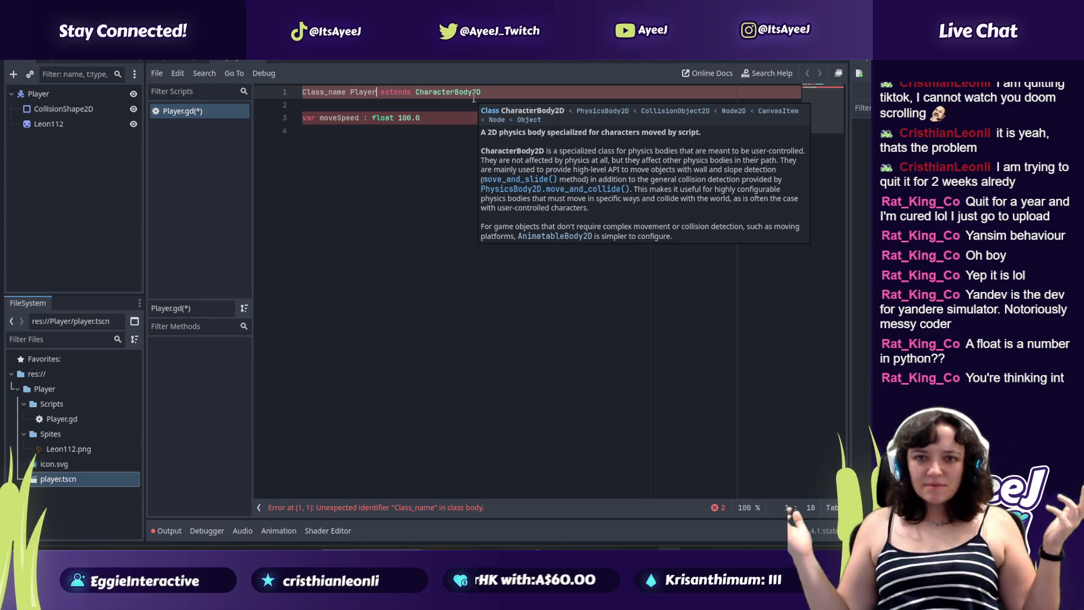
Step: Change 'Class_name' to lowercase 'class_name' so line 1 reads class_name Player extends CharacterBody2D
left_click(305, 92)
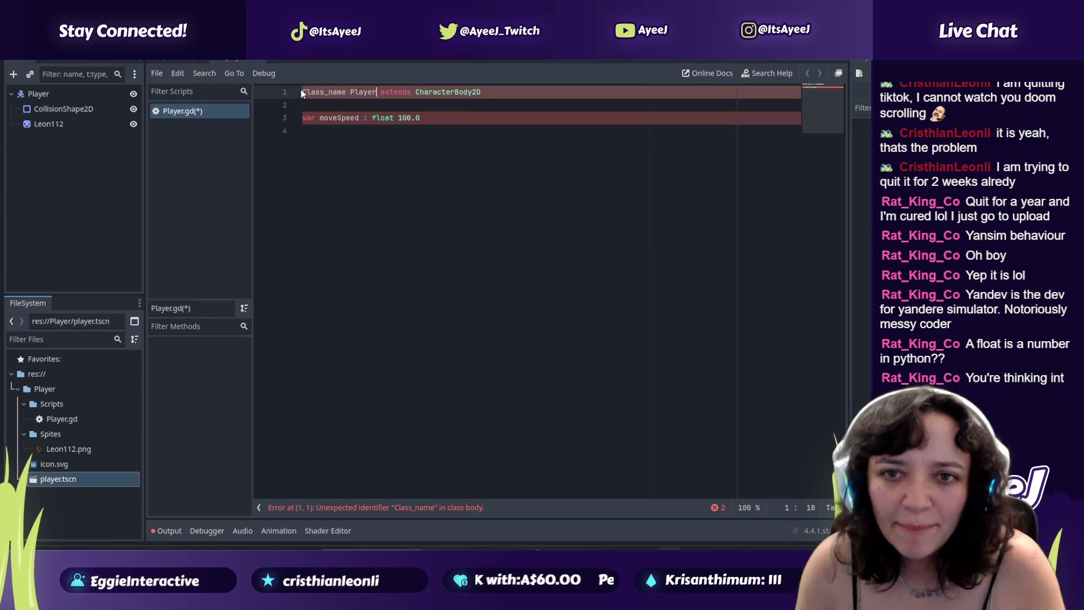
key("BackSpace")
type("c")
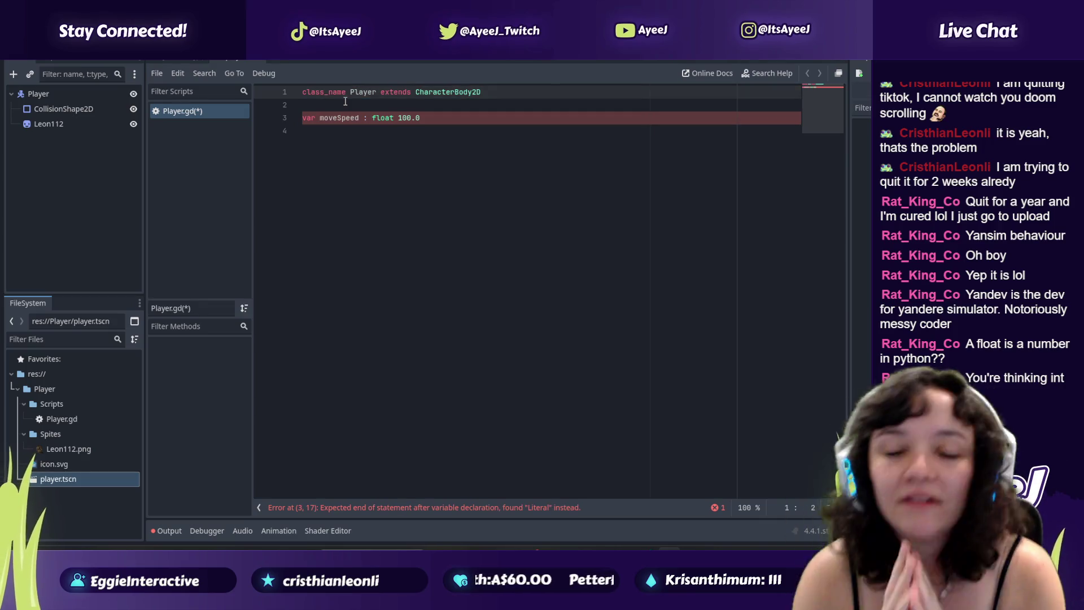
Step: Append 'Movement' after Player so the class becomes PlayerMovement
left_click(375, 92)
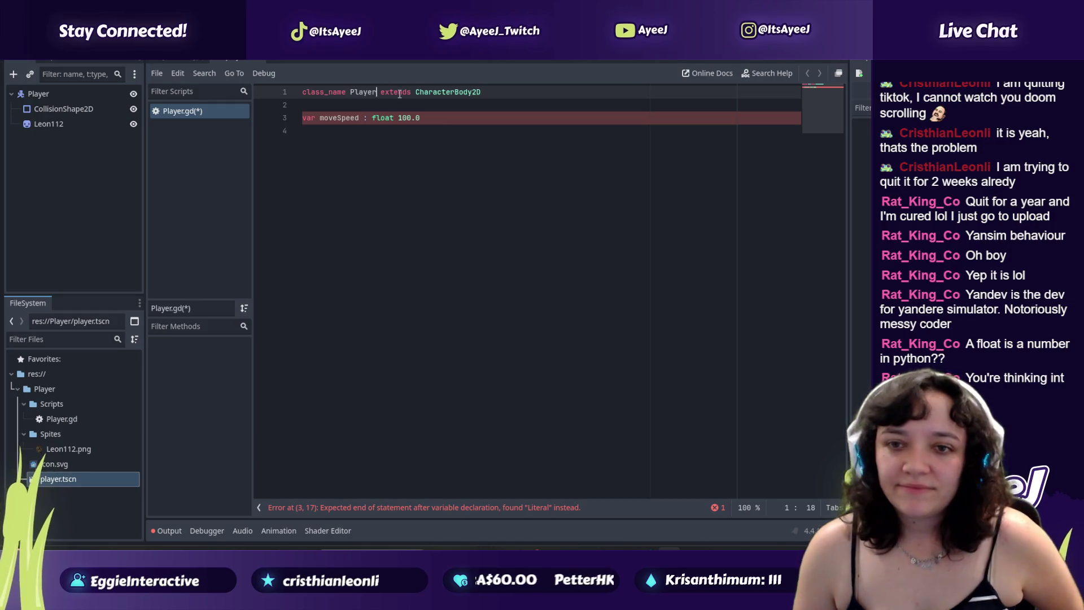
type("Movement")
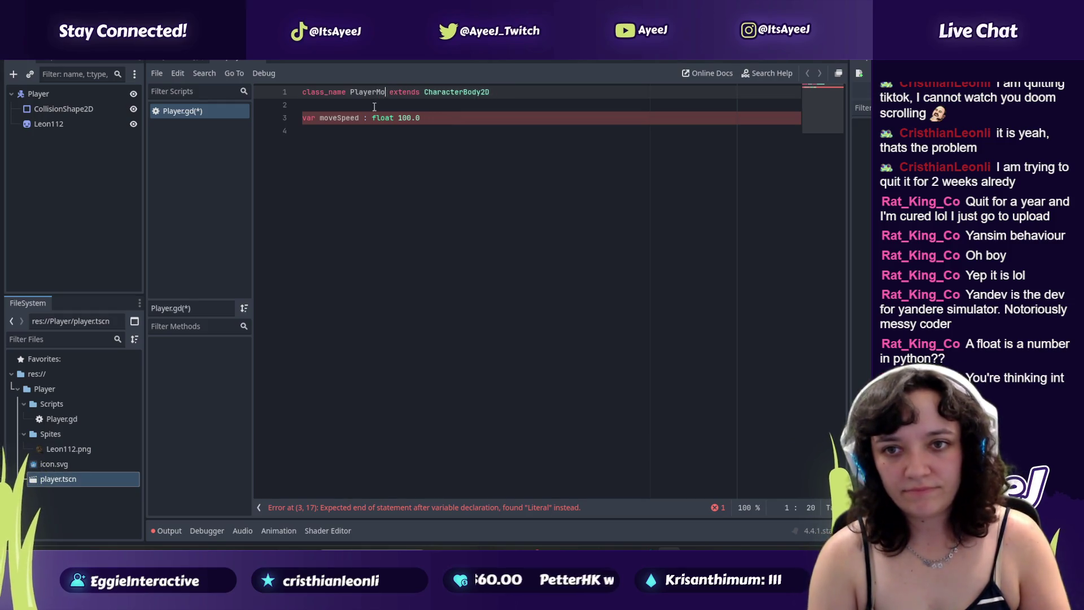
key("alt+Tab")
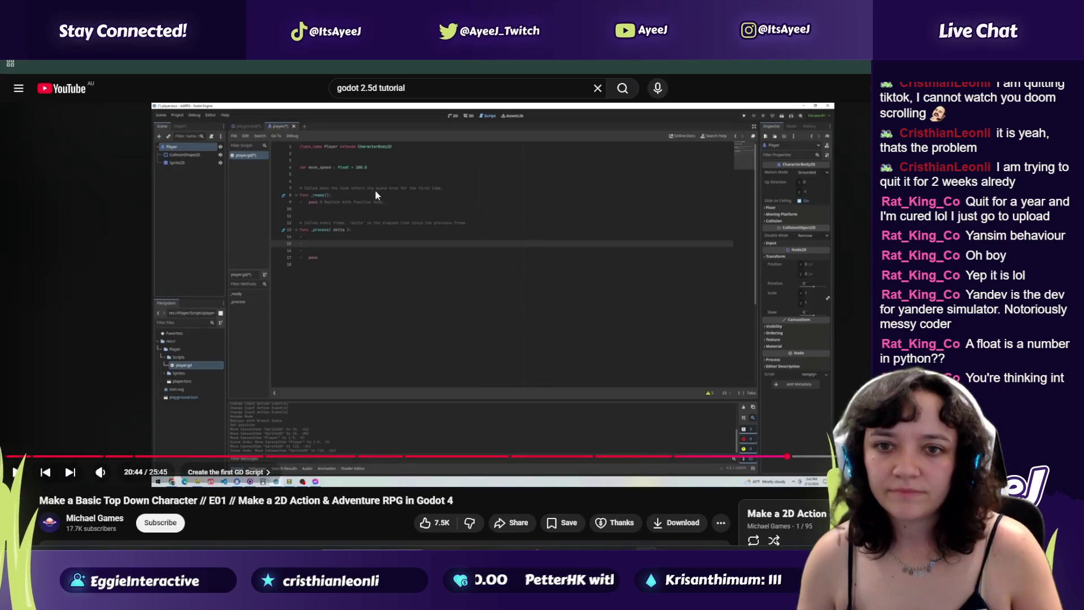
key("alt+Tab")
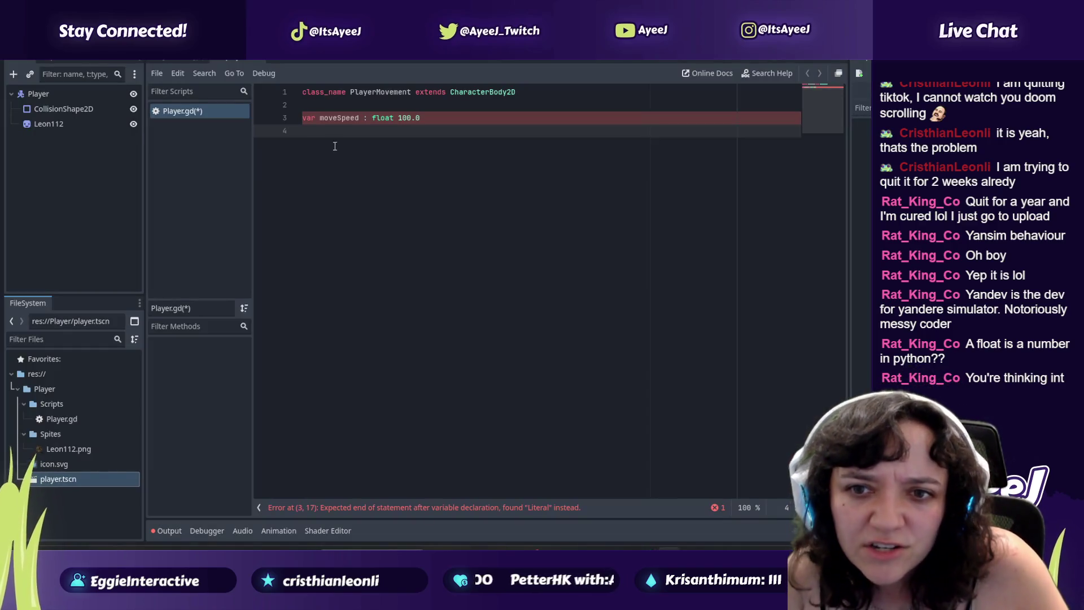
Step: Insert '=' before 100.0 so line 3 reads var move_Speed : float = 100.0, then resume the tutorial
type("=")
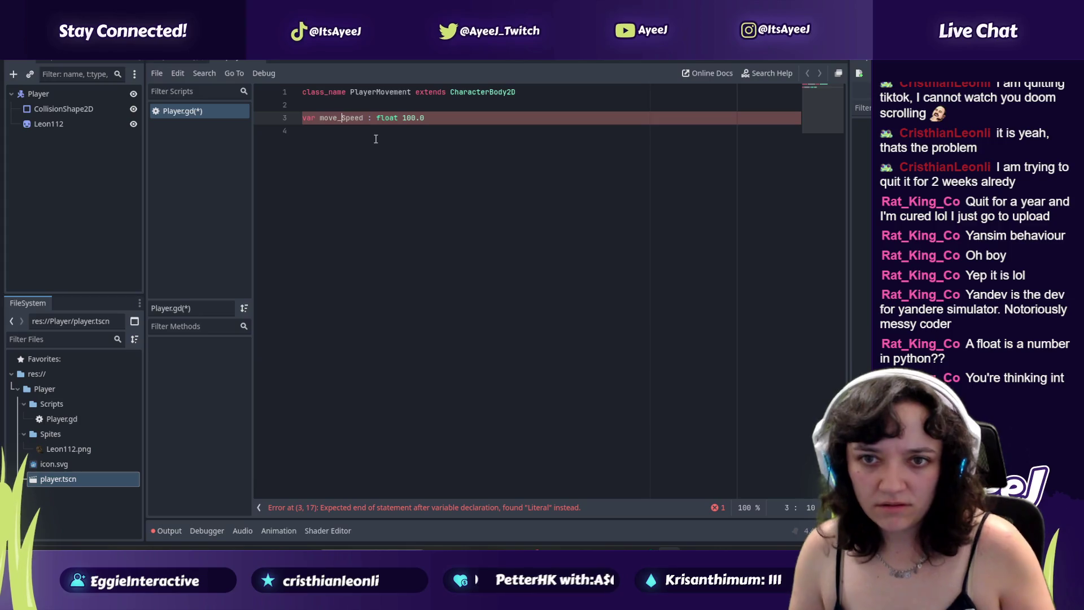
key("alt+Tab")
key("alt+Tab")
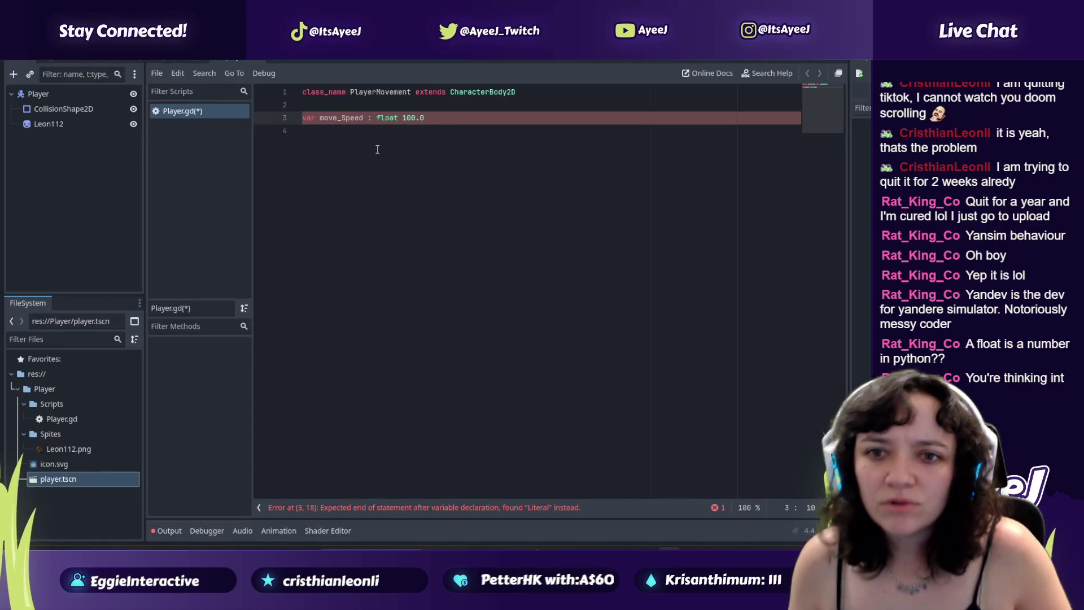
key("alt+Tab")
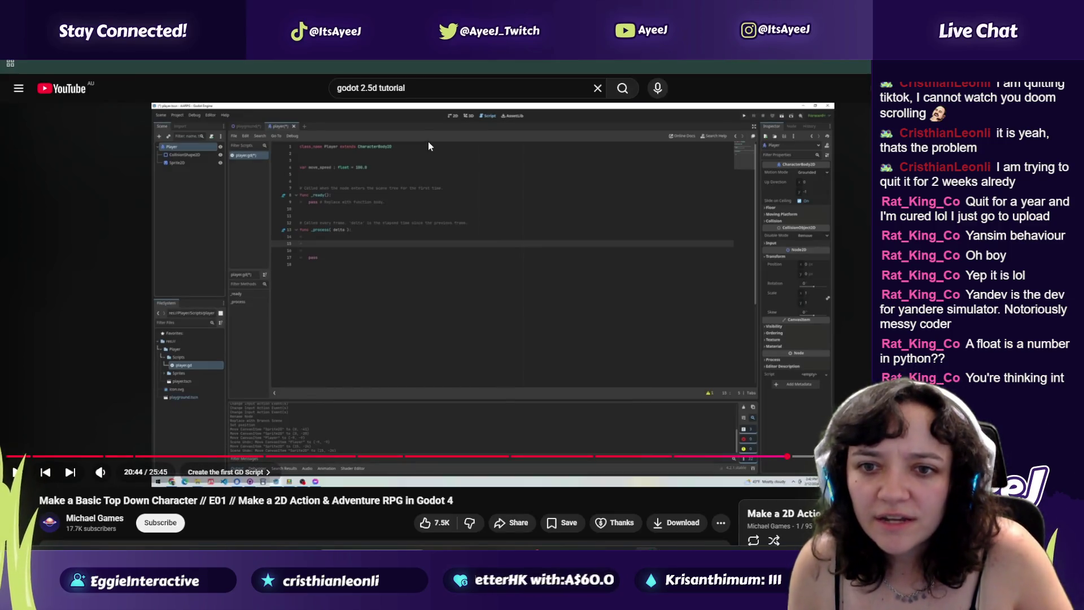
key("alt+Tab")
left_click(400, 118)
type("=")
left_click(334, 156)
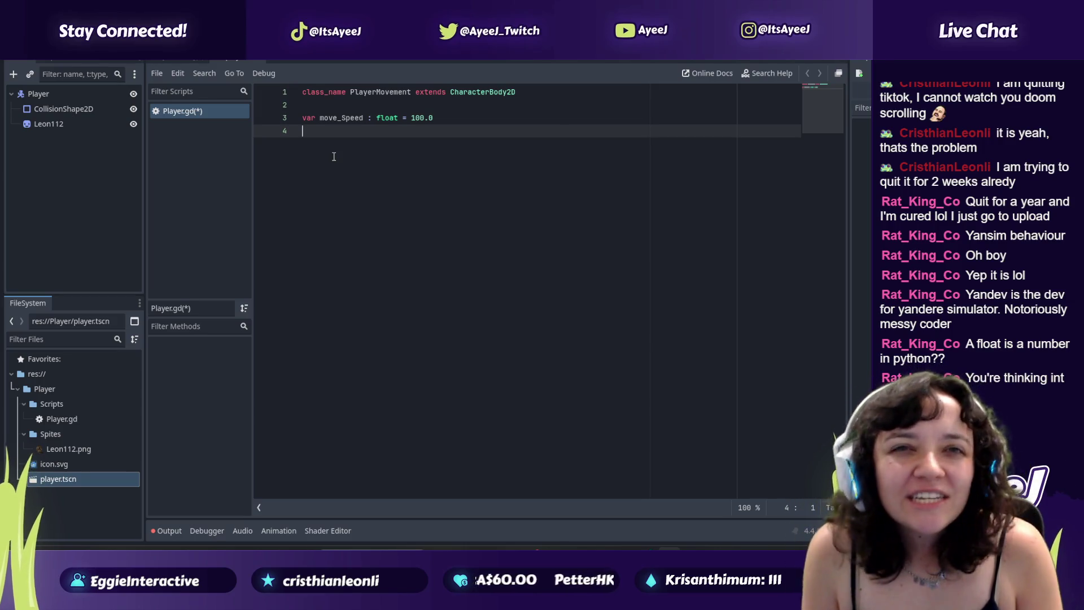
key("alt+Tab")
left_click(334, 161)
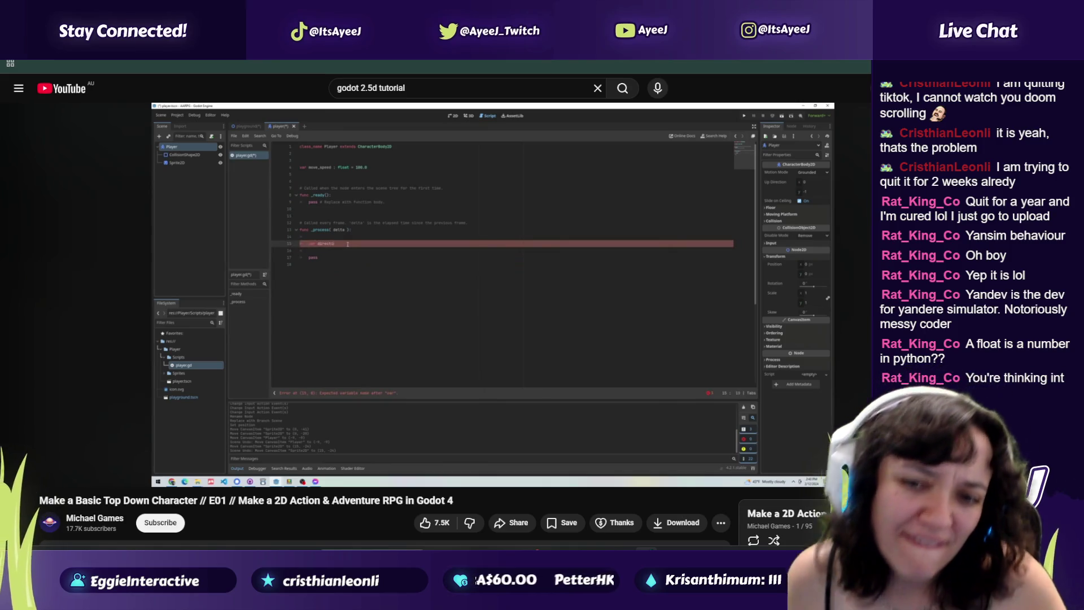
Step: Return to Player.gd after watching the tutorial, ready to add line 5 below move_Speed
key("alt+Tab")
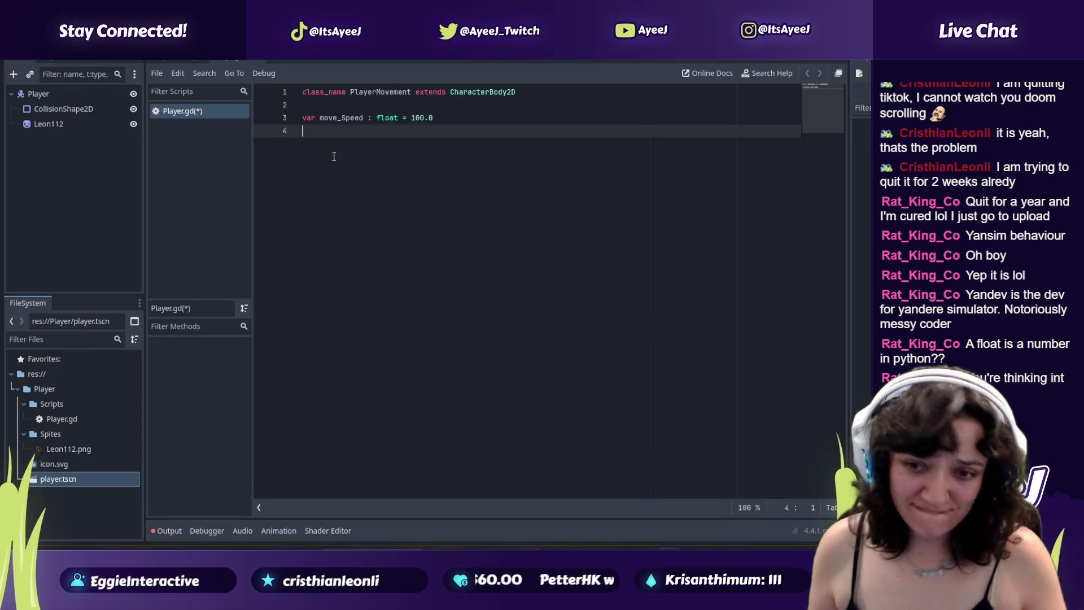
key("alt+Tab")
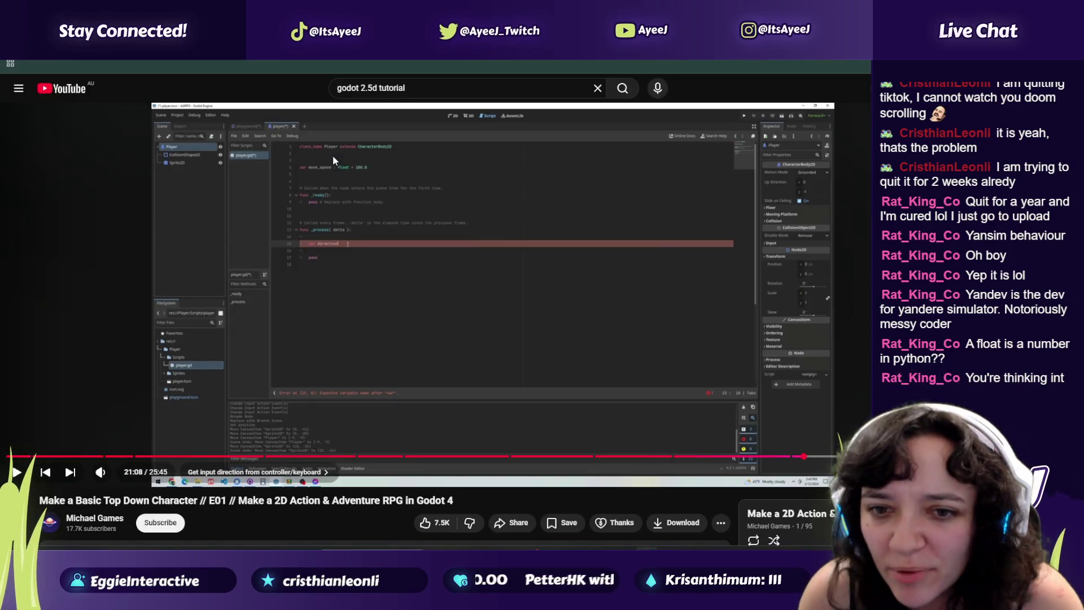
key("alt+Tab")
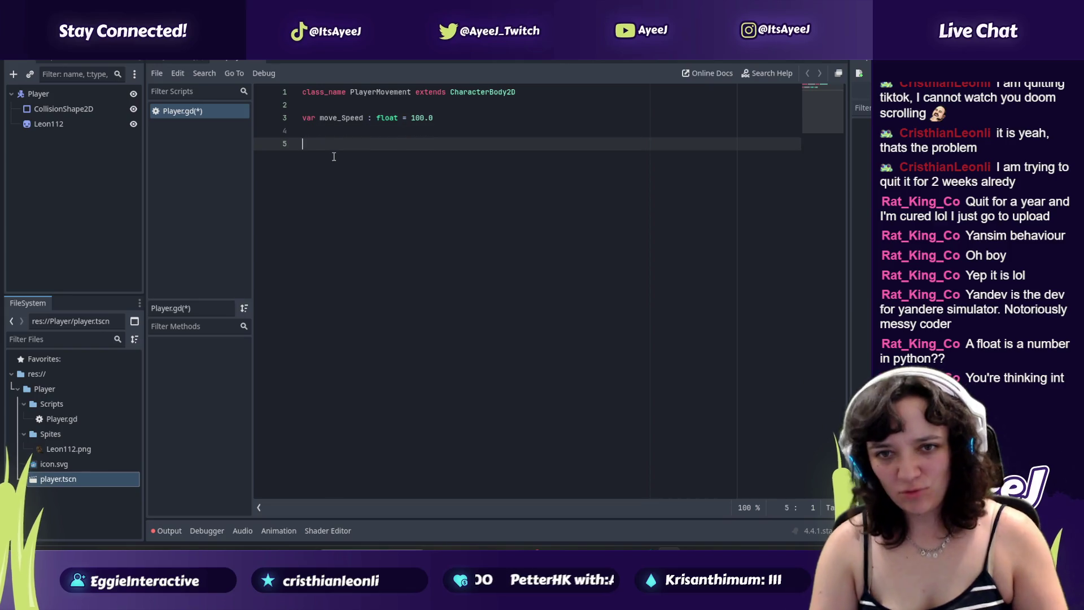
Step: Type func _process on line 5 and accept the _process function completion
type("func_p")
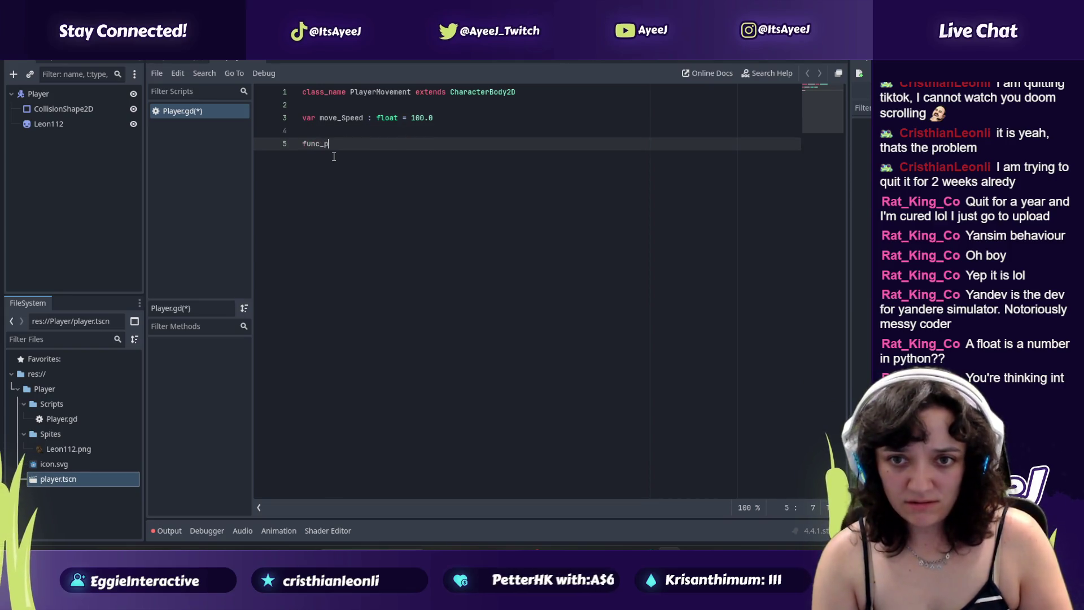
key("BackSpace")
type("_process")
key("alt+Tab")
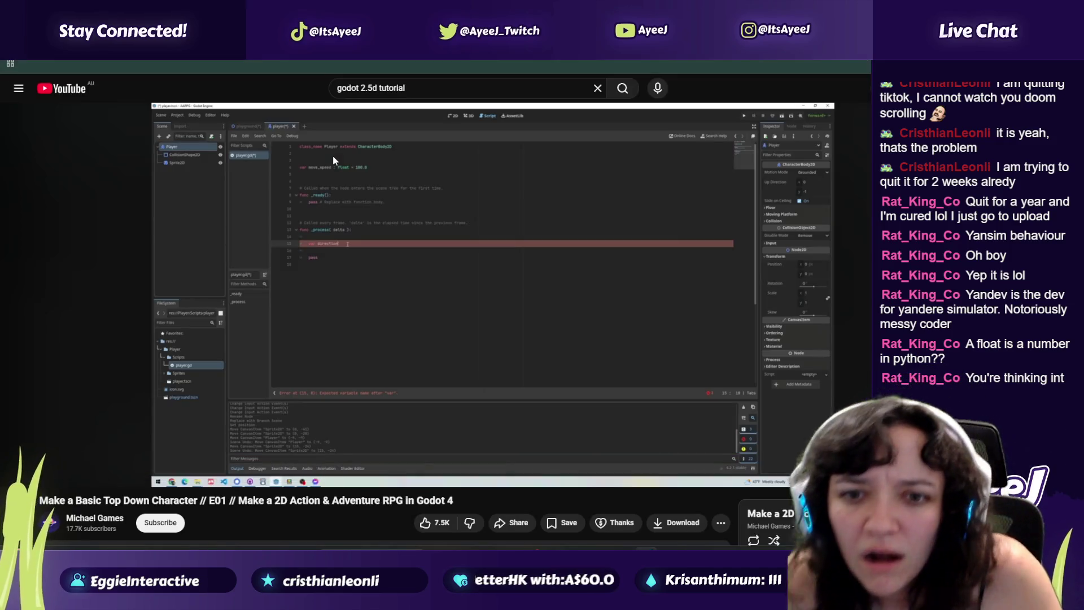
key("alt+Tab")
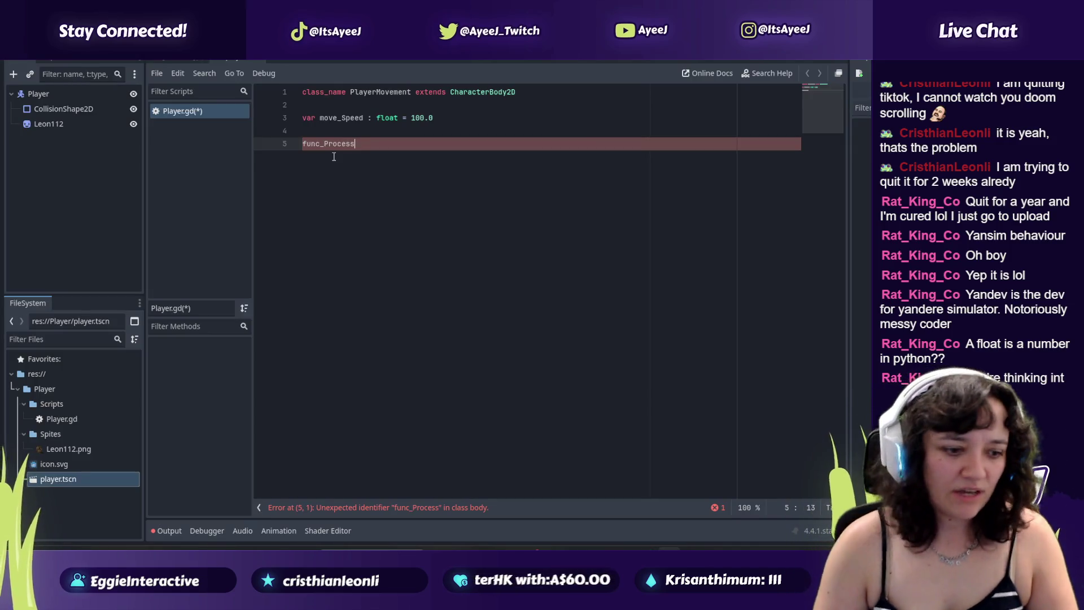
key("Right")
key("Right")
key("Right")
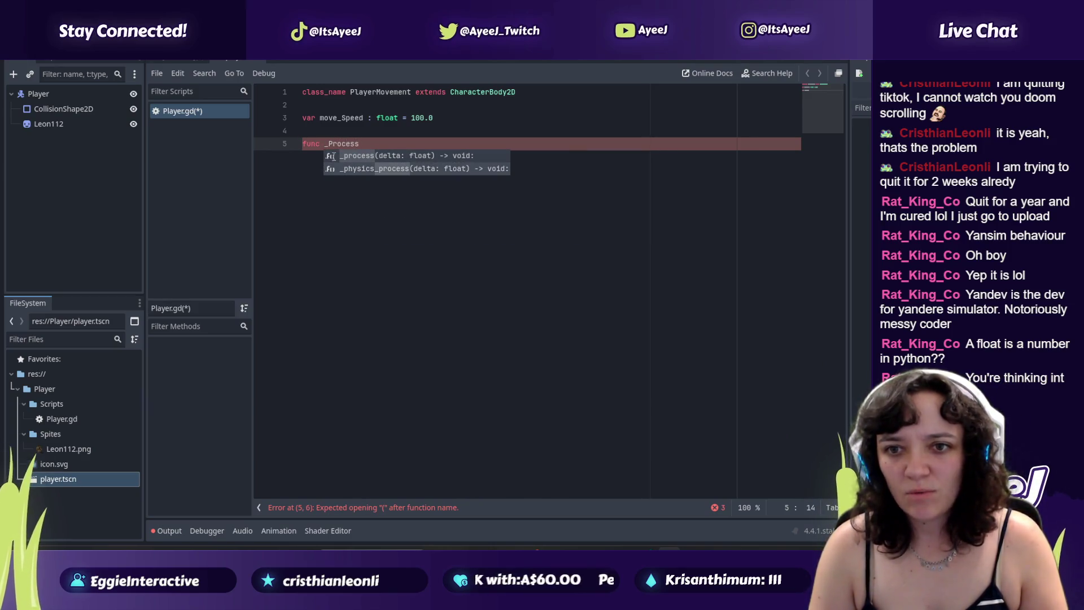
key("Return")
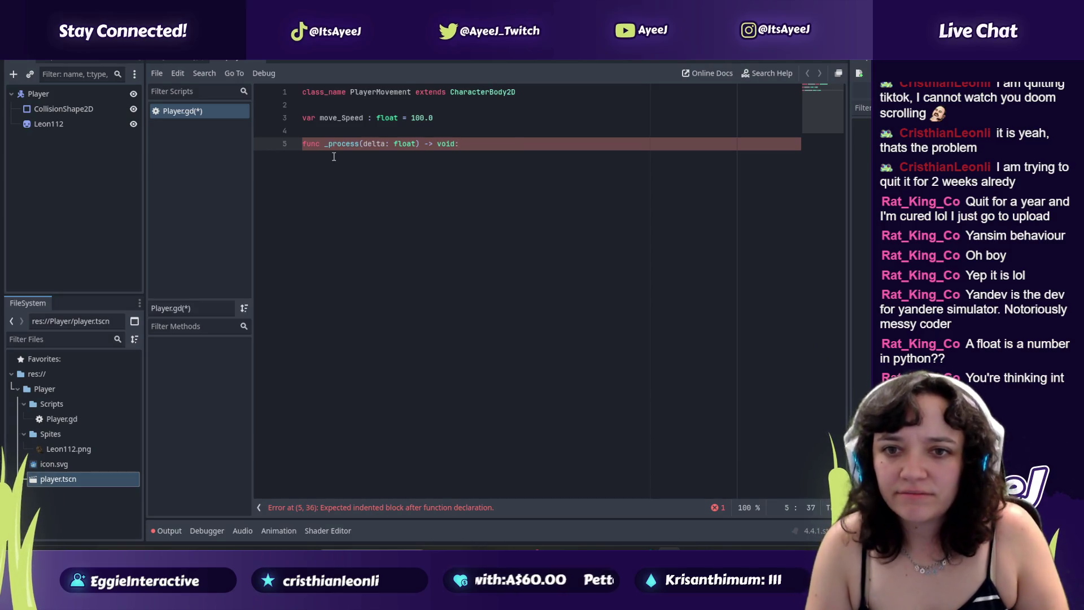
Step: Remove the return type and the float type from delta, leaving func _process(delta)
key("alt+Tab")
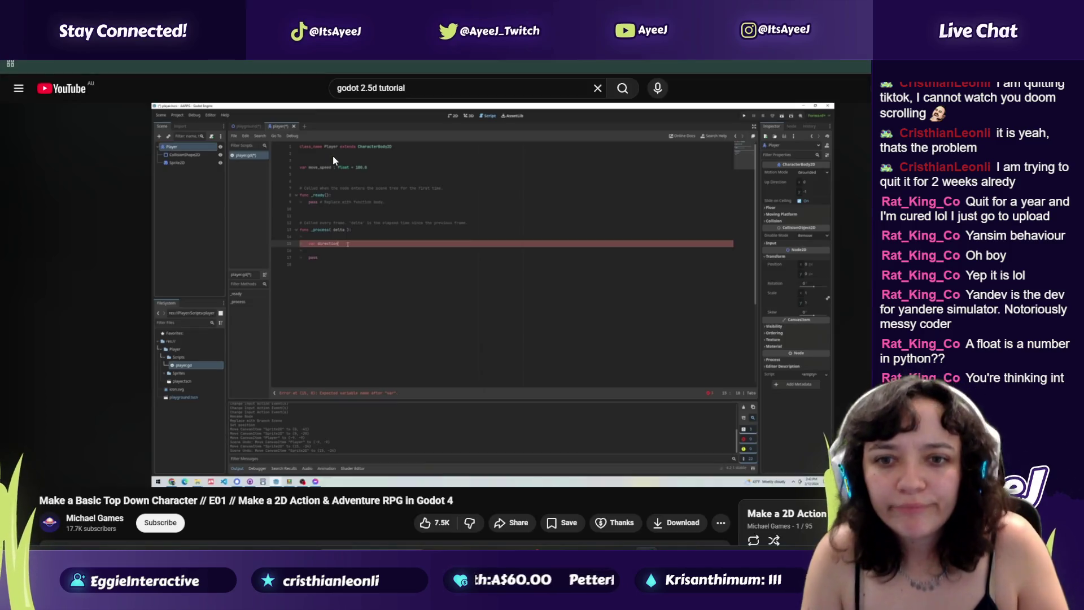
key("alt+Tab")
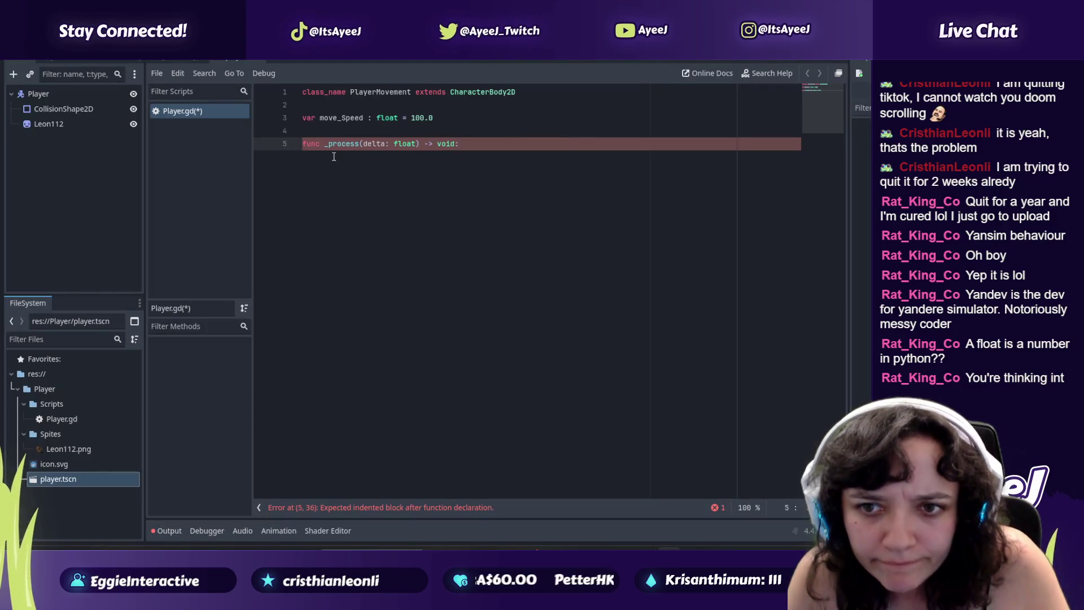
key("alt+Tab")
key("alt+Tab")
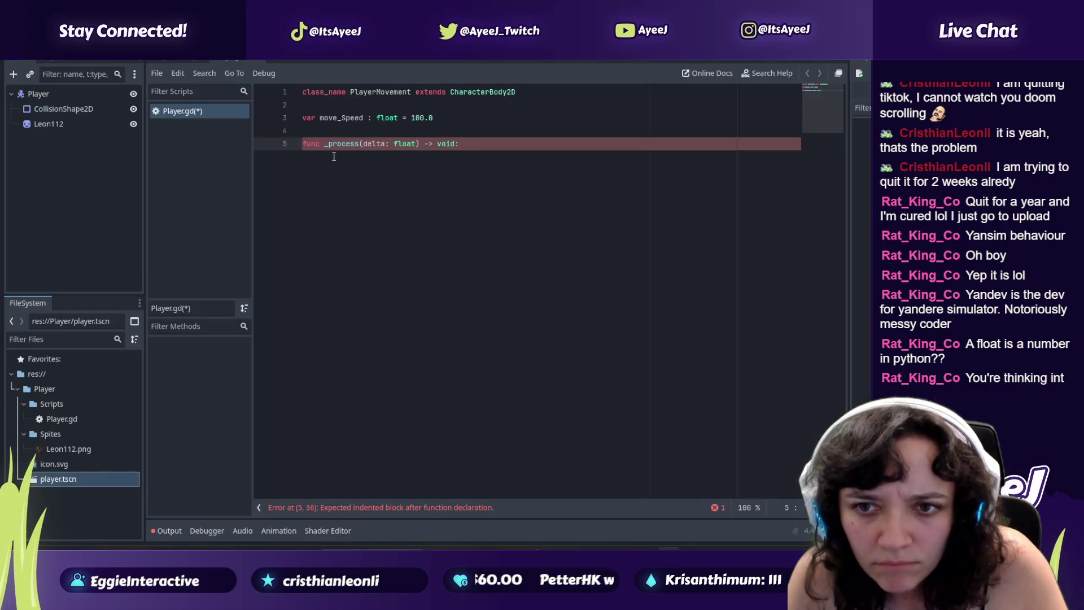
key("BackSpace")
key("BackSpace")
key("BackSpace")
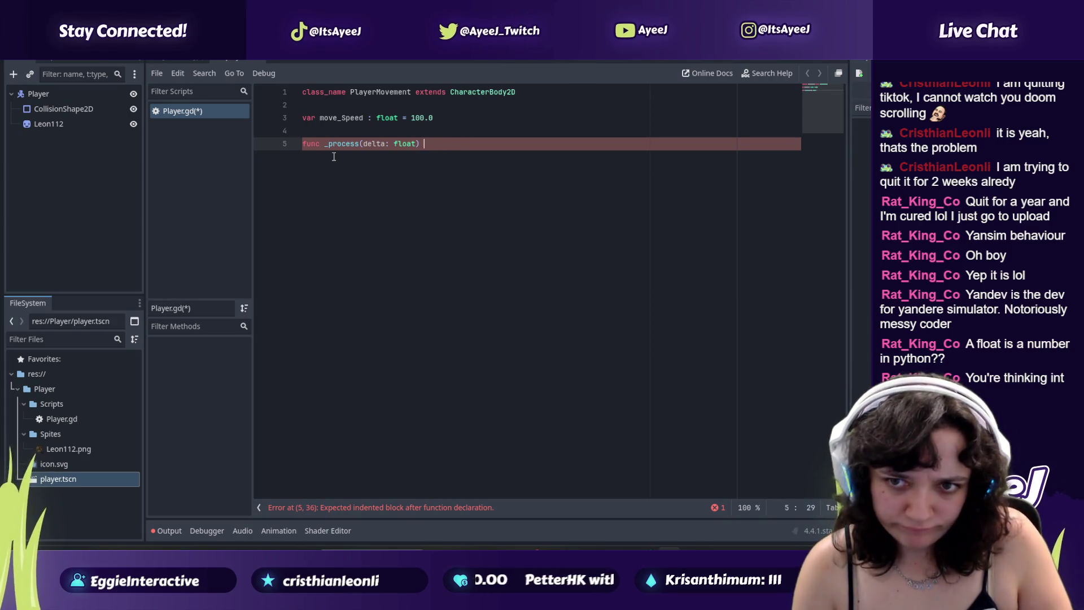
key("alt+Tab")
key("alt+Tab")
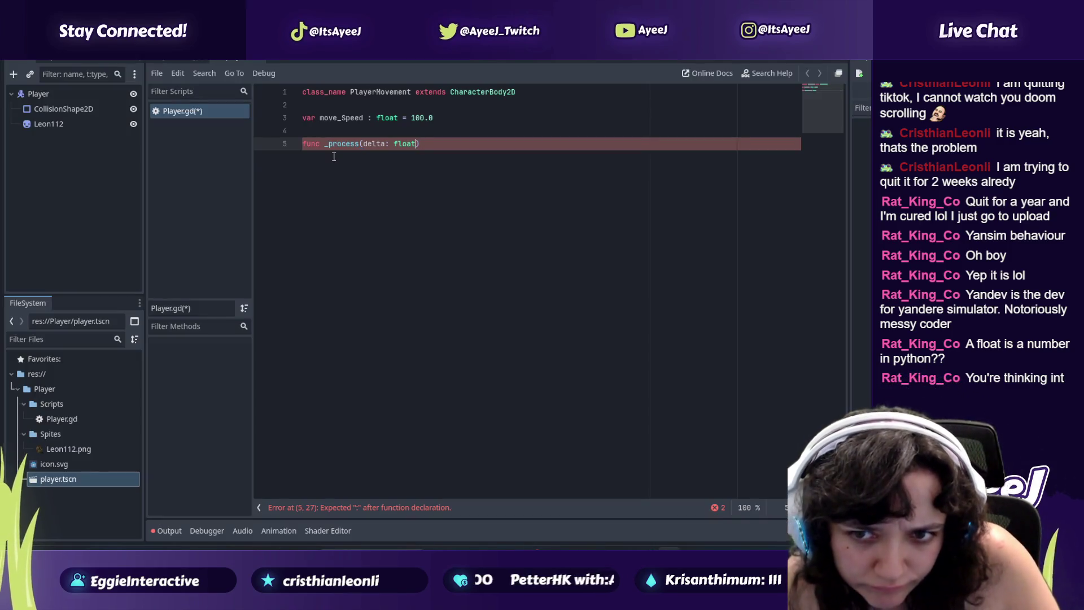
key("BackSpace")
key("BackSpace")
key("BackSpace")
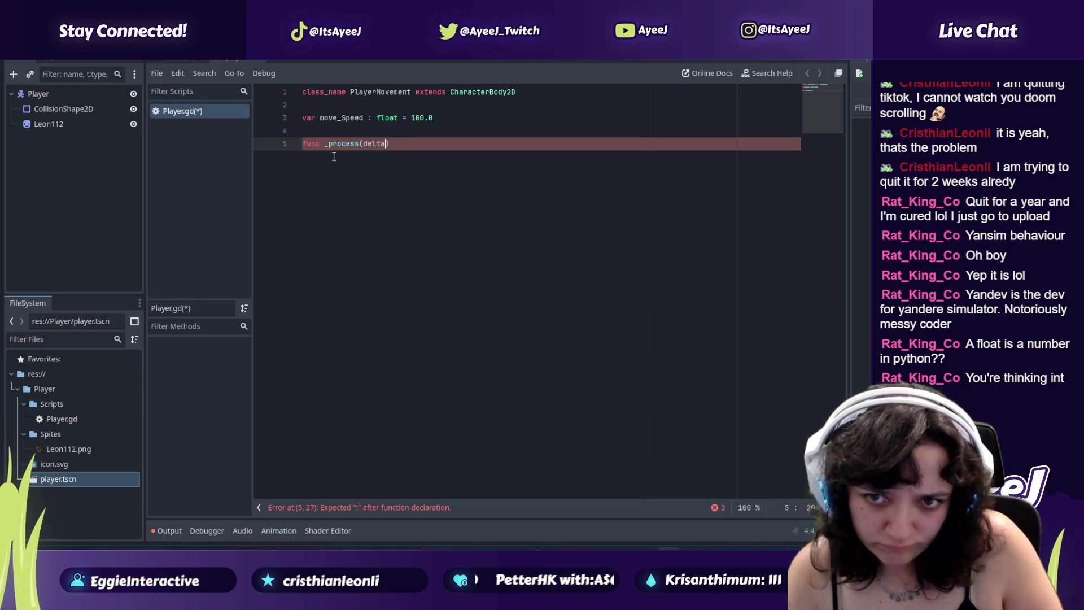
key("alt+Tab")
key("alt+Tab")
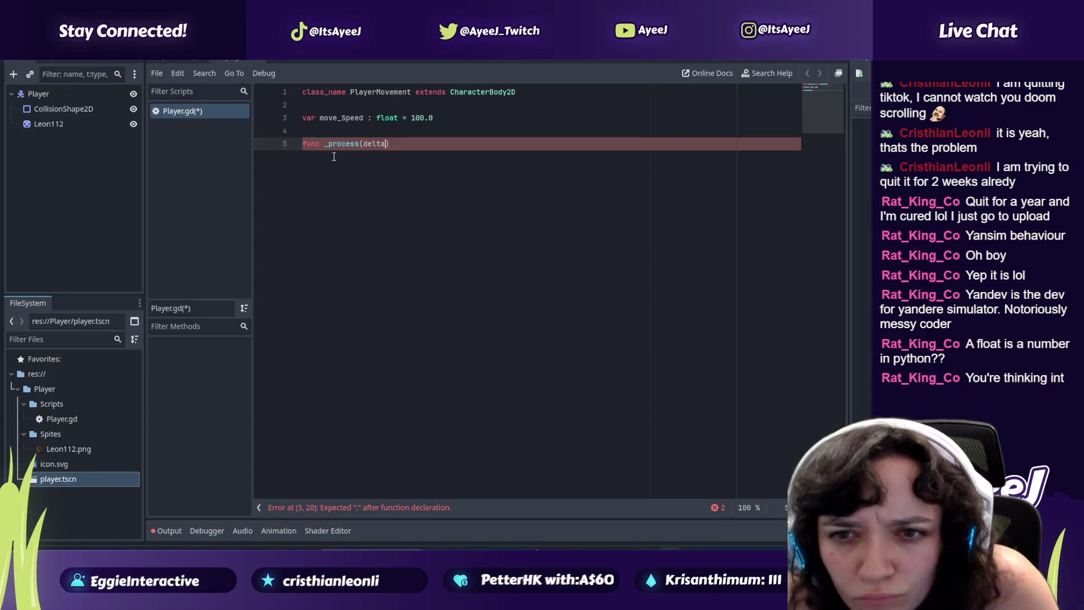
key("alt+Tab")
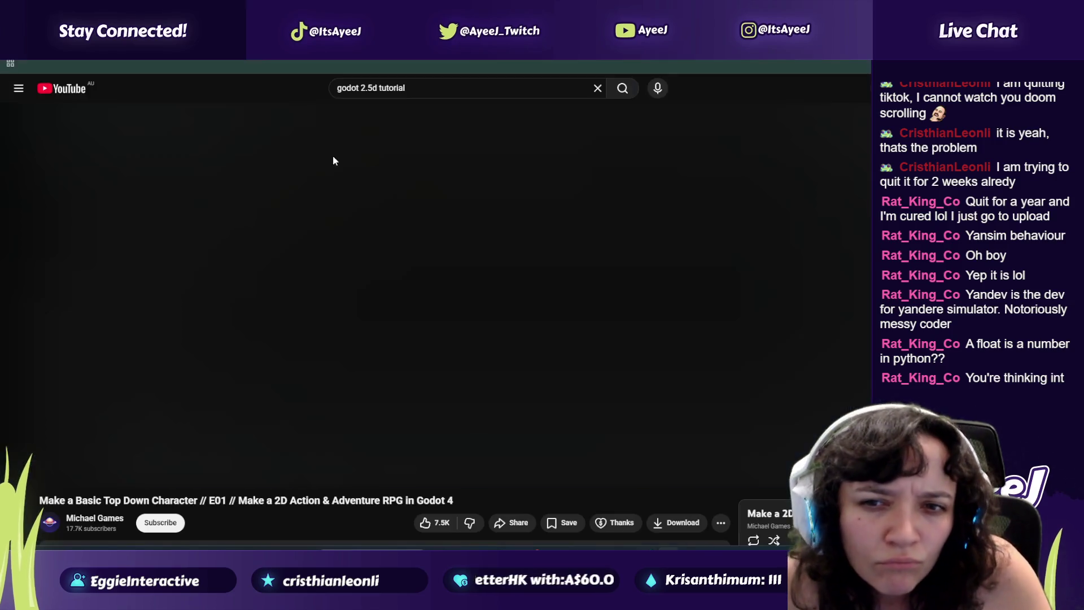
key("alt+Tab")
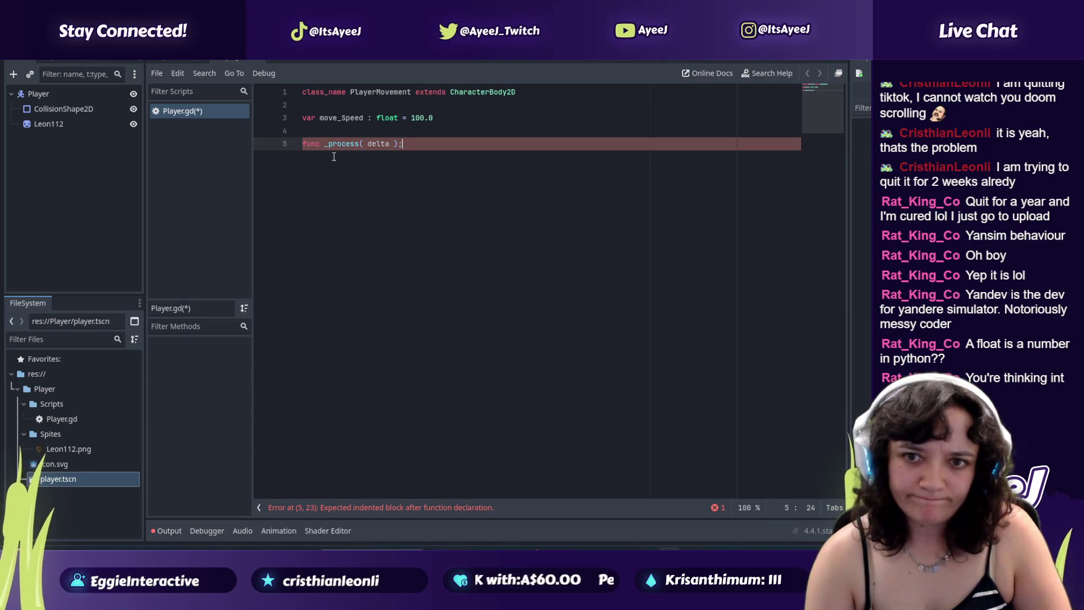
Step: Add the colon so line 5 reads func _process( delta ):, checking it against the tutorial
key("alt+Tab")
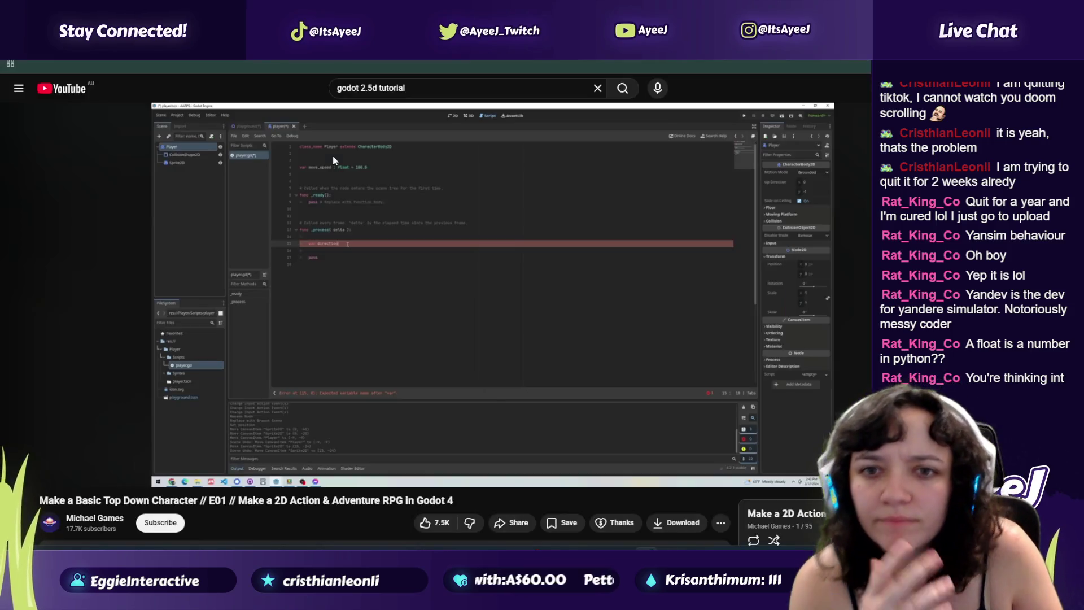
key("alt+Tab")
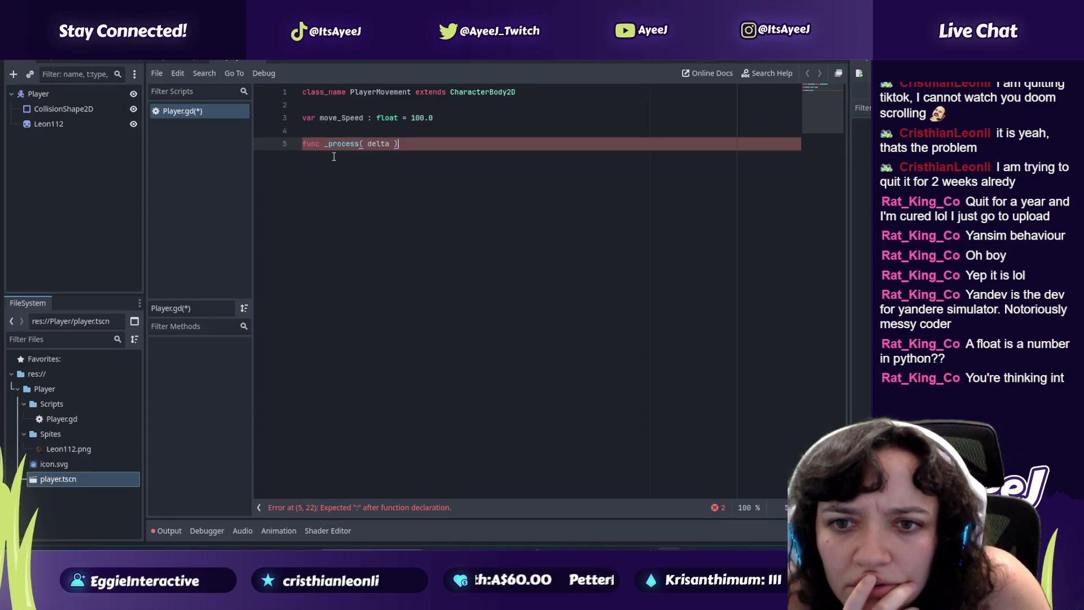
key("alt+Tab")
key("alt+Tab")
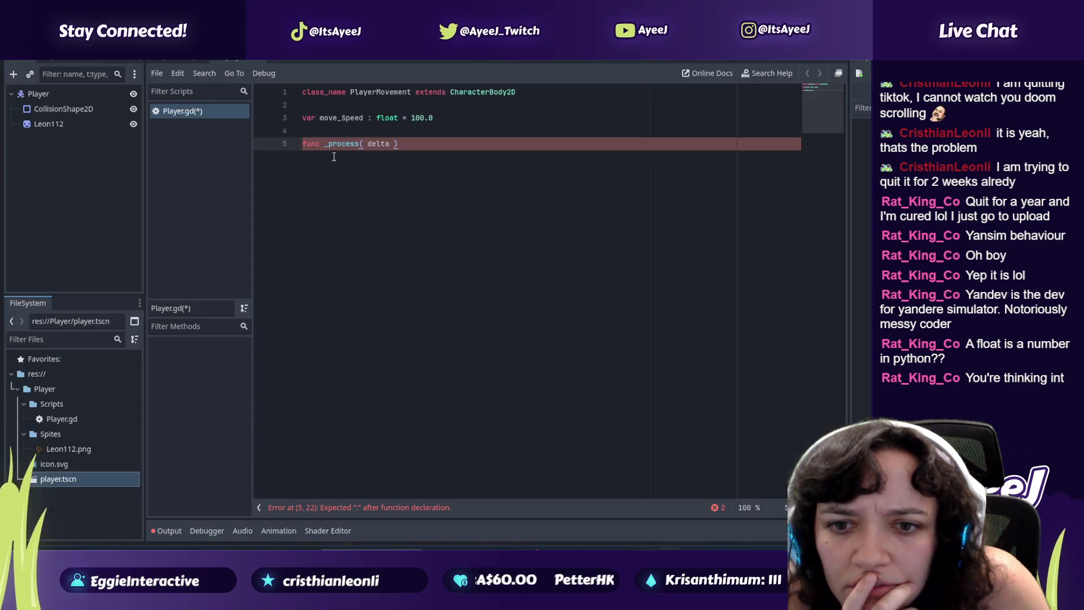
key("alt+Tab")
key("alt+Tab")
type(":")
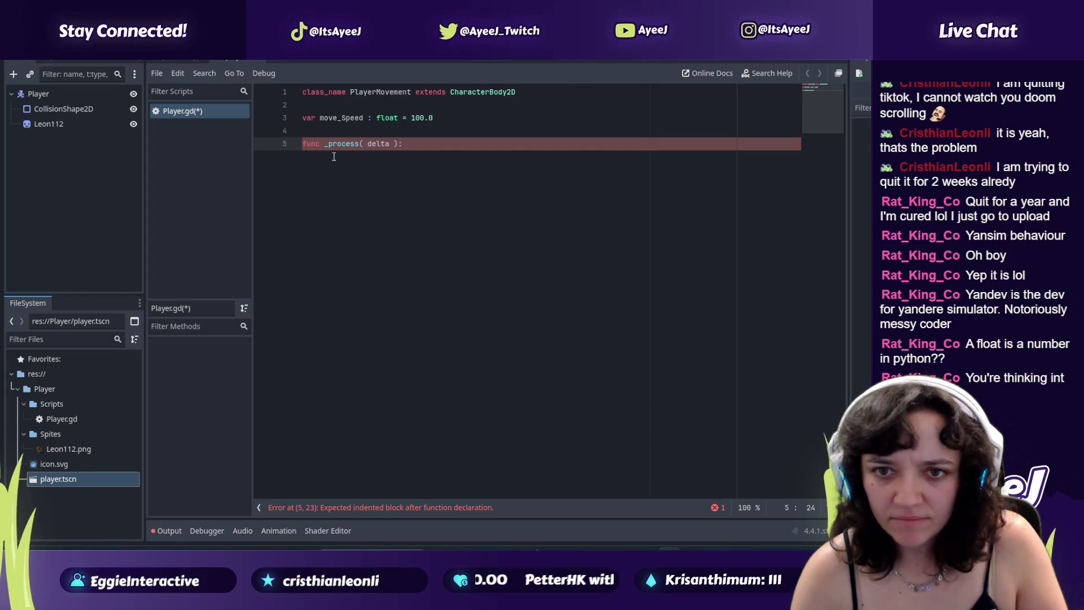
key("alt+Tab")
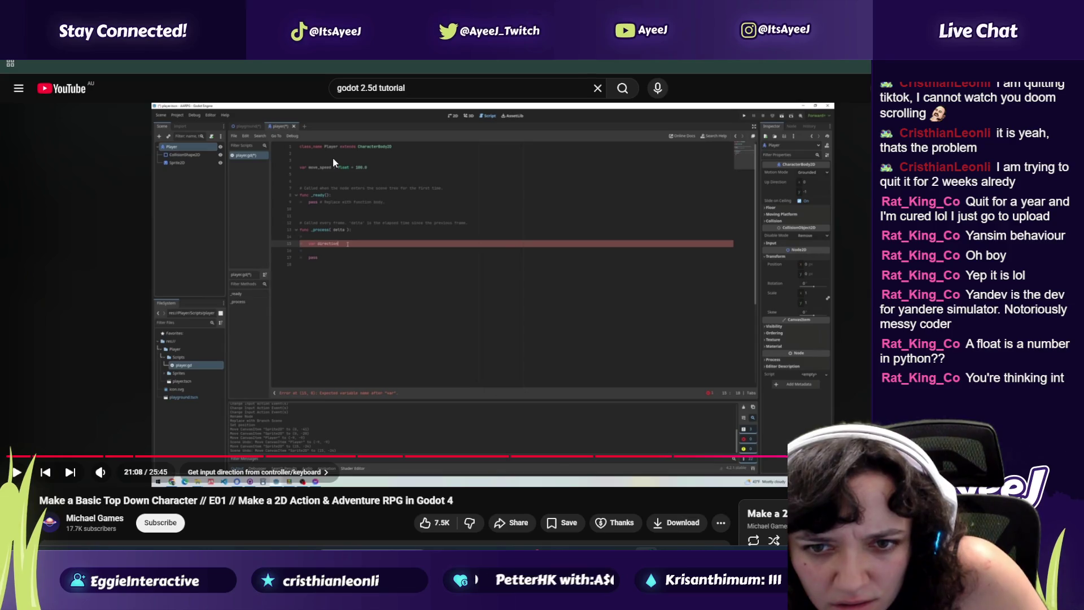
key("alt+Tab")
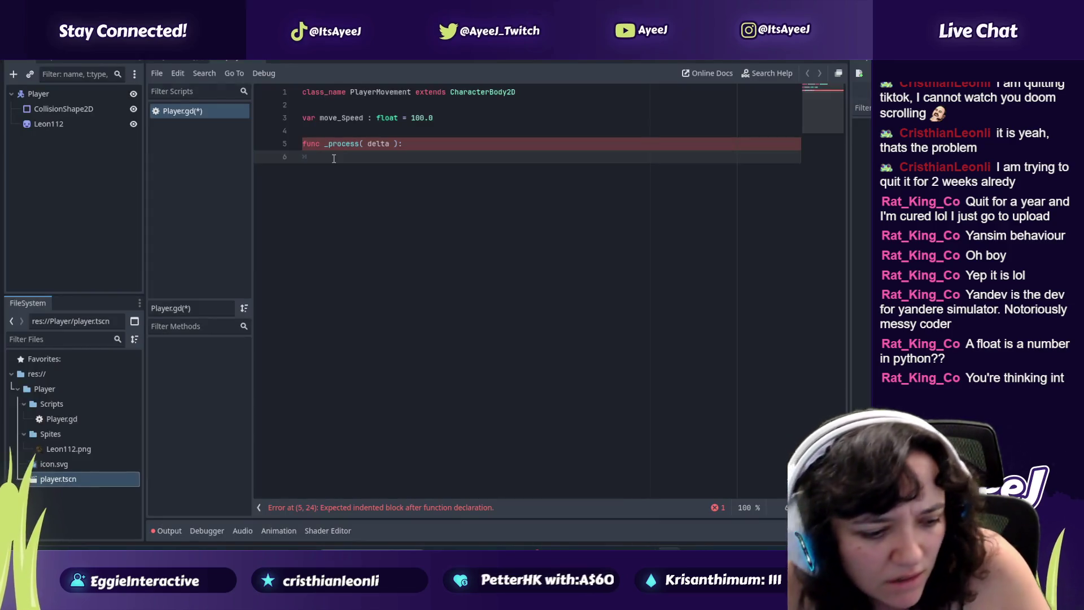
key("alt+Tab")
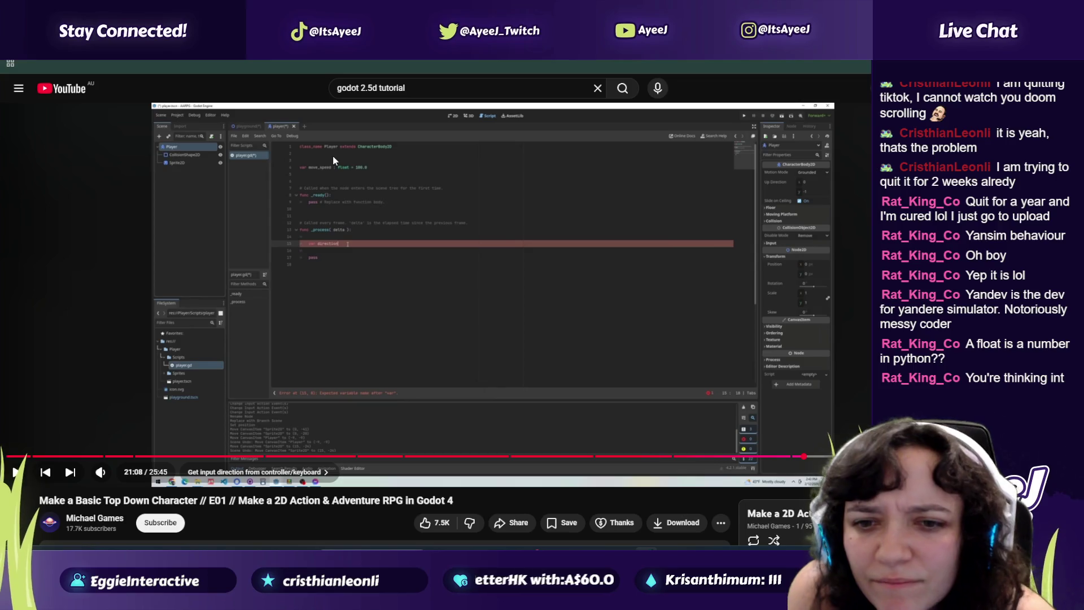
key("alt+Tab")
key("alt+Tab")
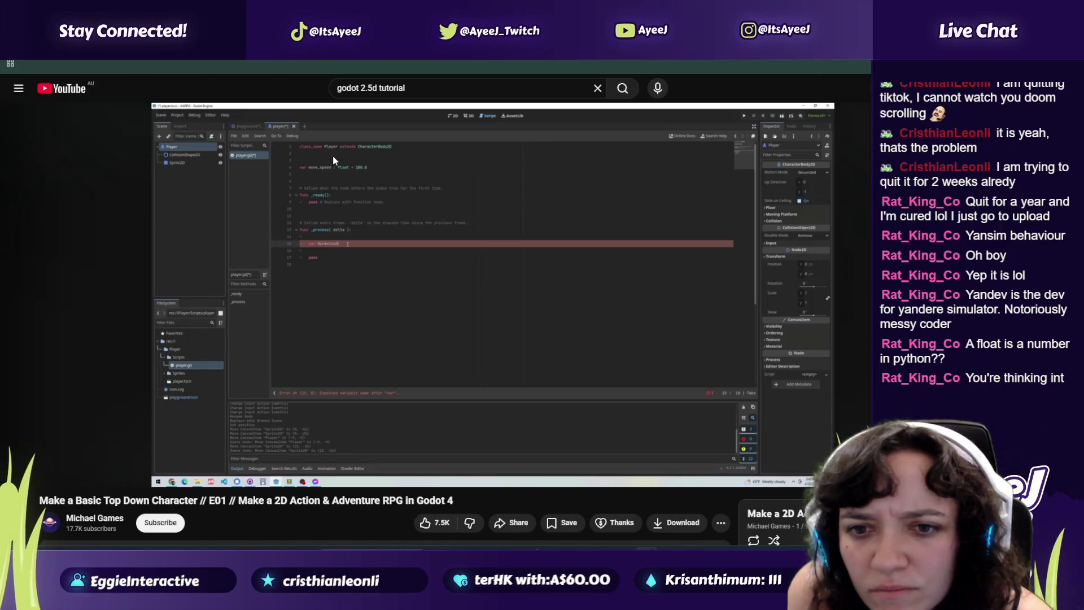
key("alt+Tab")
key("alt+Tab")
key("alt+Tab")
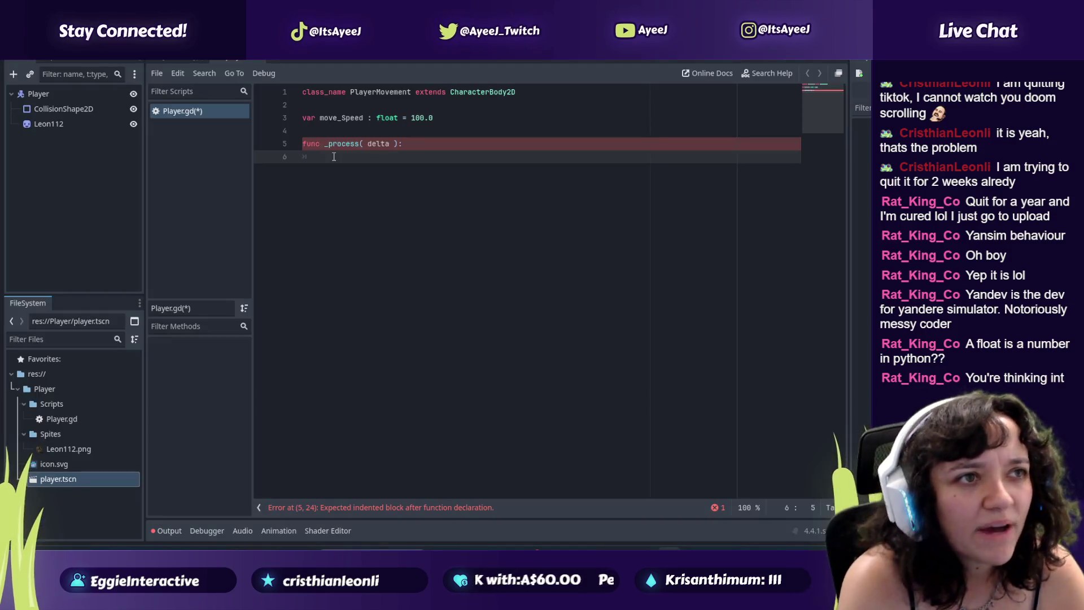
key("alt+Tab")
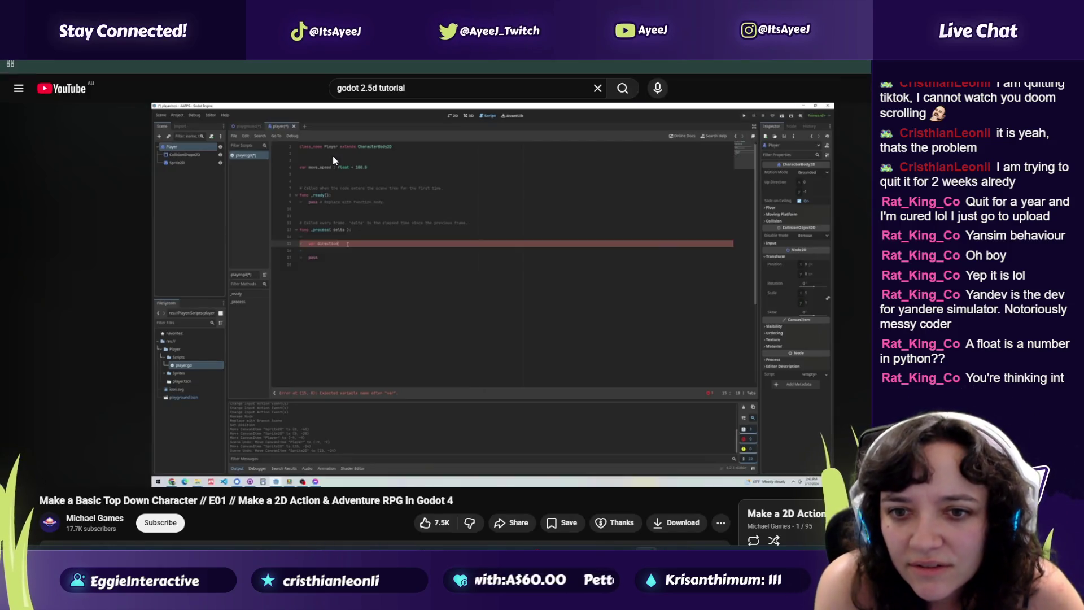
key("alt+Tab")
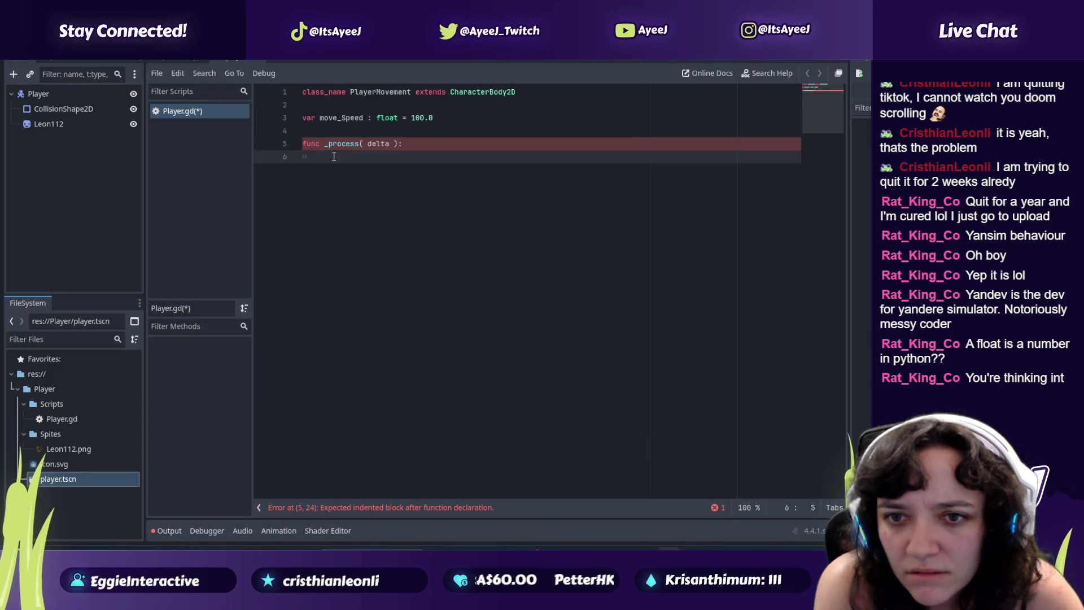
Step: Search Windows for 'tik', then open the Start menu's installed apps list
key("alt+Tab")
key("alt+Tab")
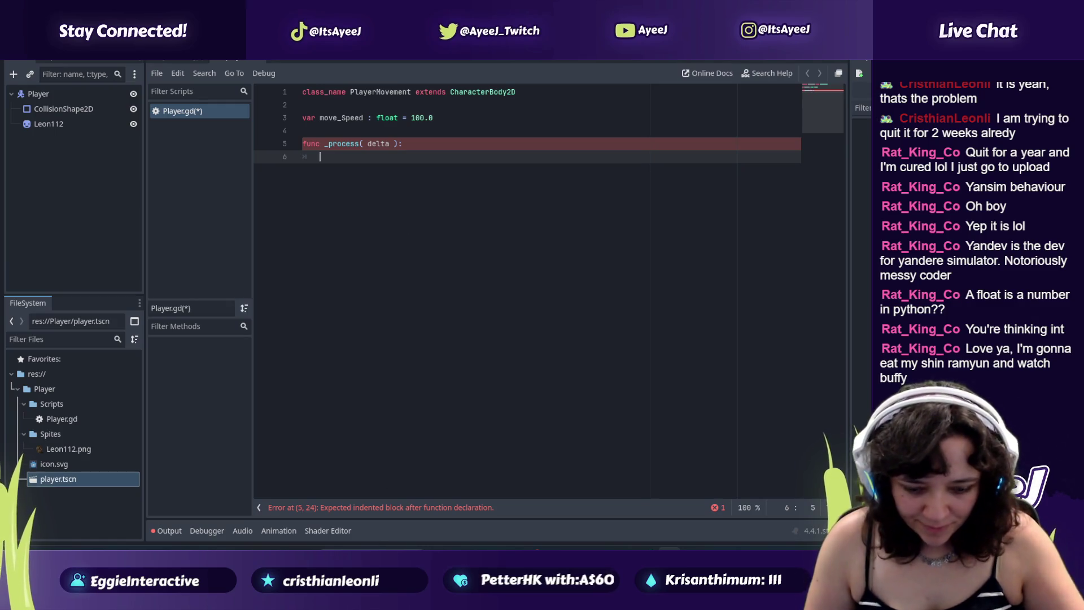
key("super+s")
type("tik")
key("Escape")
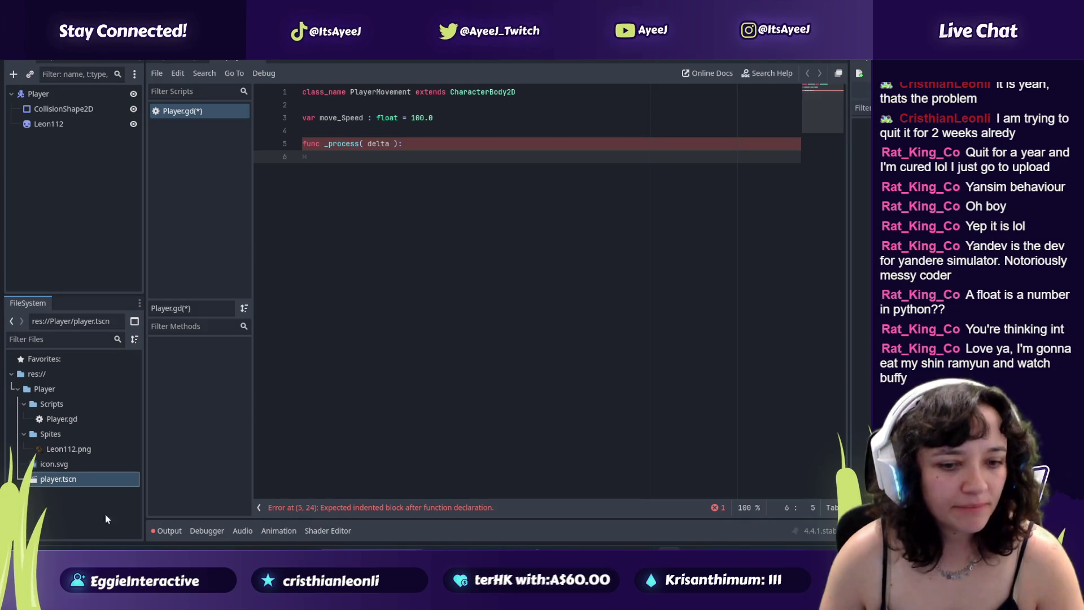
key("super")
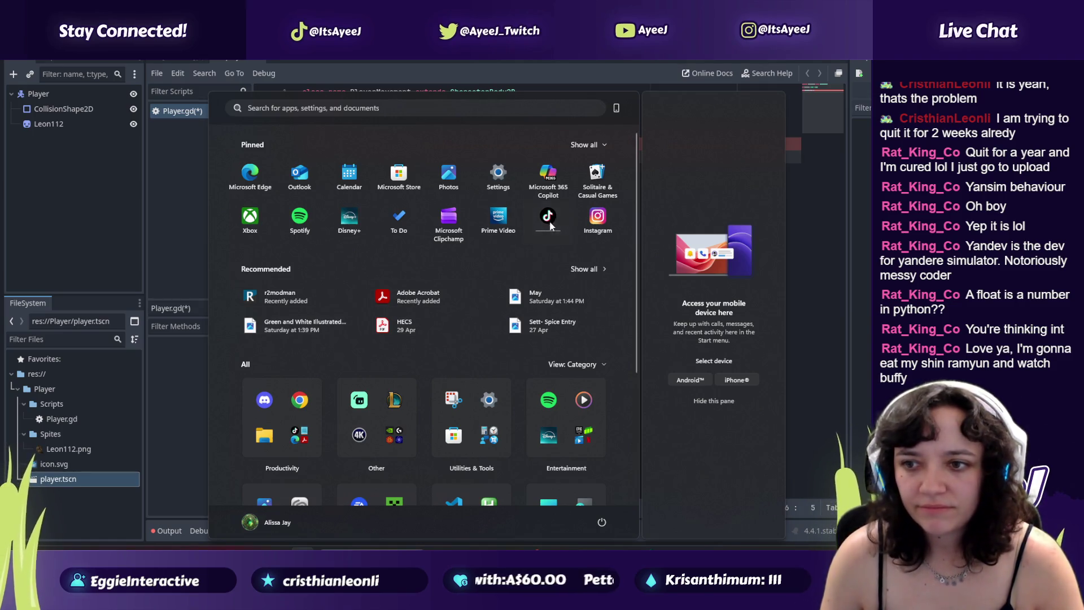
left_click(841, 425)
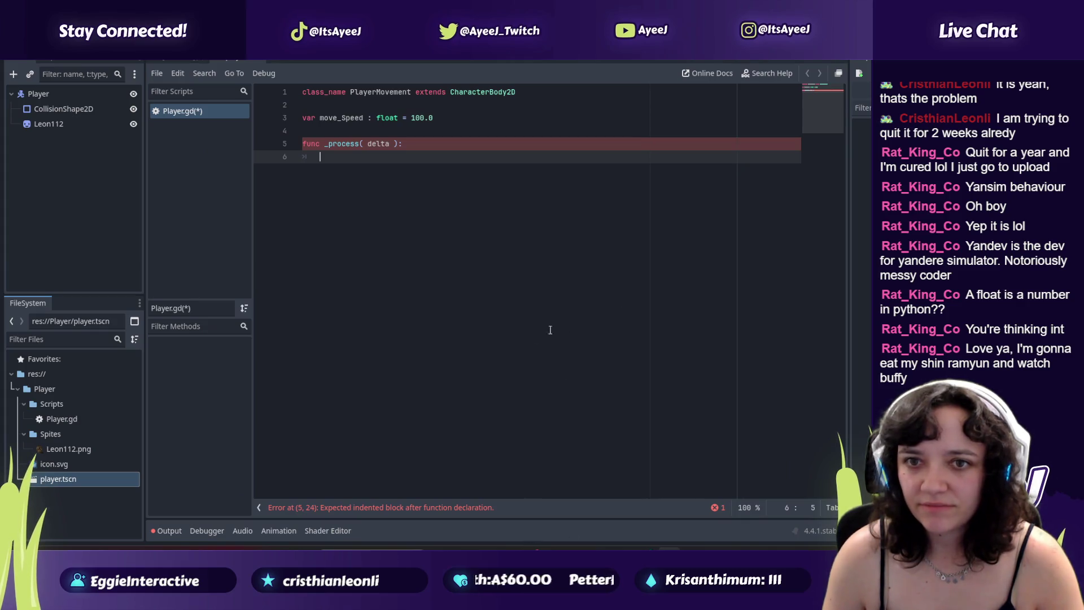
key("super")
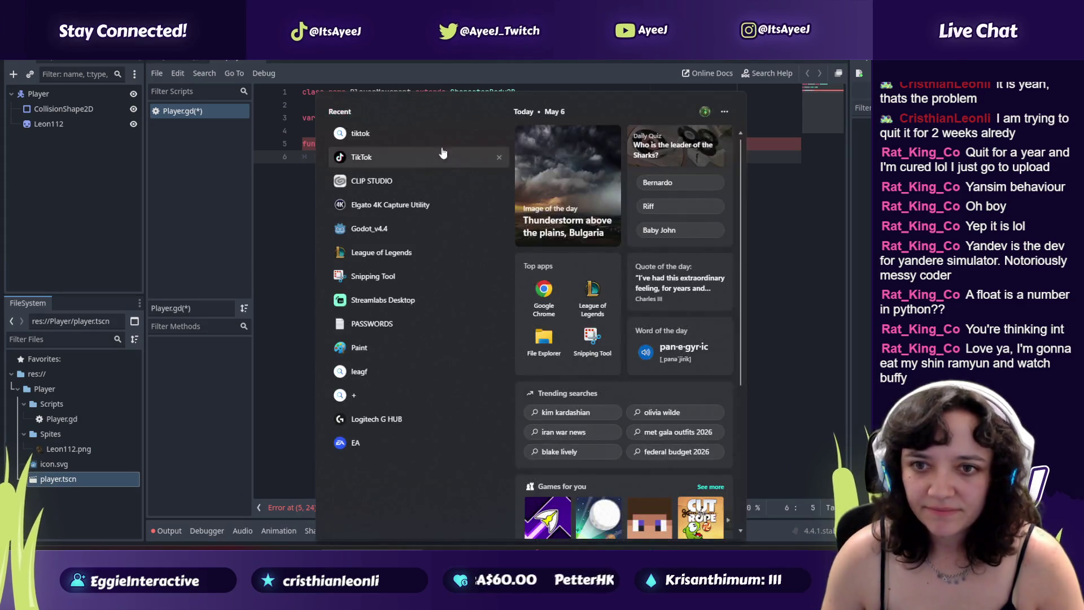
left_click(361, 157)
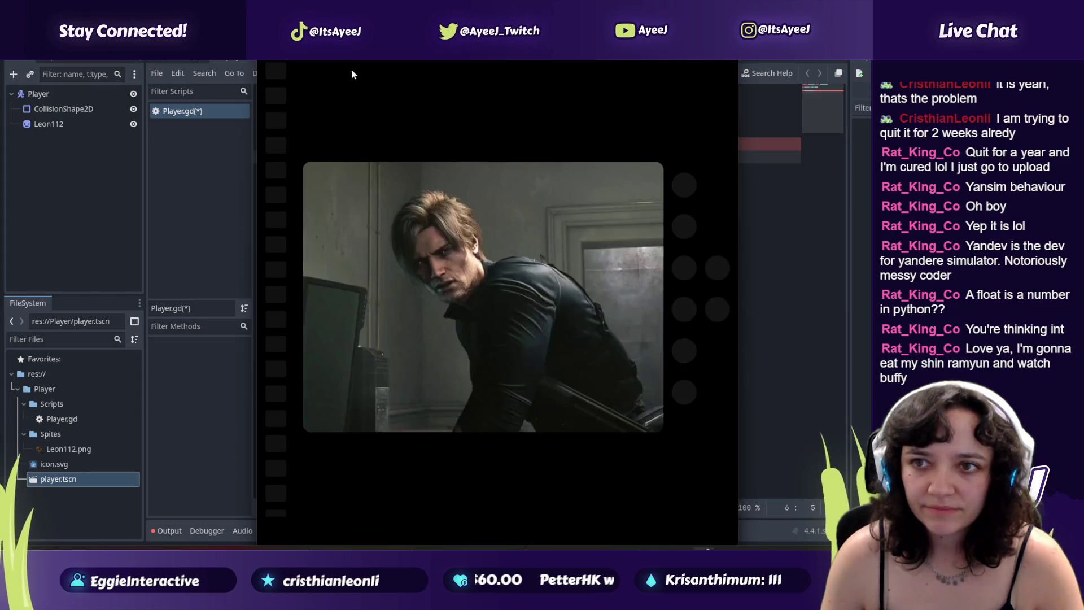
left_click(275, 89)
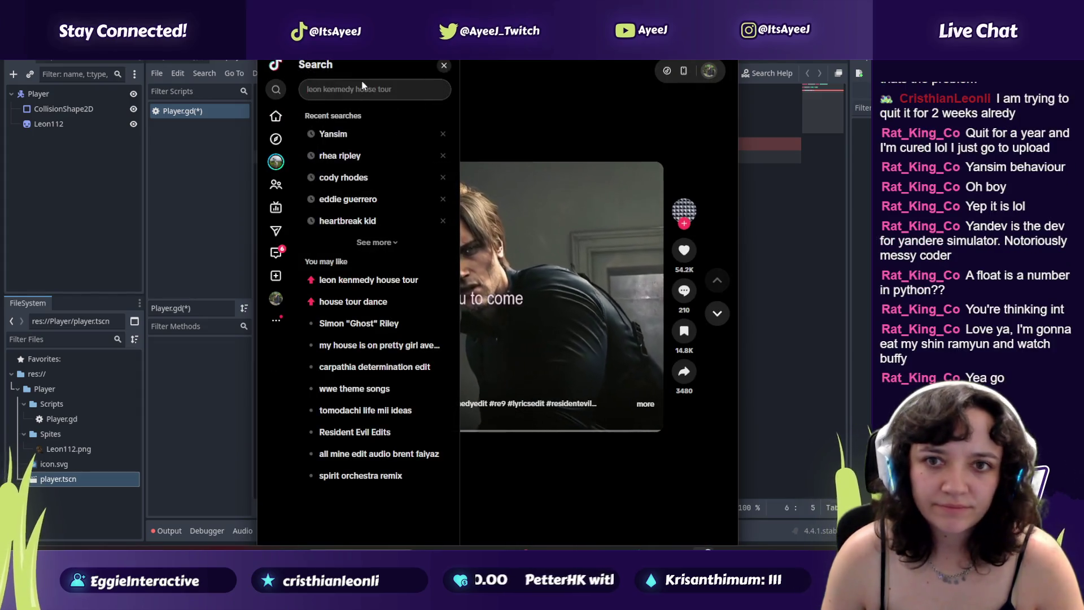
type("spike buffy")
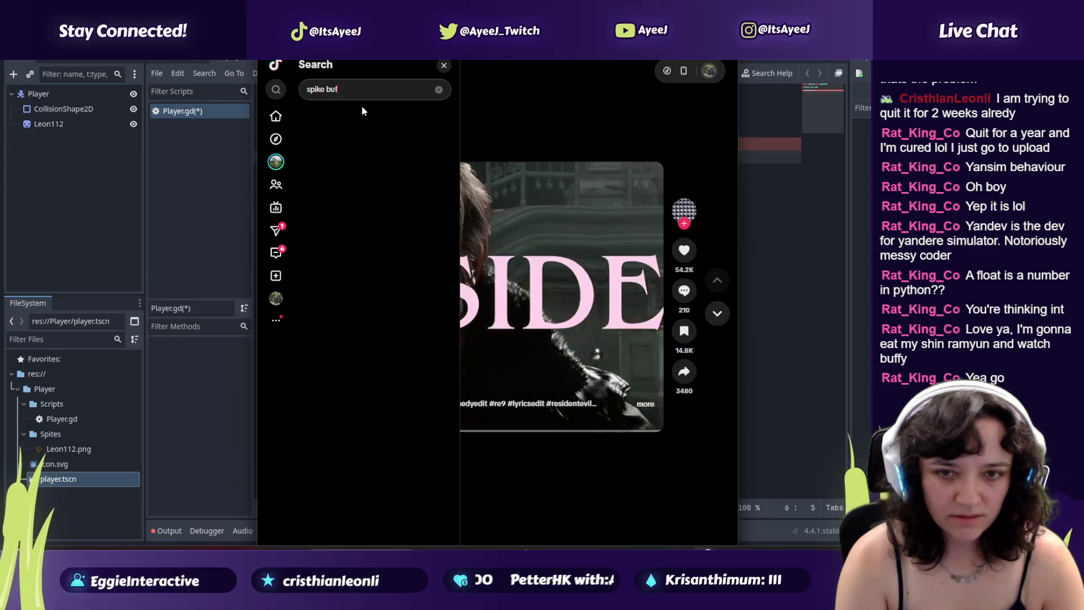
key("Return")
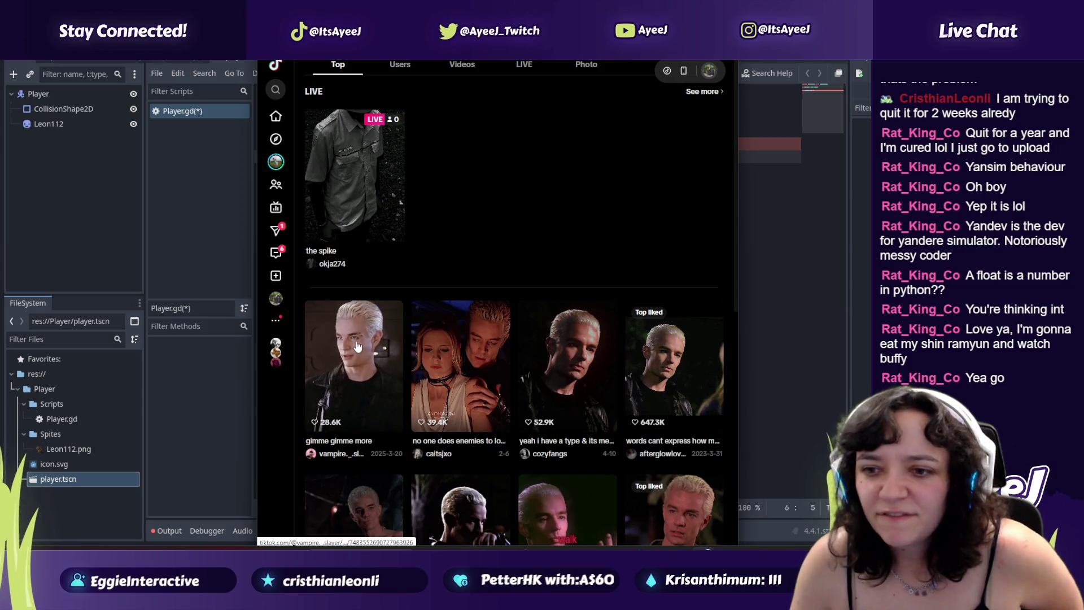
scroll(455, 333, "down", 1)
left_click(565, 317)
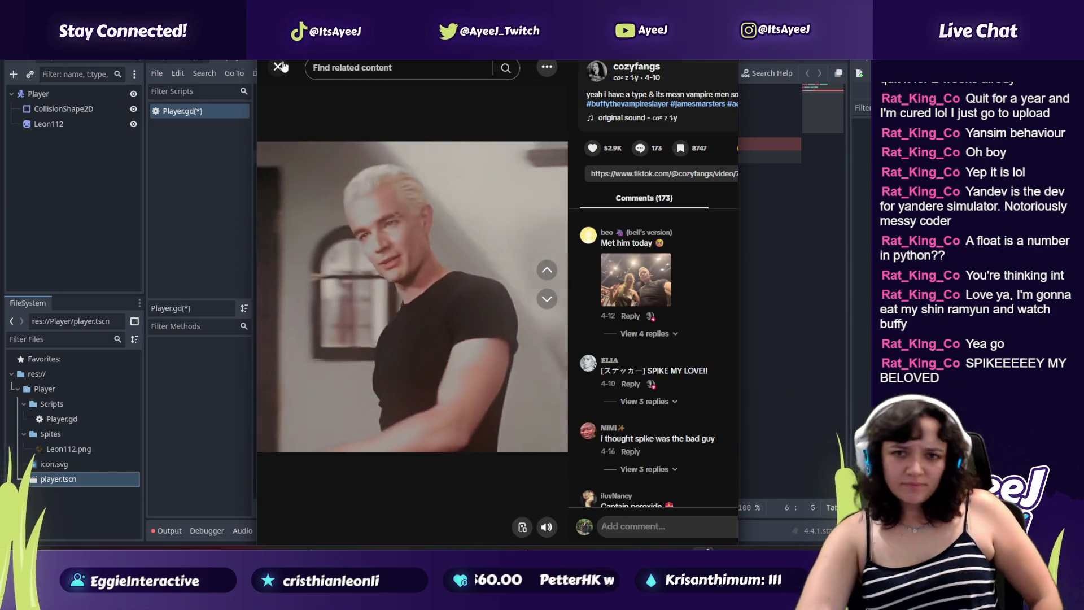
left_click(279, 67)
left_click(557, 236)
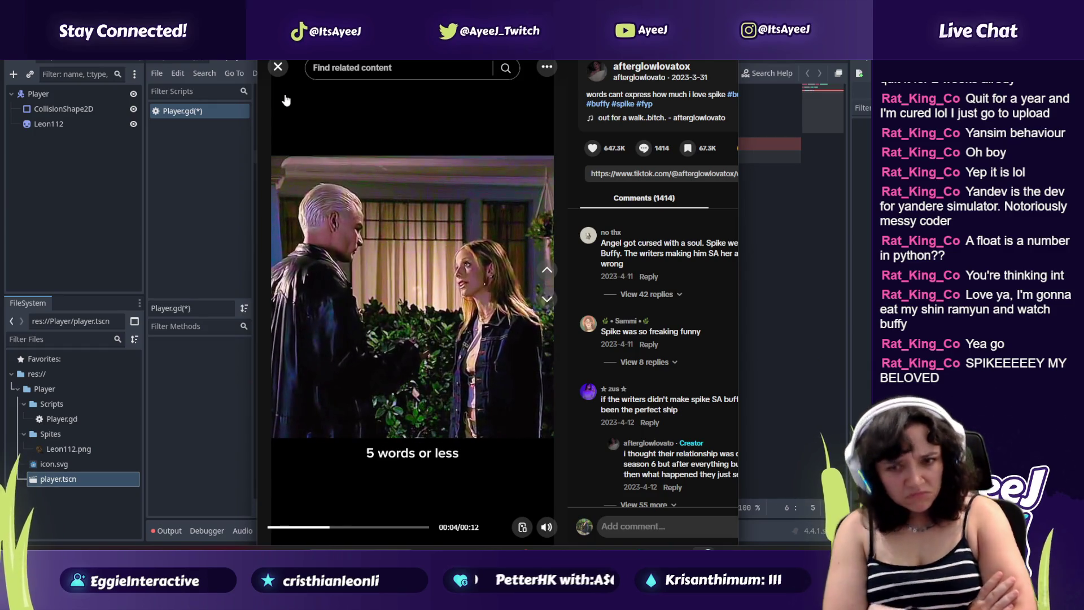
left_click(278, 68)
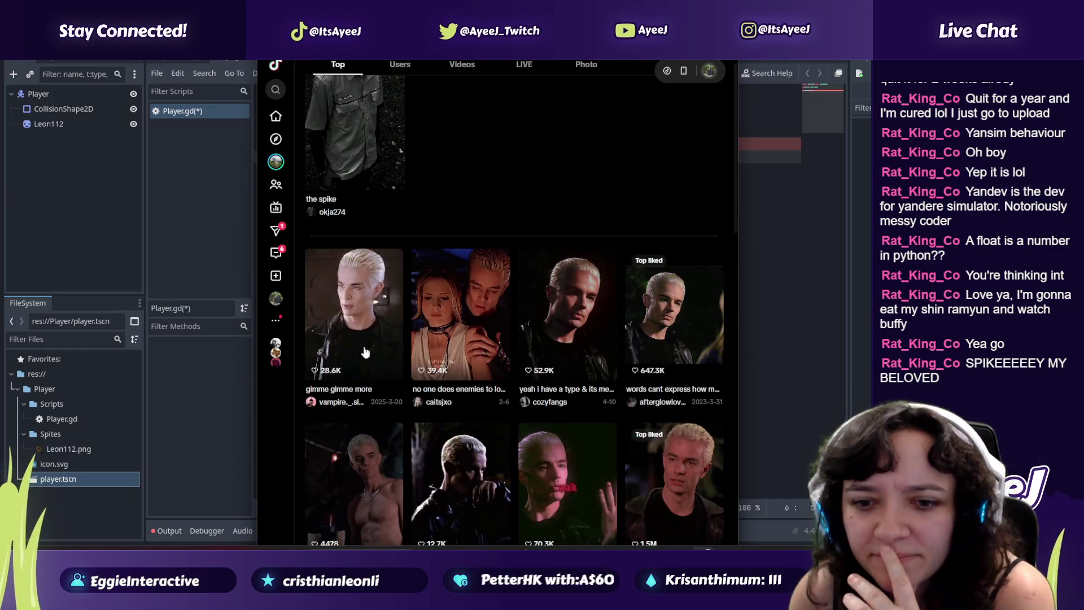
left_click(367, 365)
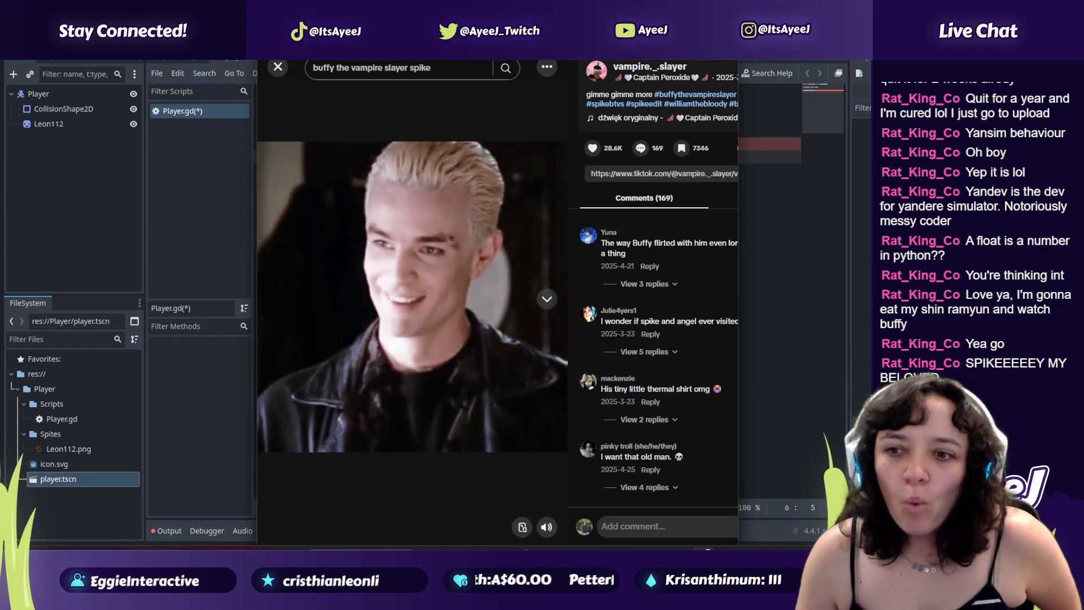
key("alt+Tab")
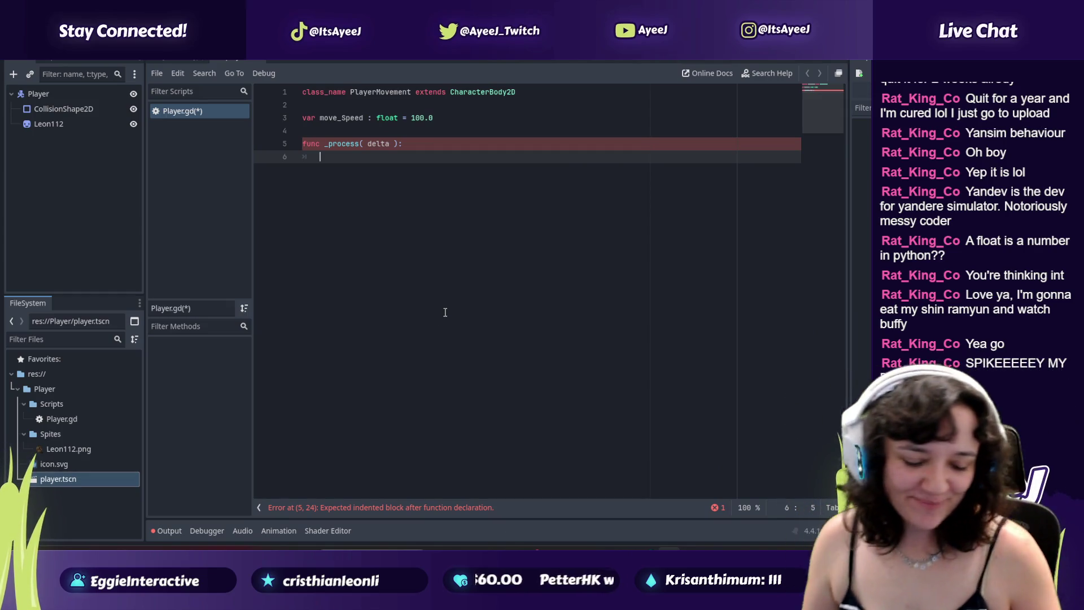
Step: Give _process an indented body ending in pass, leaving an empty line 6 for new code
key("alt+Tab")
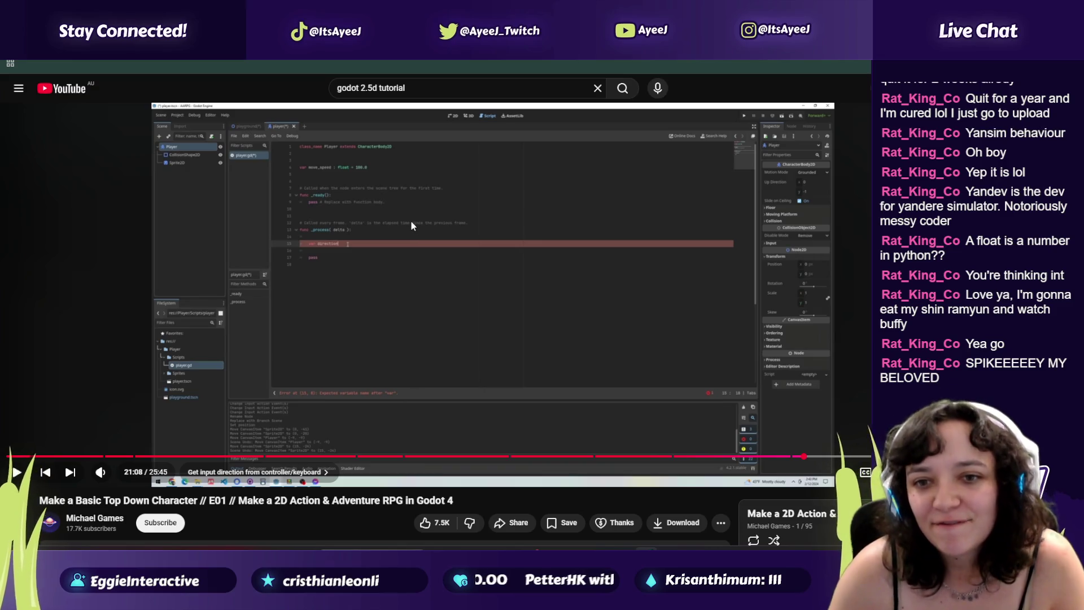
key("alt+Tab")
key("alt+Tab")
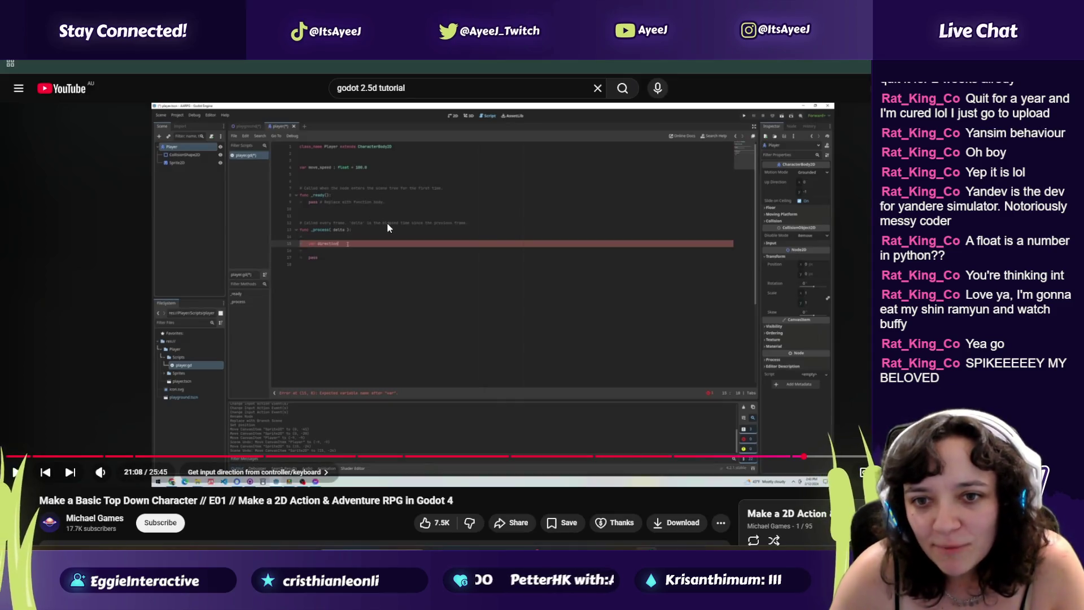
key("alt+Tab")
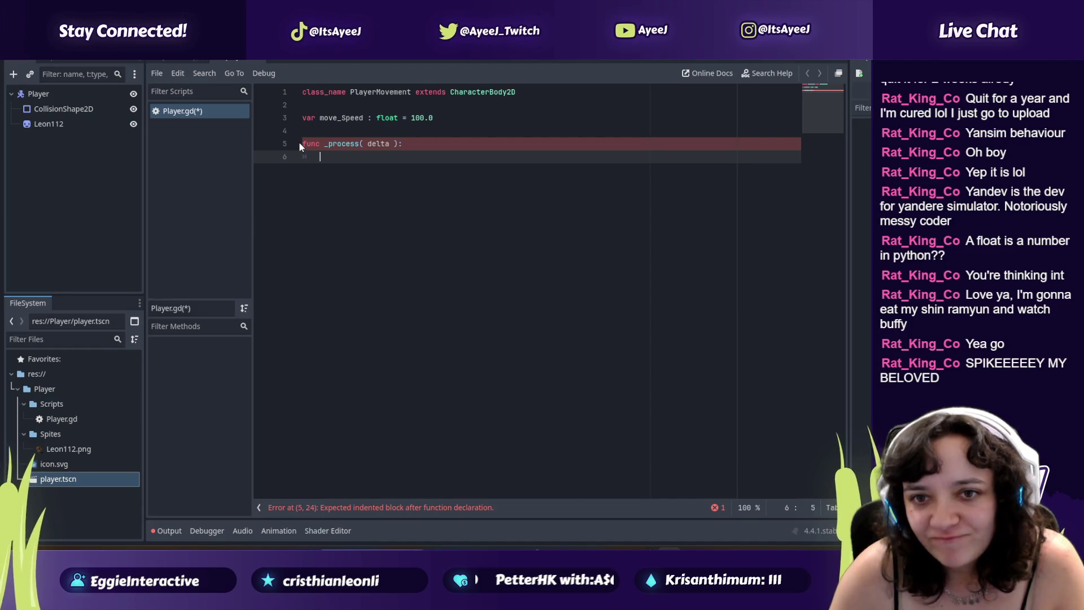
key("alt+Tab")
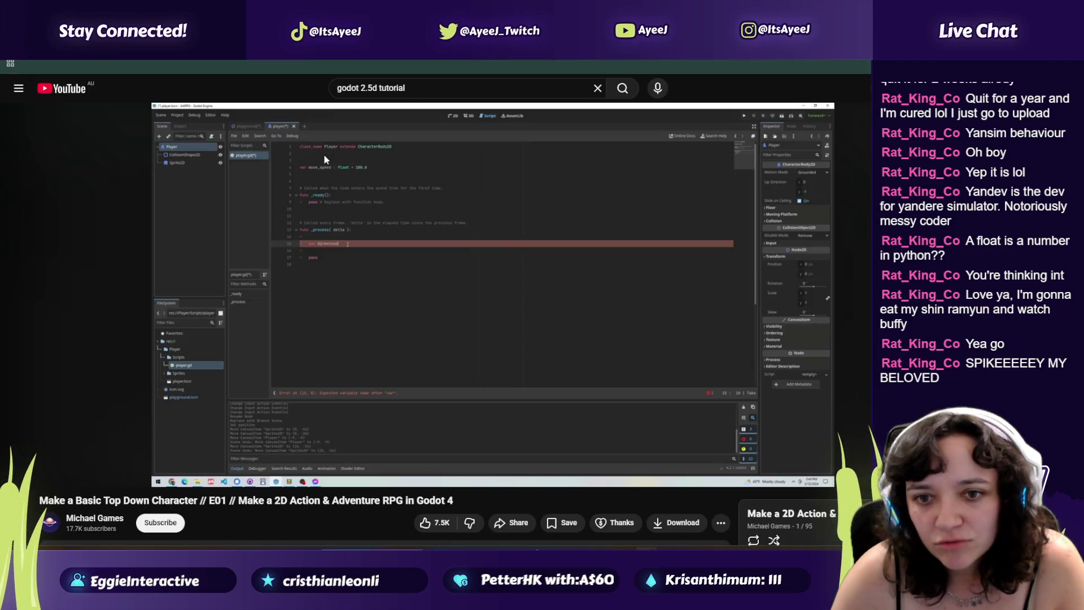
key("alt+Tab")
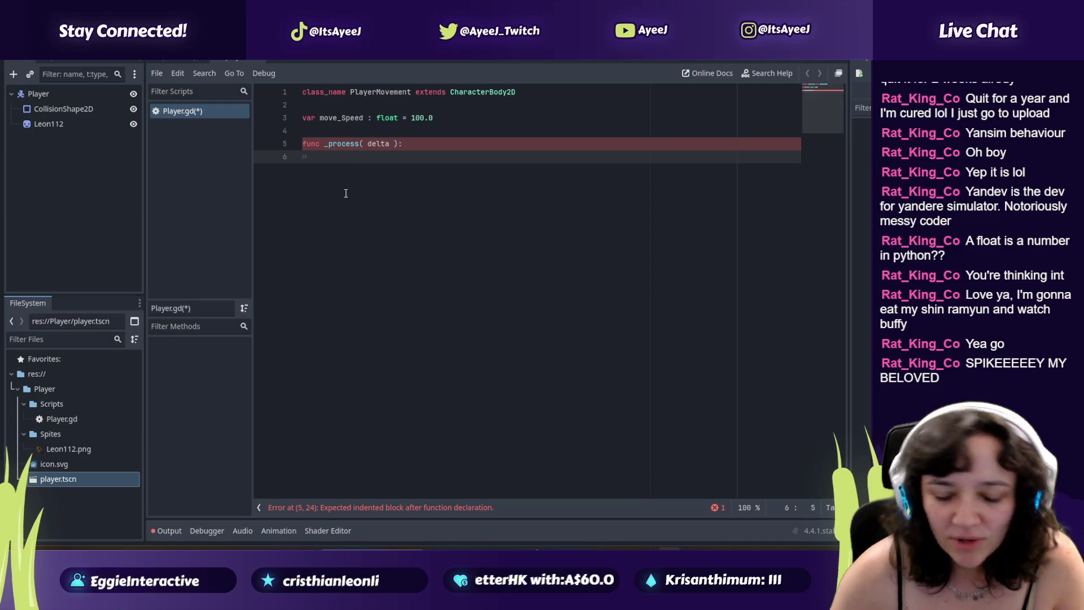
key("Return")
key("Return")
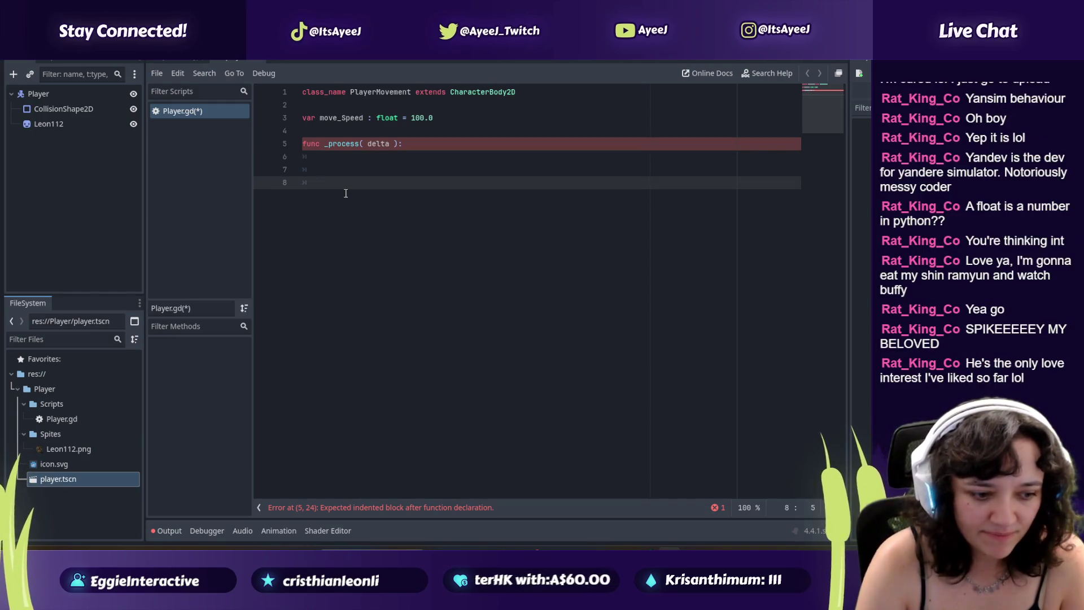
type("pass")
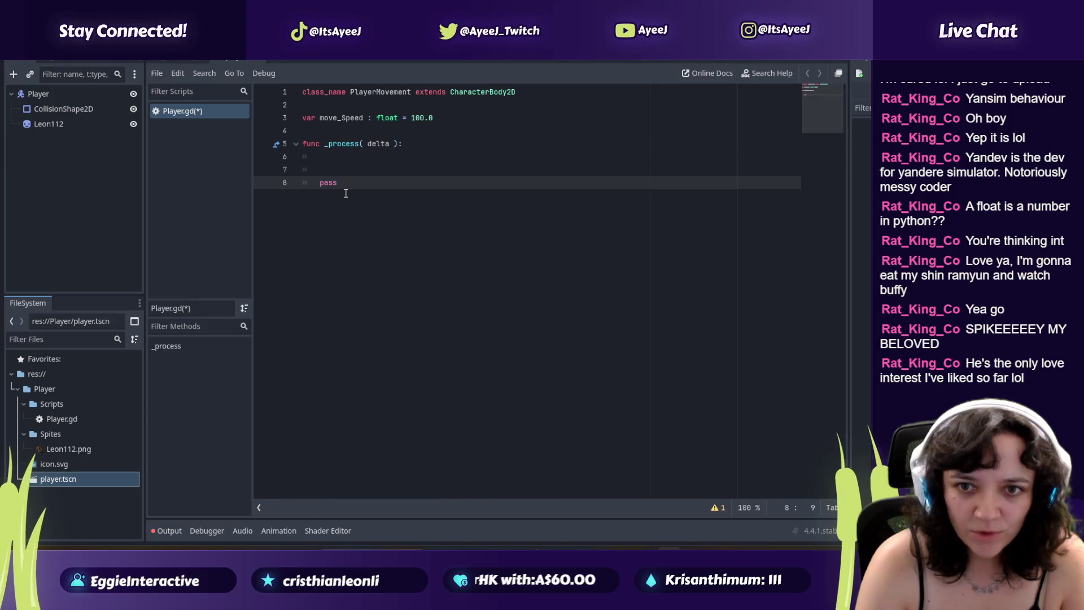
key("Up")
key("Up")
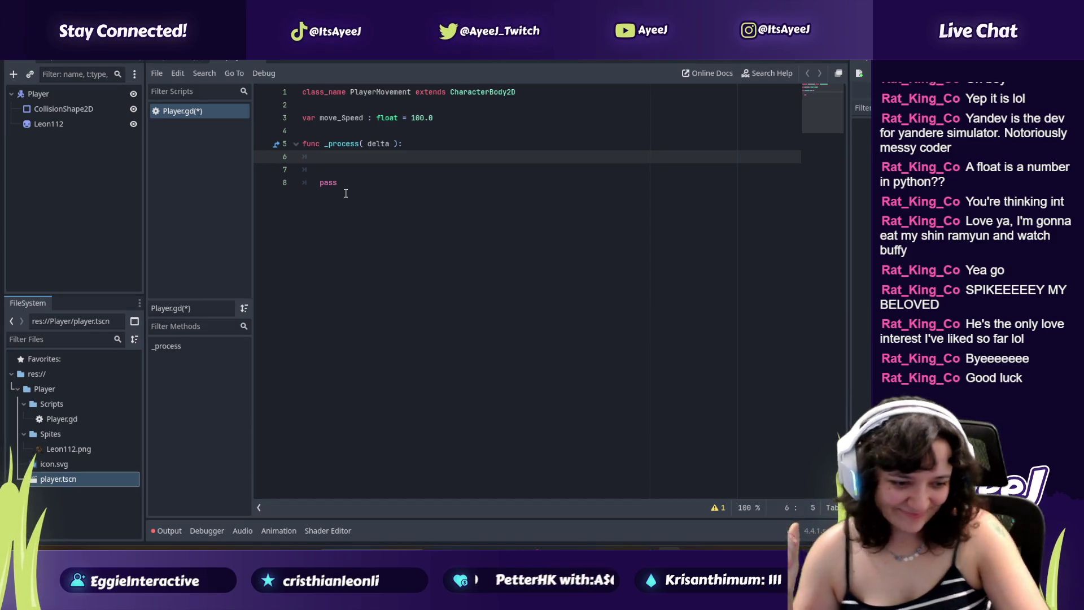
key("alt+Tab")
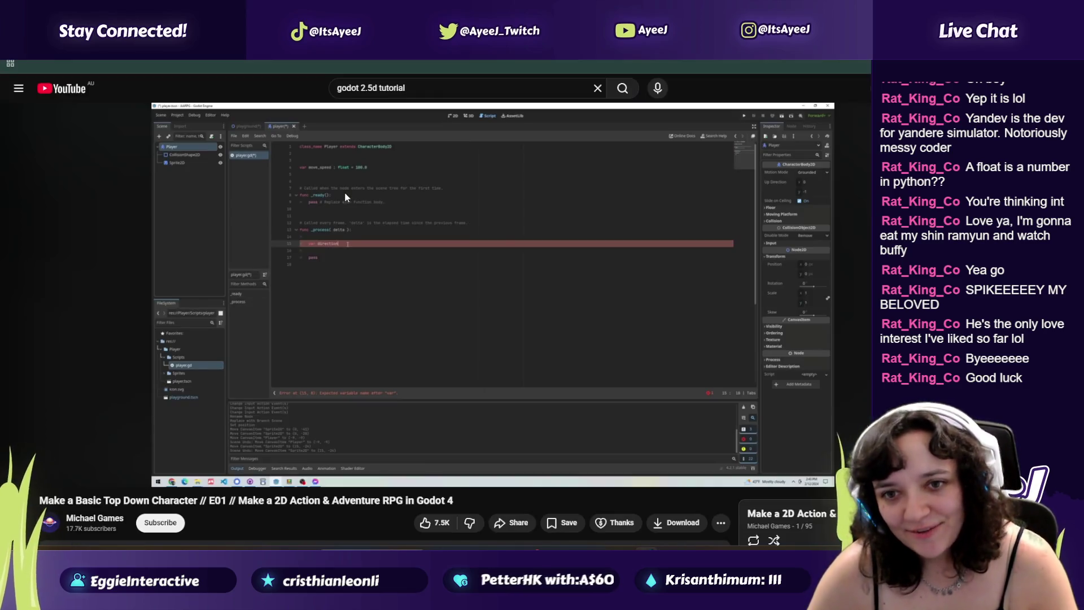
key("alt+Tab")
Step: Declare var direction: Vector2 on line 6 inside _process
type("var direction")
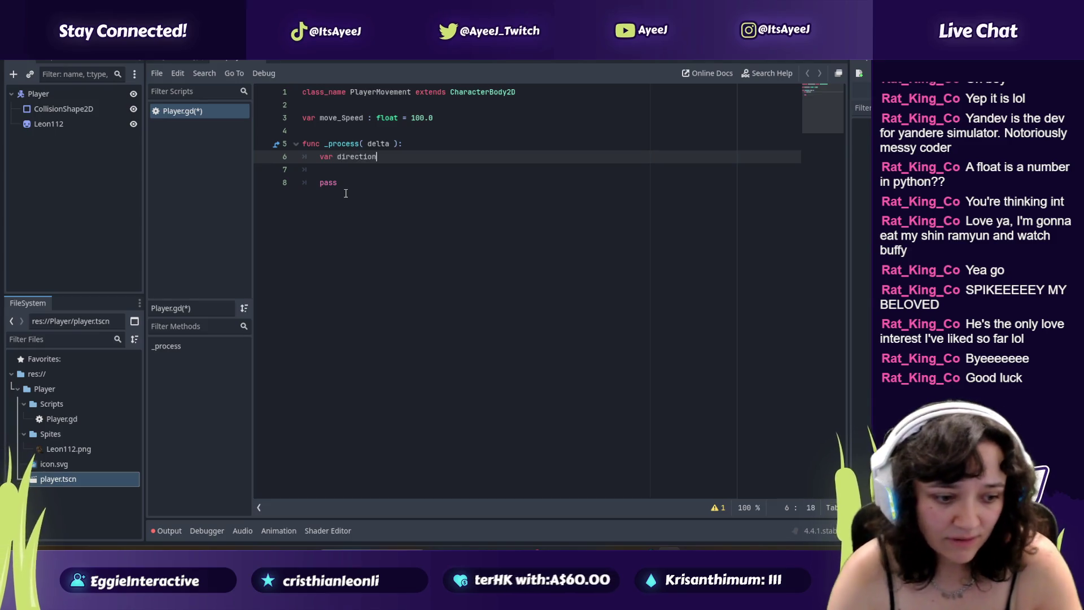
key("alt+Tab")
left_click(345, 196)
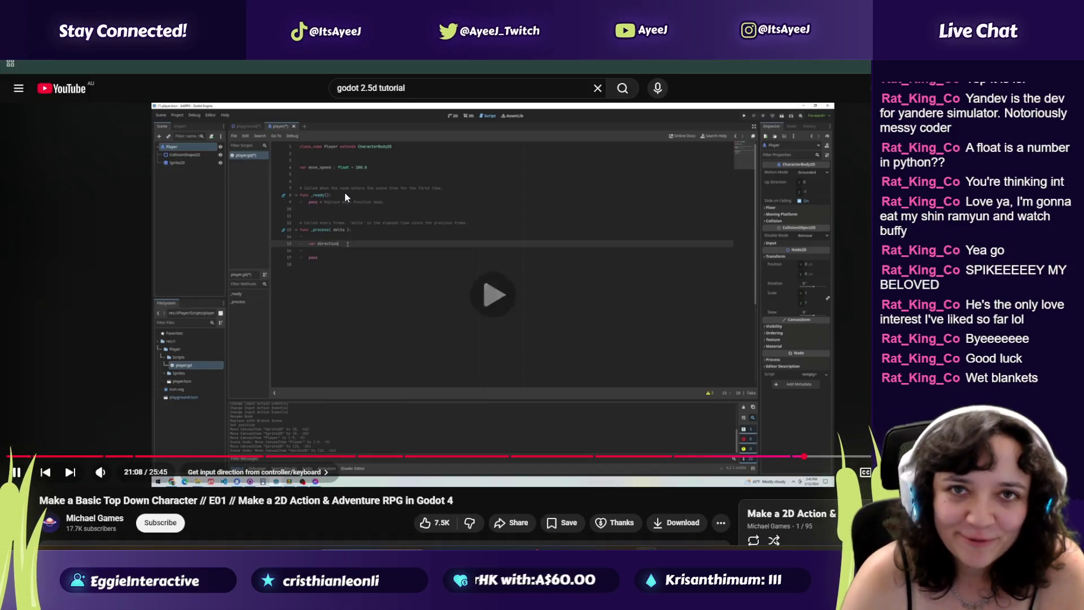
left_click(345, 196)
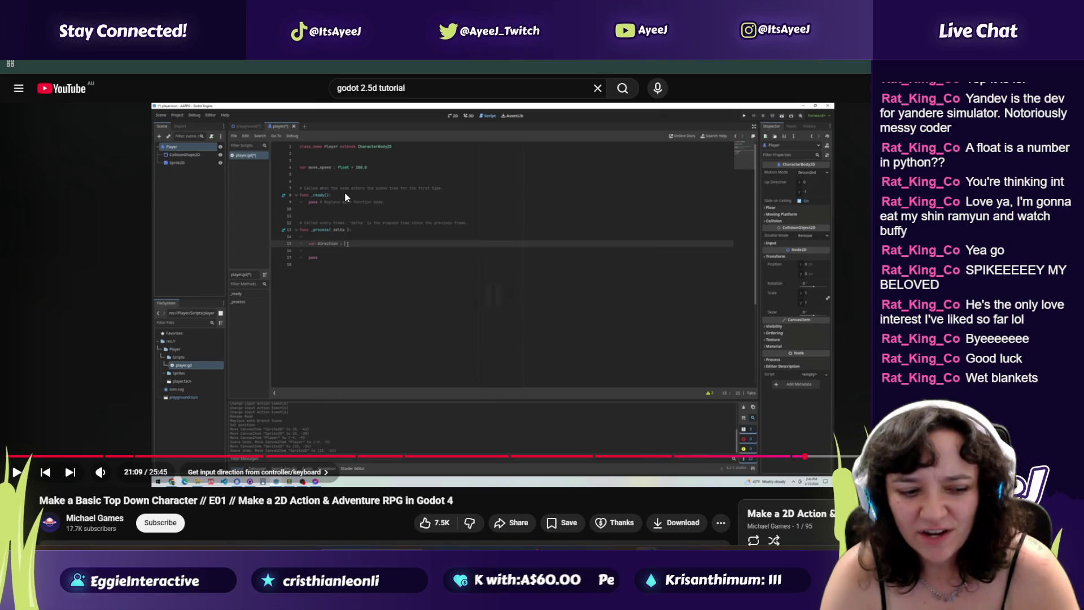
left_click(345, 194)
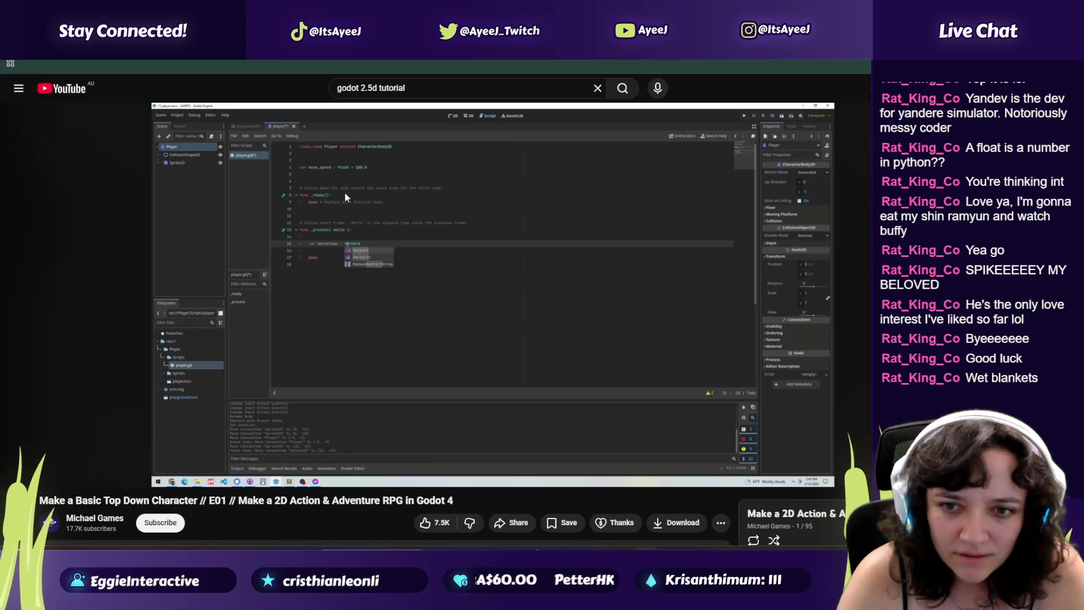
key("alt+Tab")
type(": vector2")
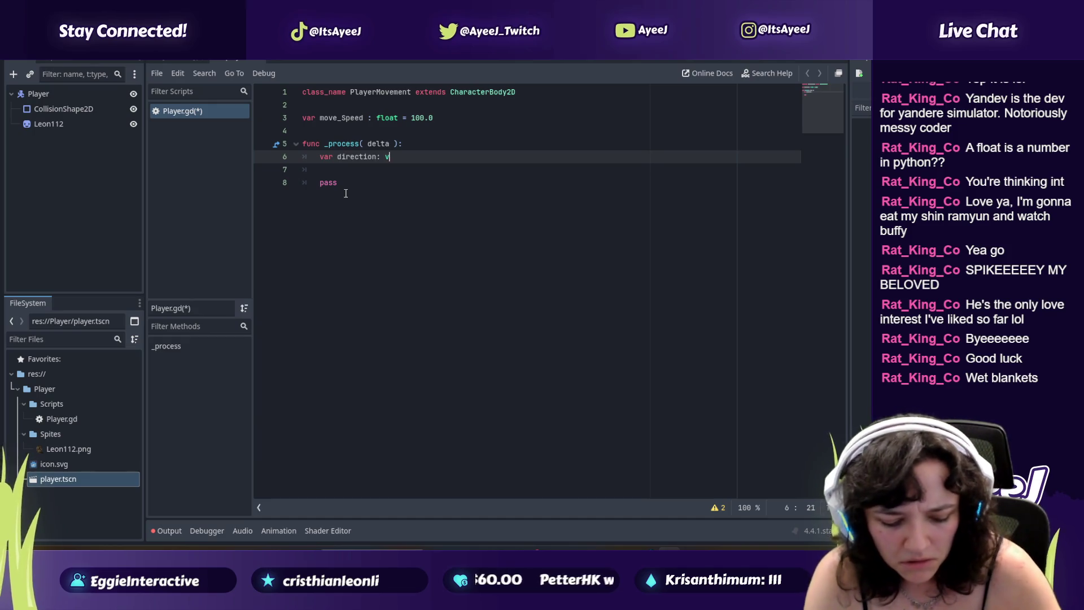
key("Return")
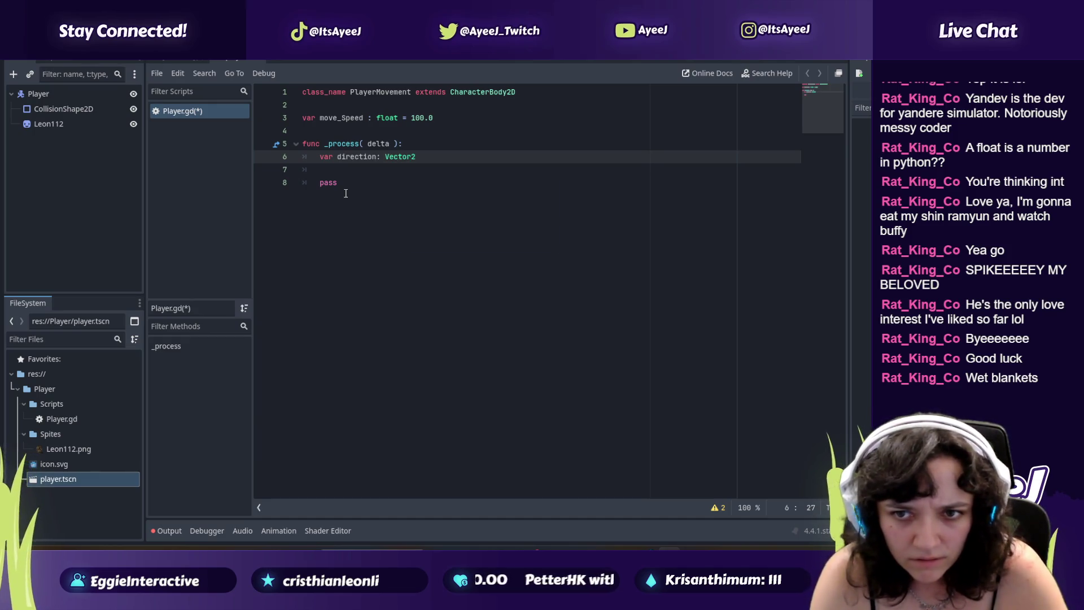
Step: Initialise direction to Vector2.ZERO and begin line 7 with direction.x
key("alt+Tab")
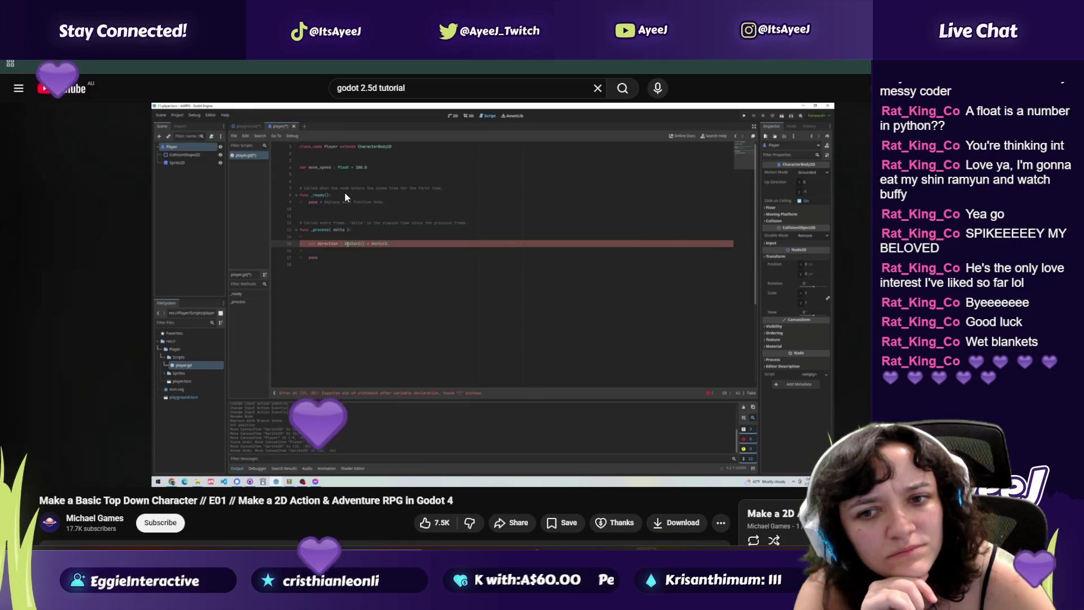
key("alt+Tab")
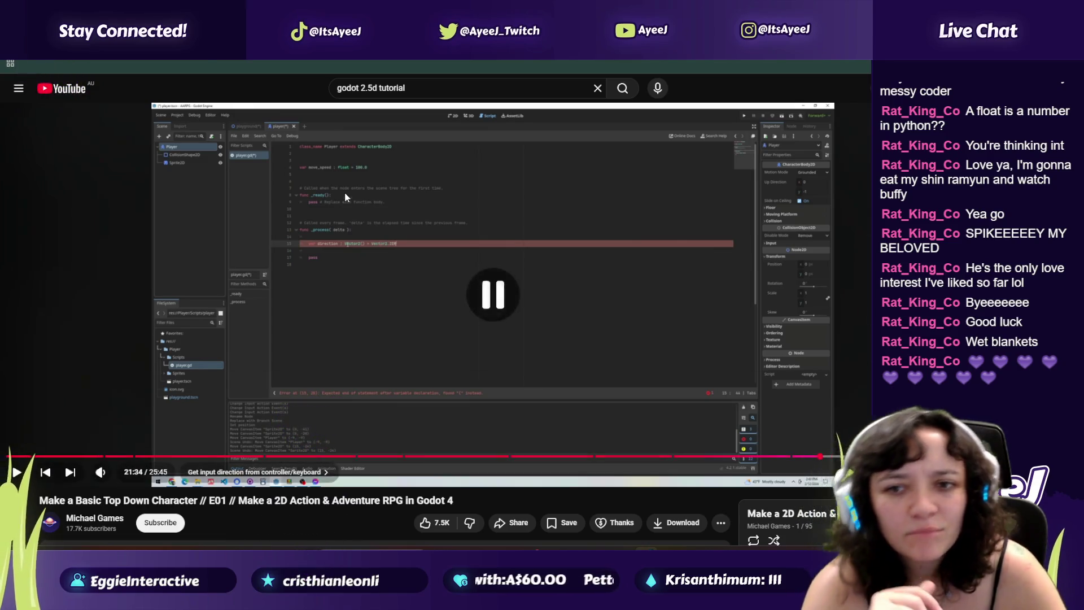
type("Vector2=")
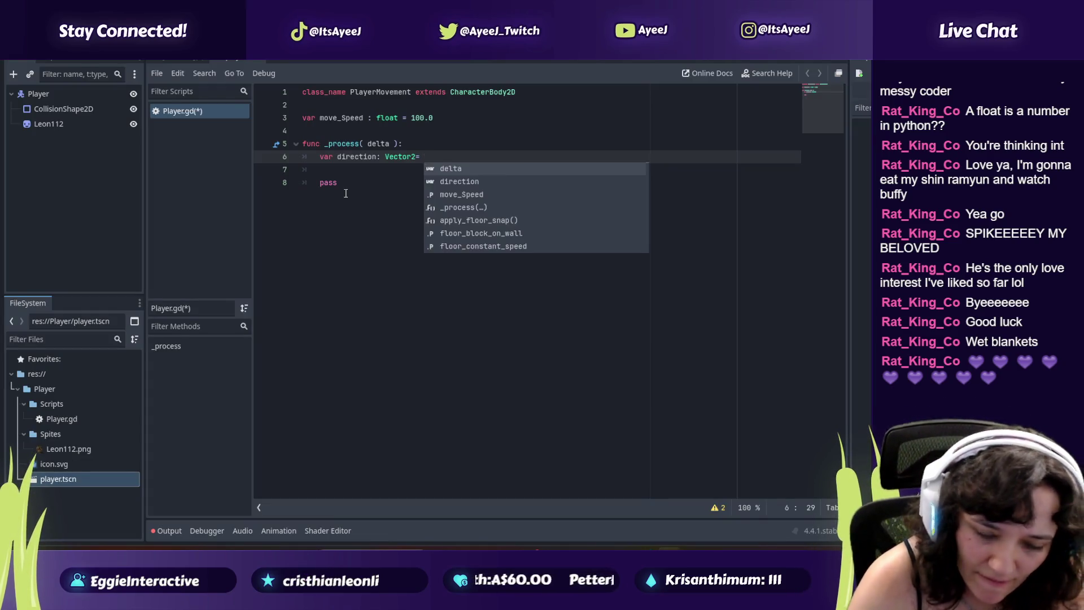
type(".ZERO")
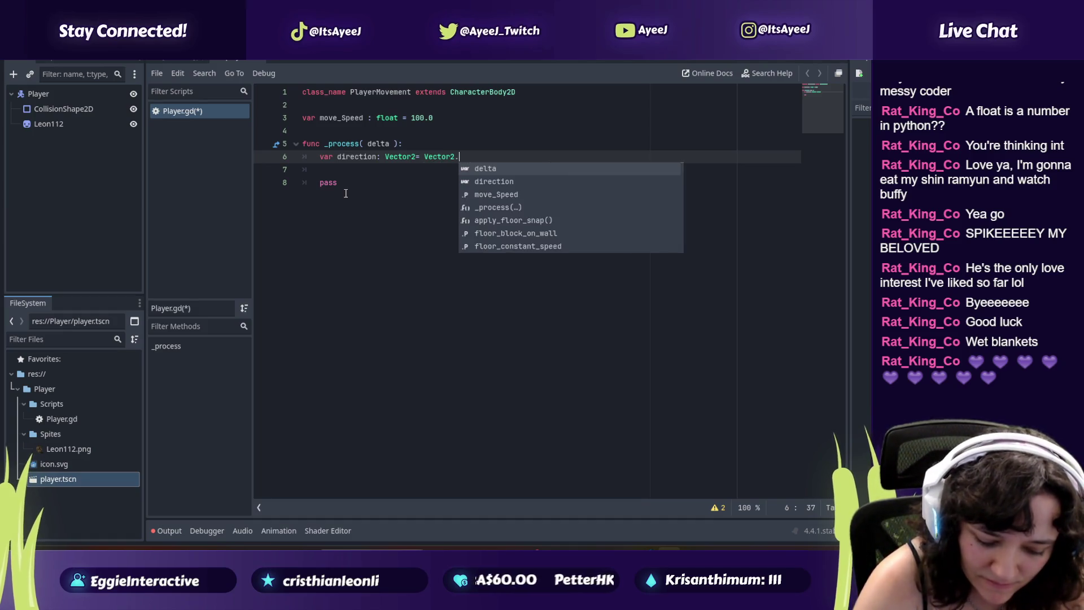
key("Return")
key("alt+Tab")
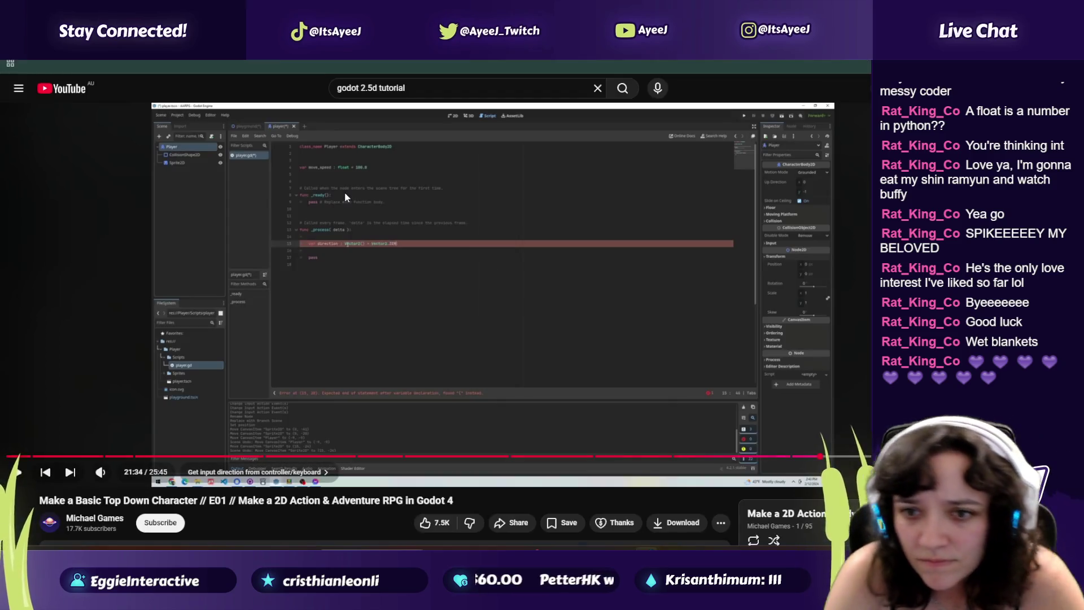
left_click(345, 192)
key("alt+Tab")
key("alt+Tab")
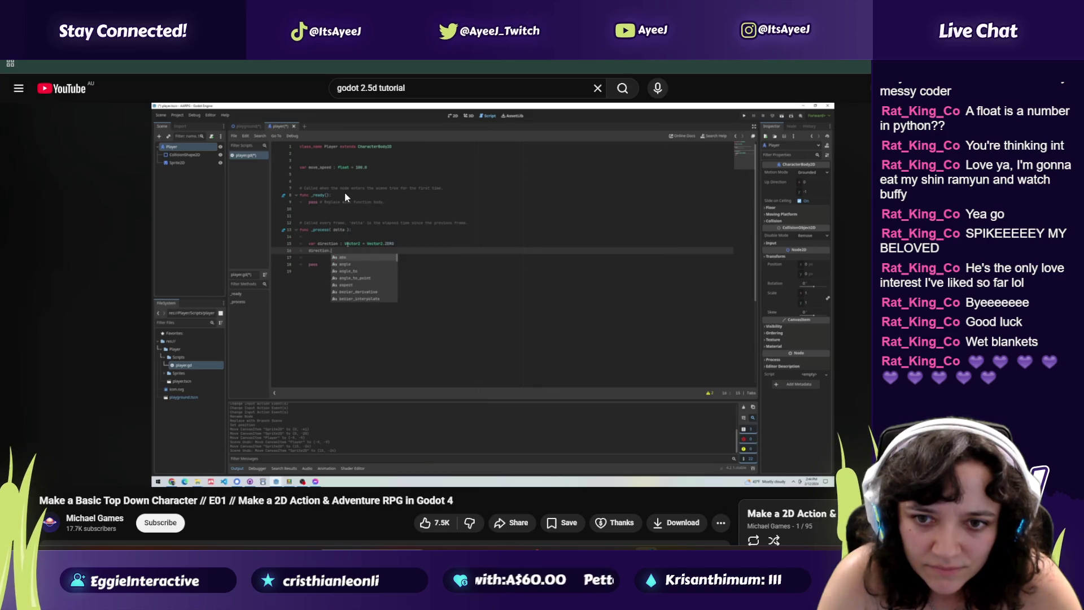
key("alt+Tab")
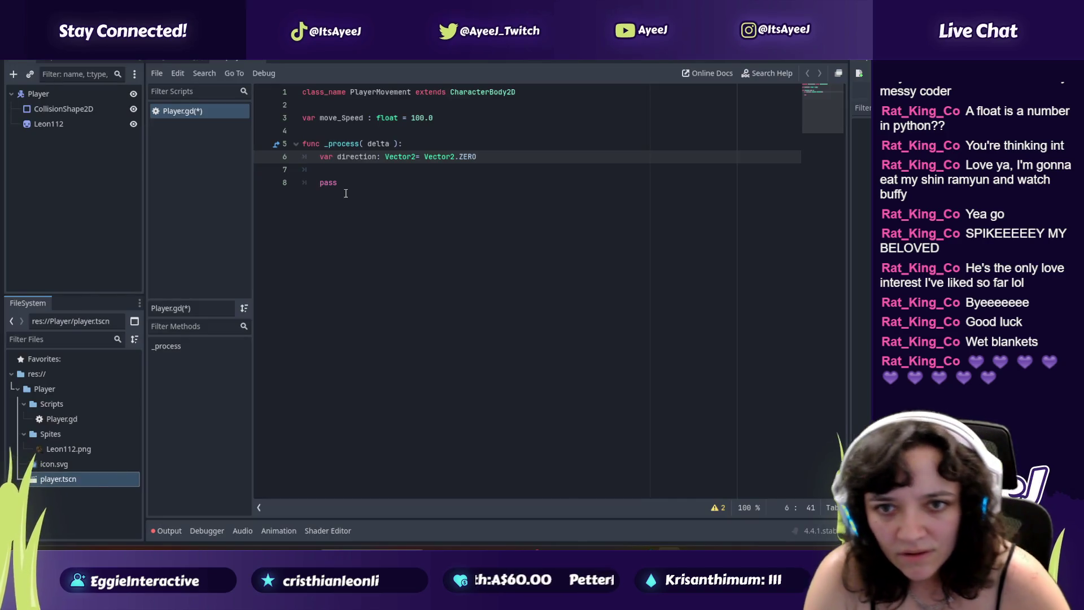
key("Return")
type("direction")
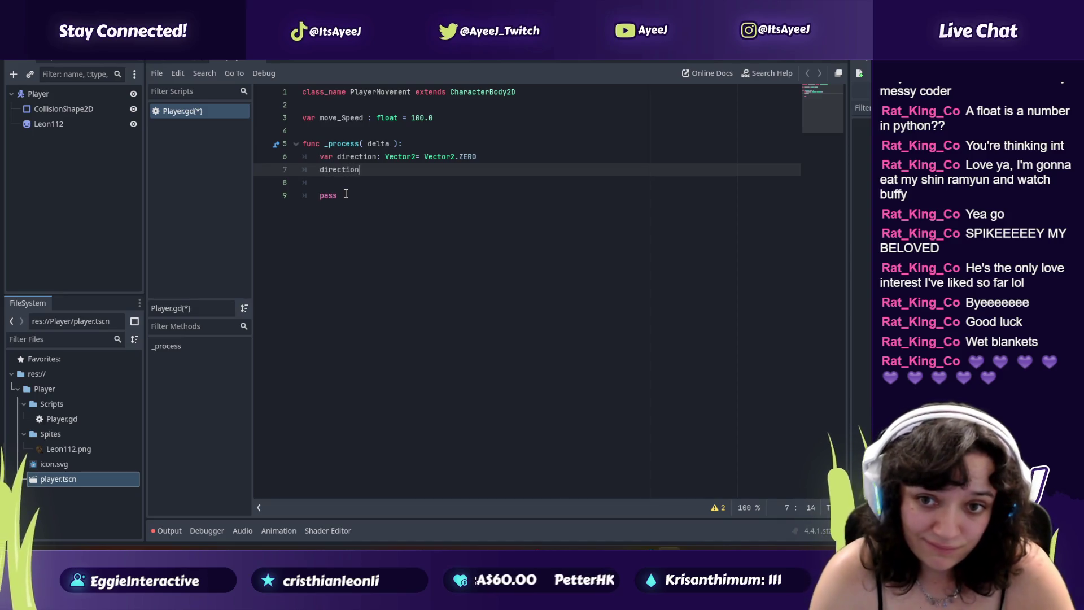
type(".x")
Step: Correct the mistyped characters after direction on line 7 while following the tutorial
key("BackSpace")
key("BackSpace")
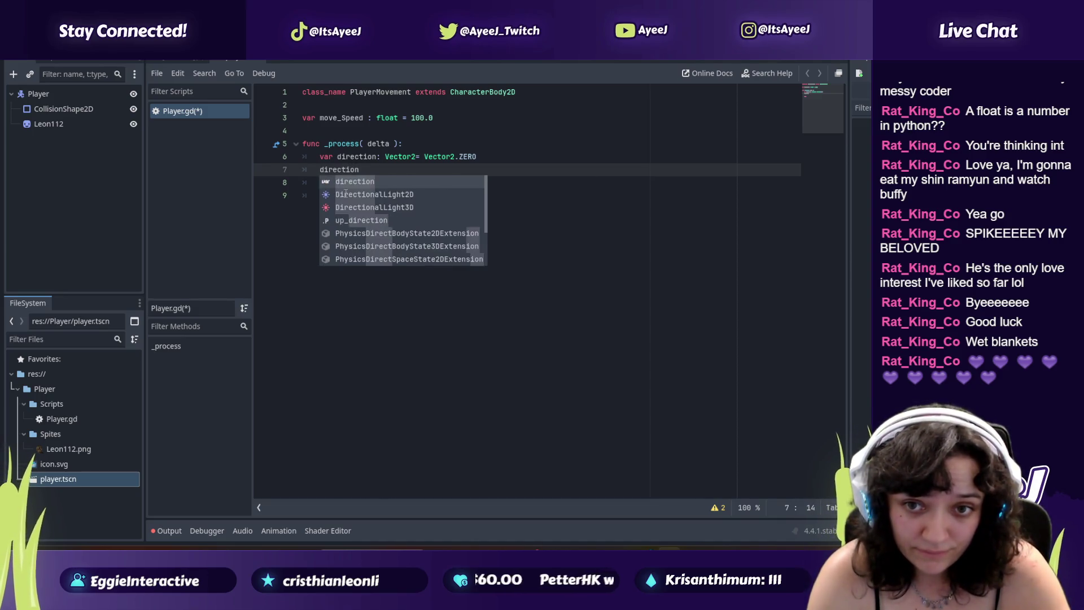
type("z")
key("BackSpace")
type(".")
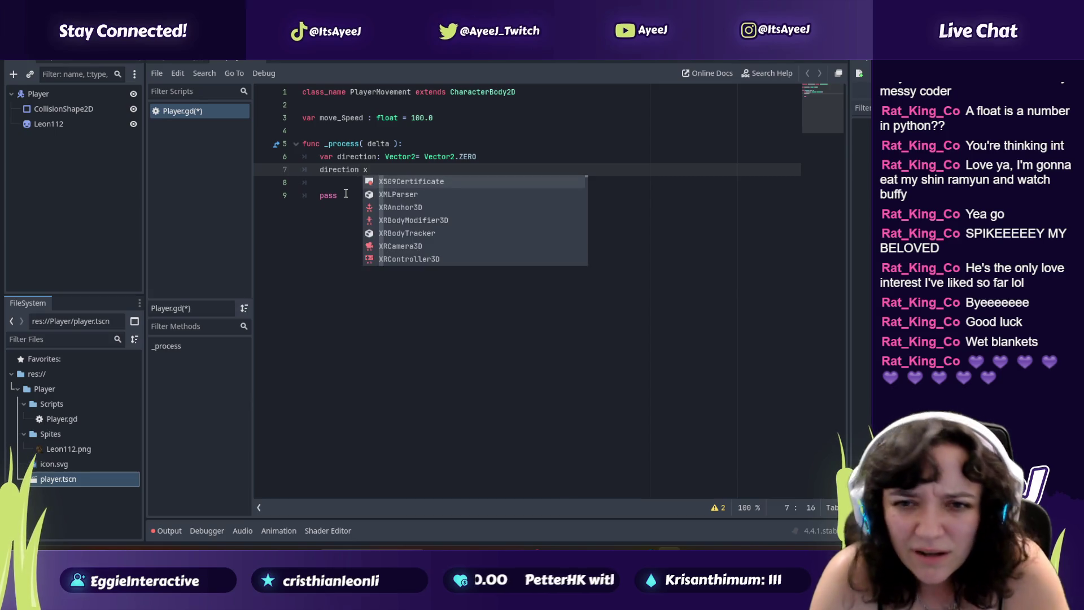
key("alt+Tab")
key("space")
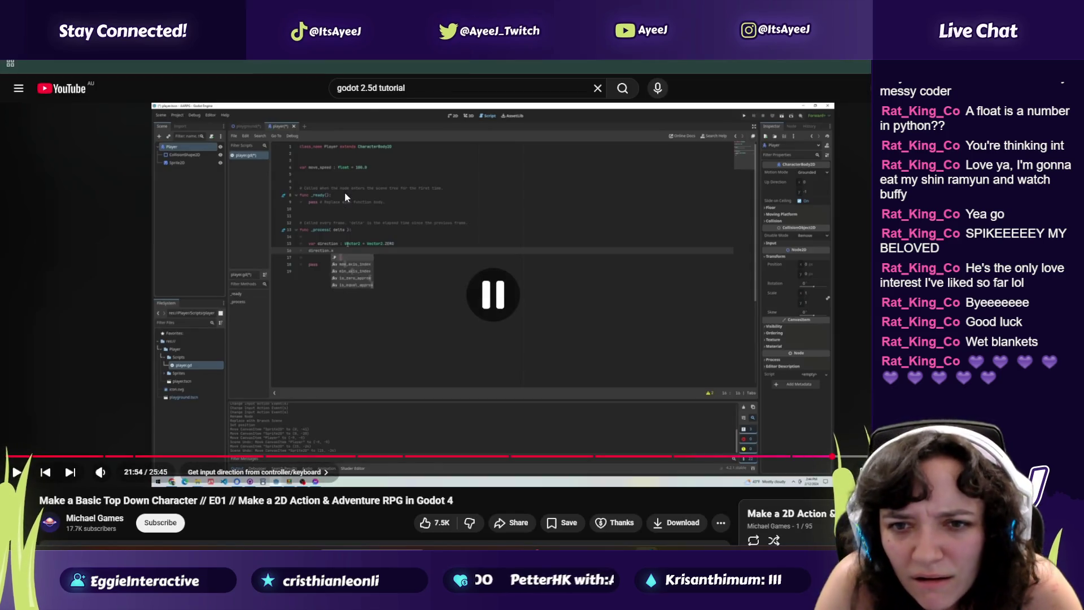
key("alt+Tab")
key("BackSpace")
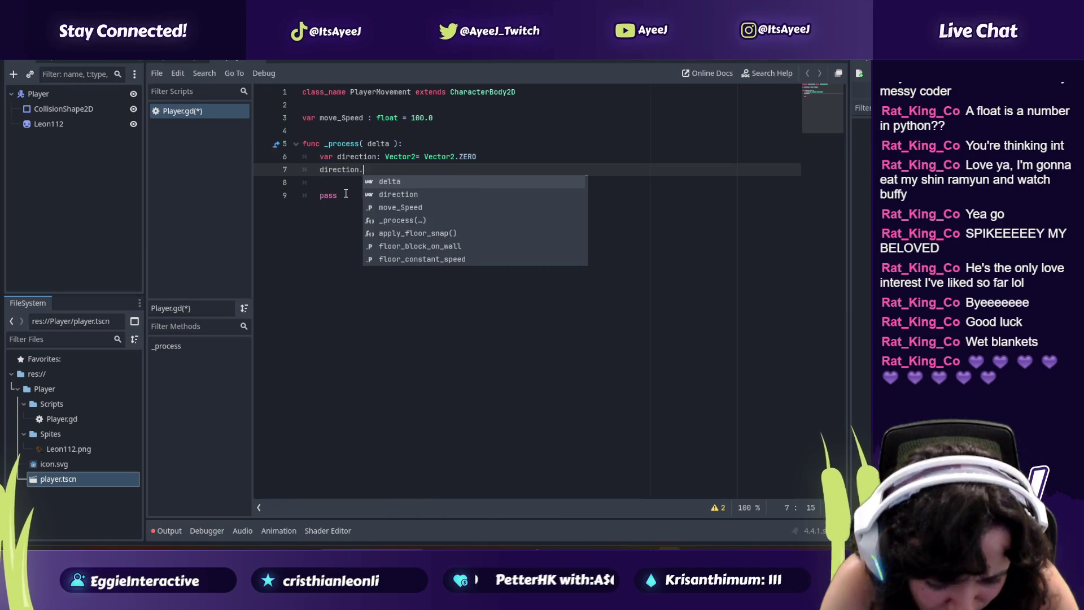
type(".")
key("alt+Tab")
key("space")
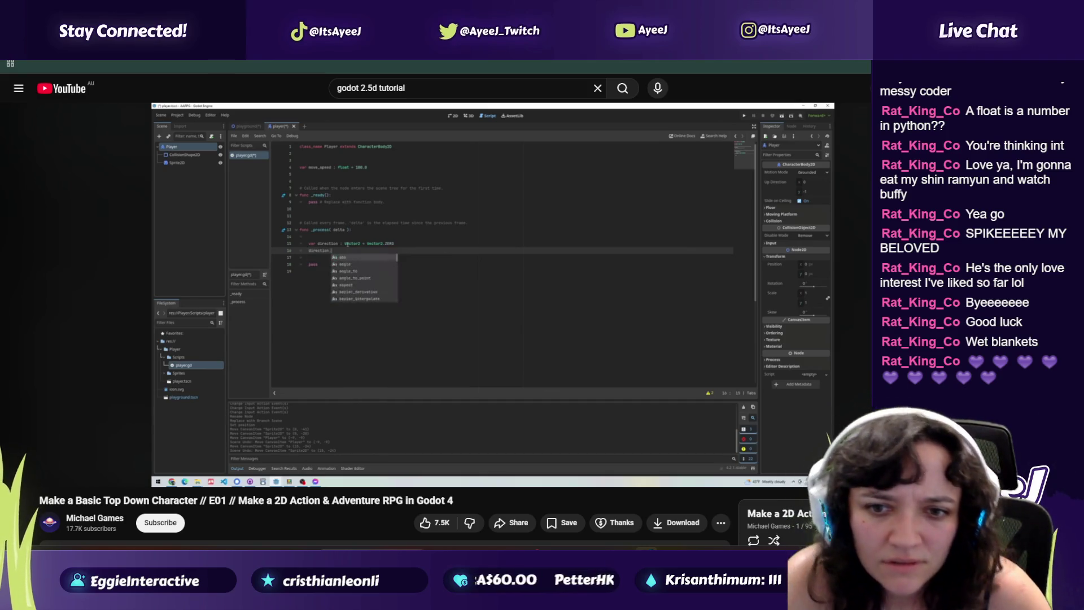
key("alt+Tab")
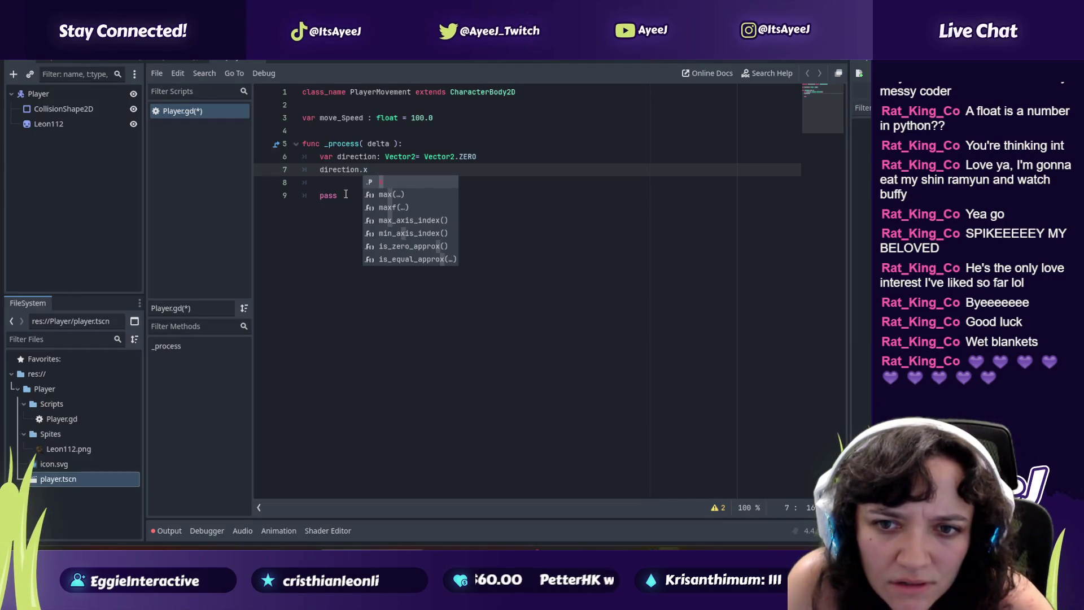
key("alt+Tab")
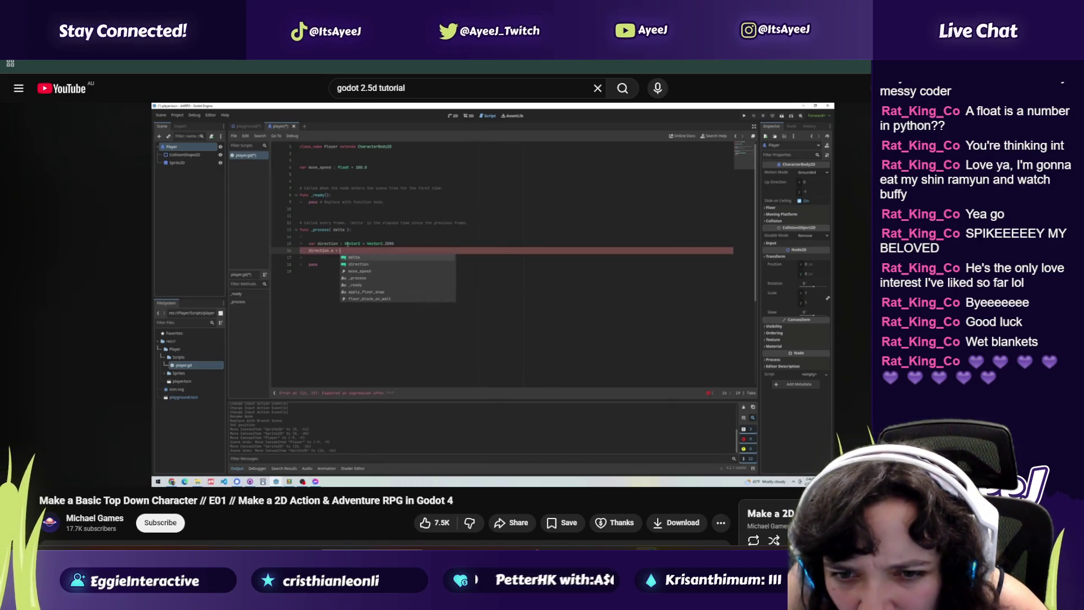
key("alt+Tab")
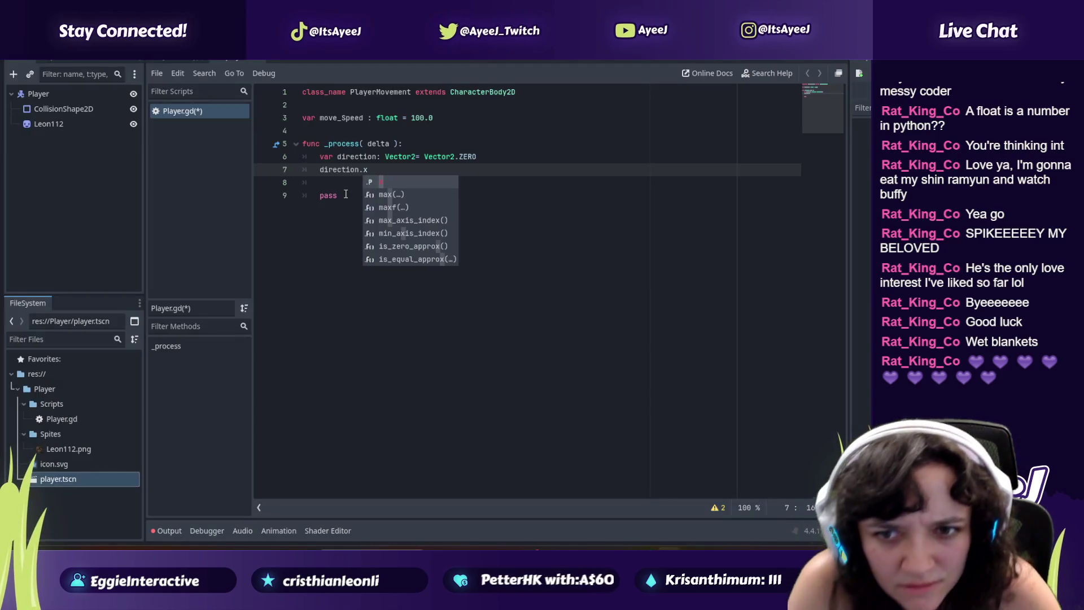
Step: Type '= input.get_action_strength' after direction.x, checking the method name against the tutorial
type(" = inpiut")
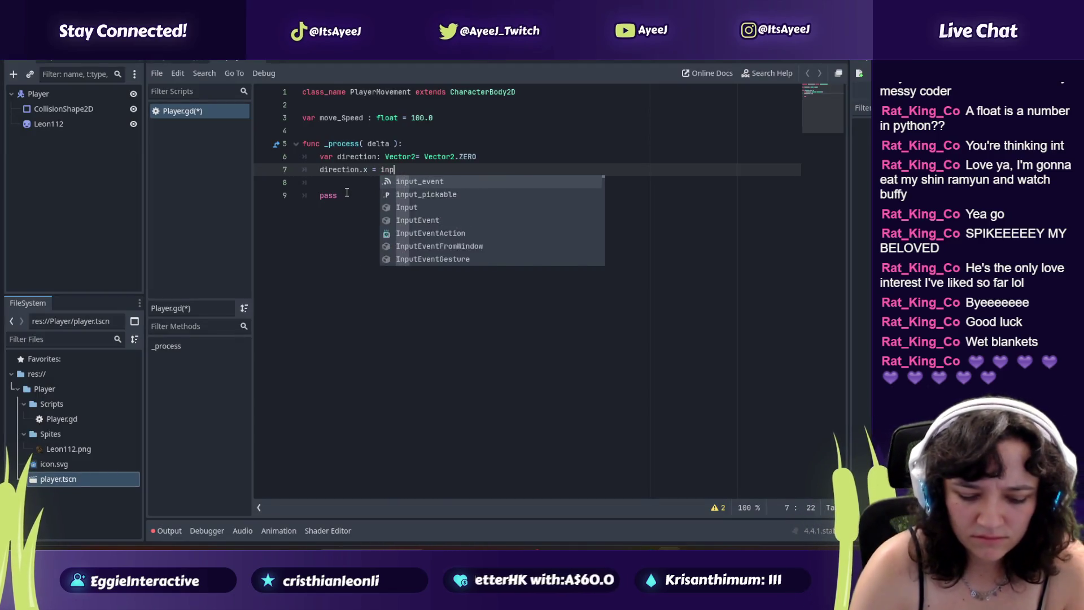
key("BackSpace")
key("BackSpace")
key("BackSpace")
type("ut.get")
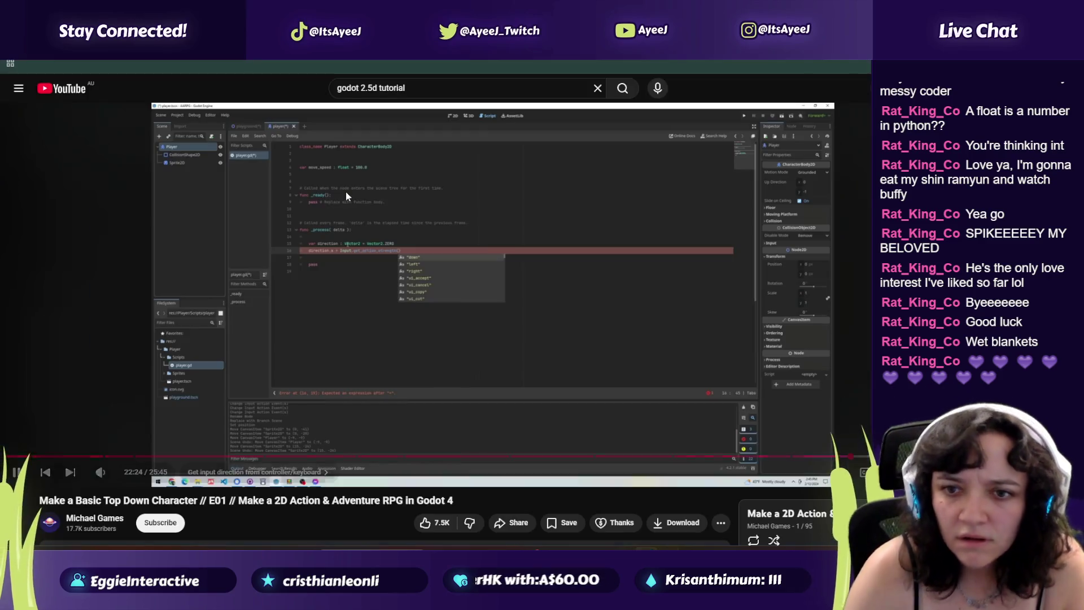
key("alt+Tab")
left_click(346, 191)
key("alt+Tab")
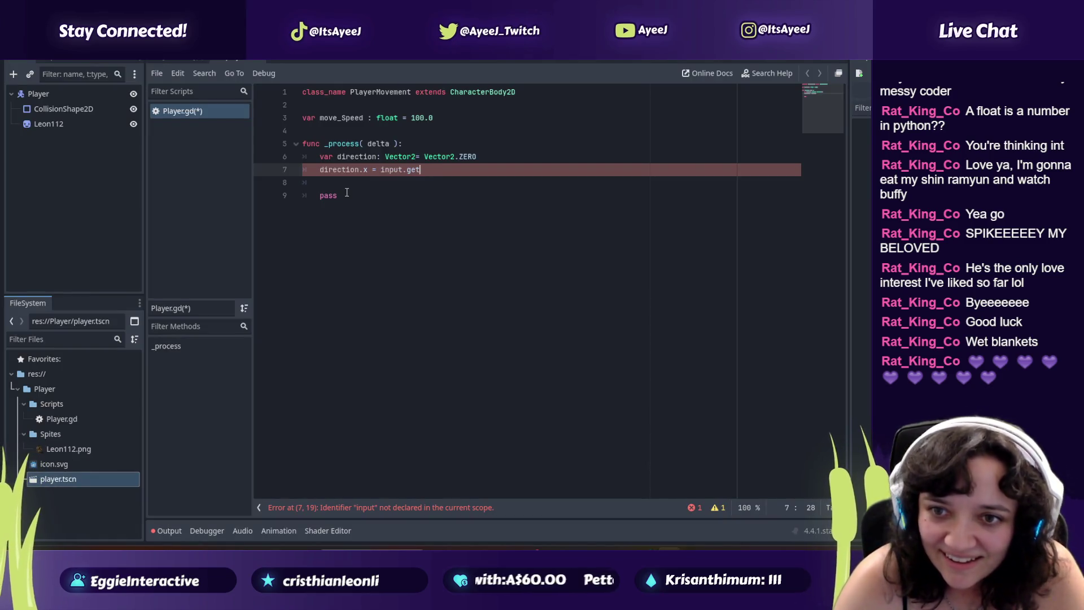
type("t_action_strength")
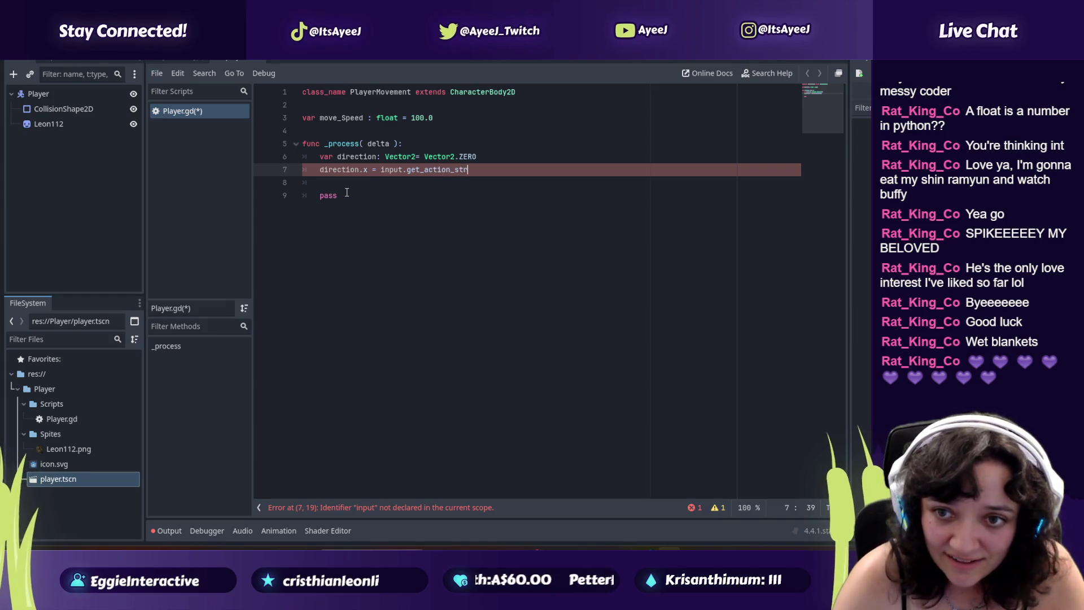
key("alt+Tab")
left_click(347, 194)
left_click(346, 194)
left_click(346, 194)
left_click(347, 194)
key("alt+Tab")
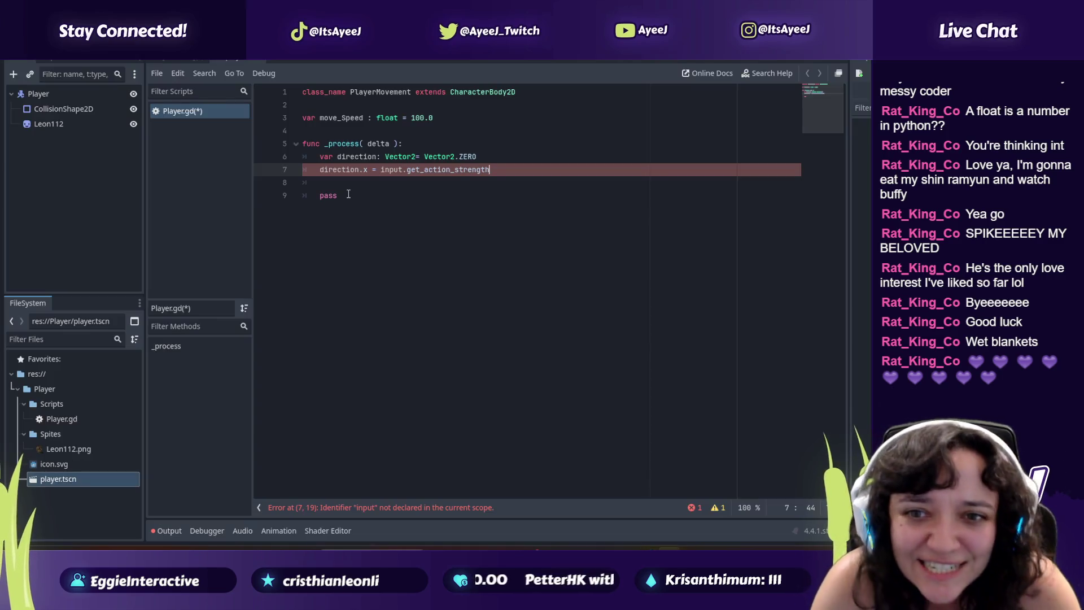
Step: Capitalise Input and complete get_action_strength() with empty parentheses, then resume the tutorial
left_click(389, 169)
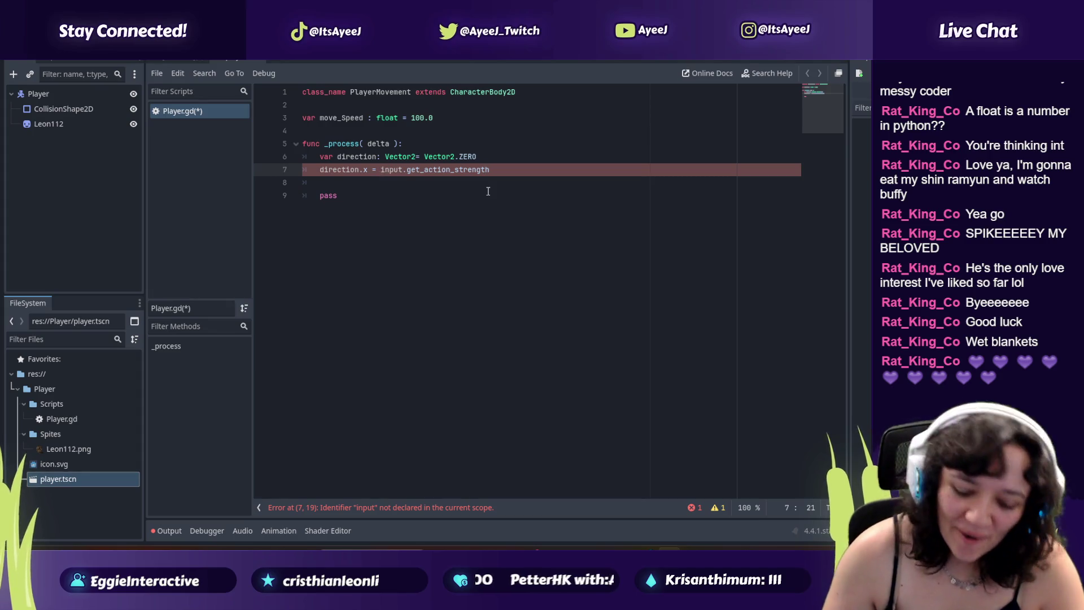
key("BackSpace")
type("I")
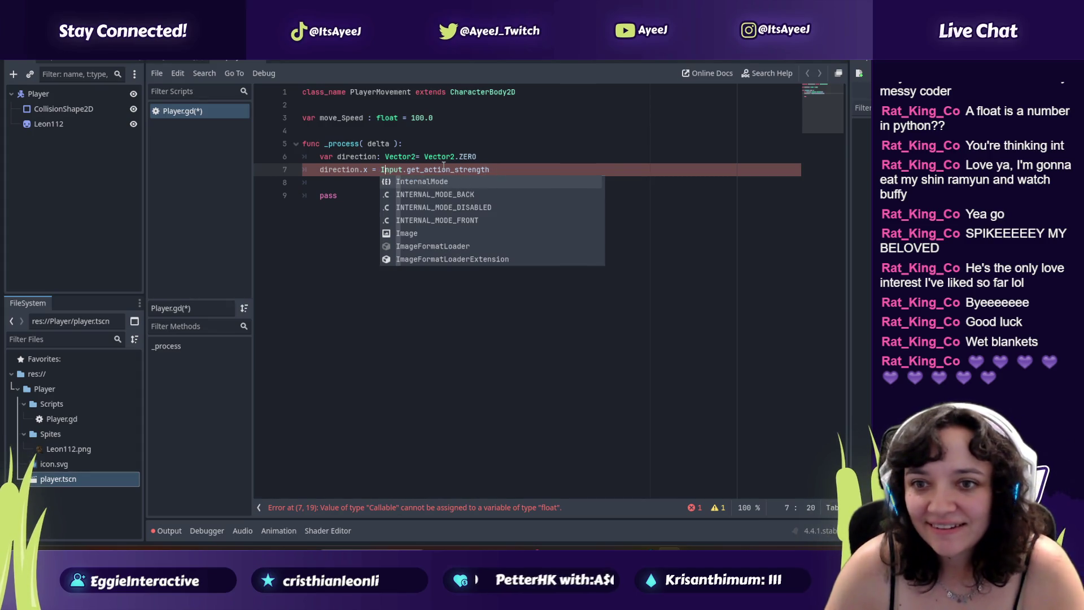
left_click(488, 169)
key("BackSpace")
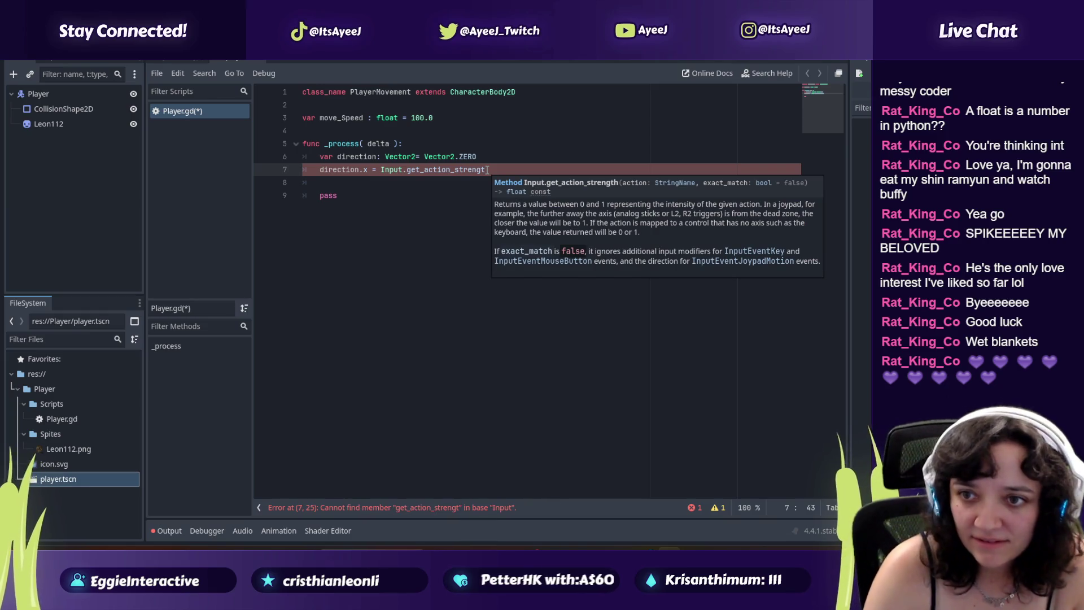
key("Tab")
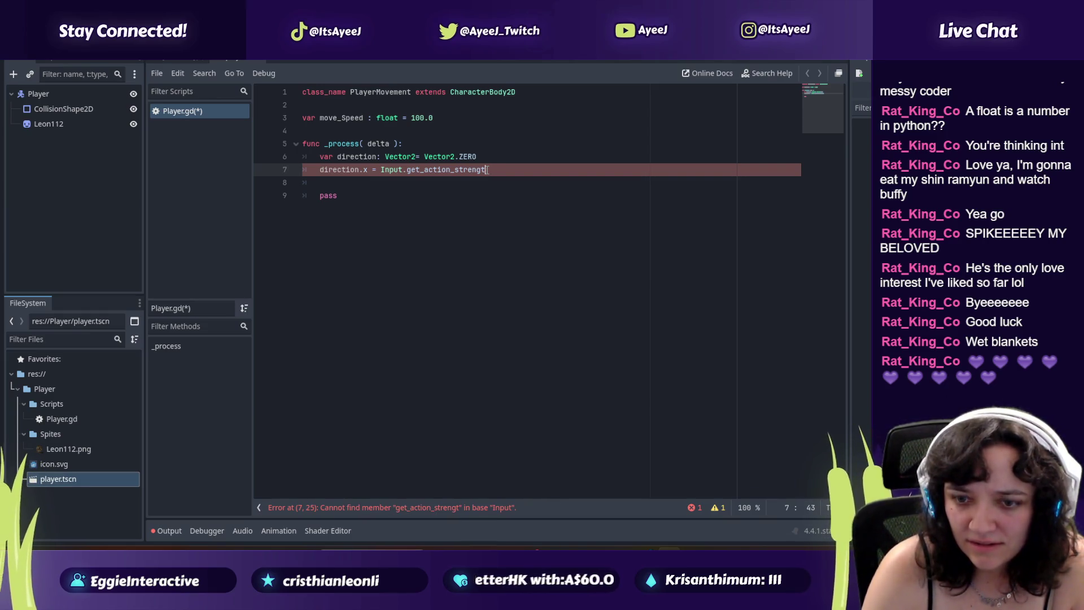
type("h")
key("Return")
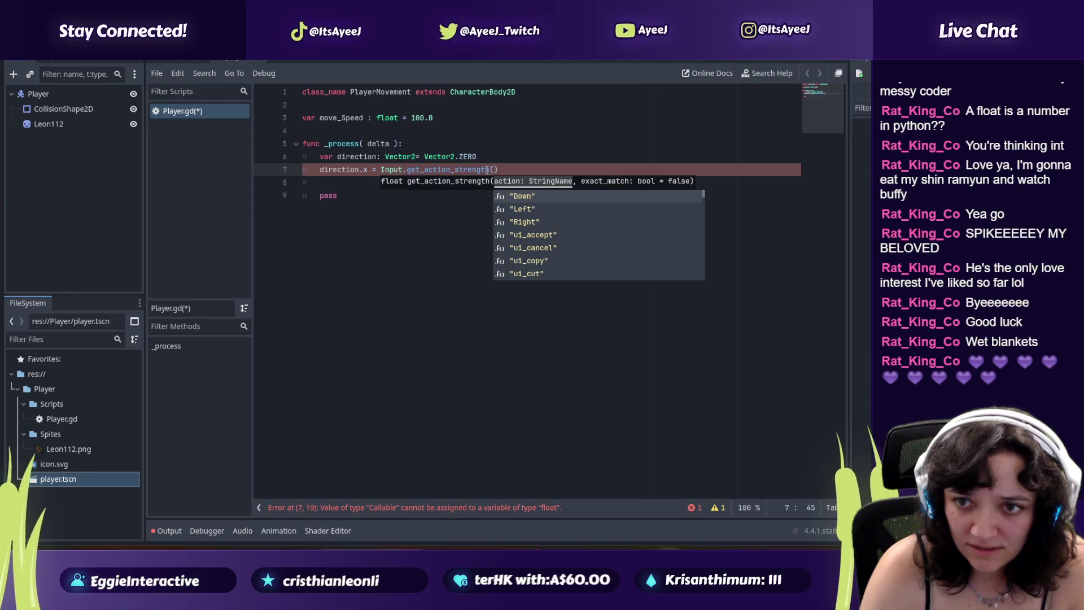
key("alt+Tab")
key("space")
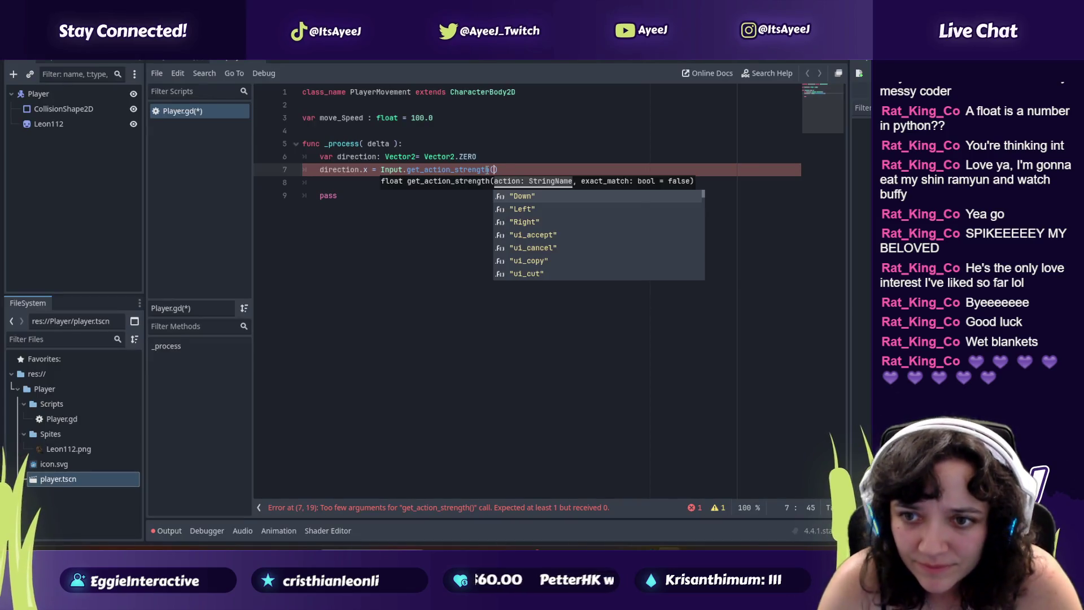
Step: Insert the "Right" action name on line 7, pause the tutorial, and erase the mistyped minus term
key("Down")
key("Down")
key("Return")
type("-inp")
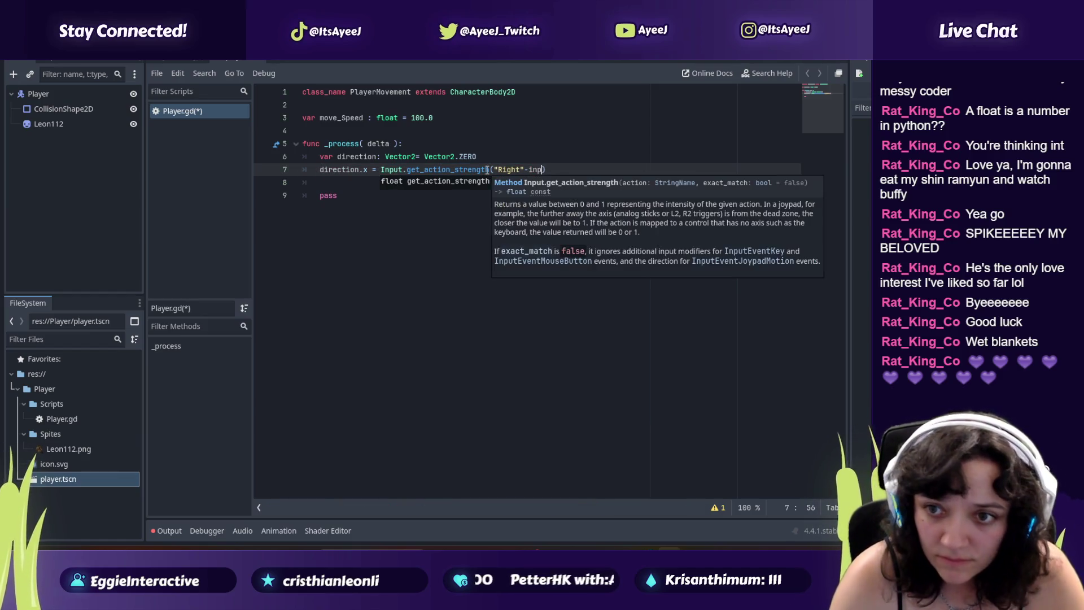
type("ut_e")
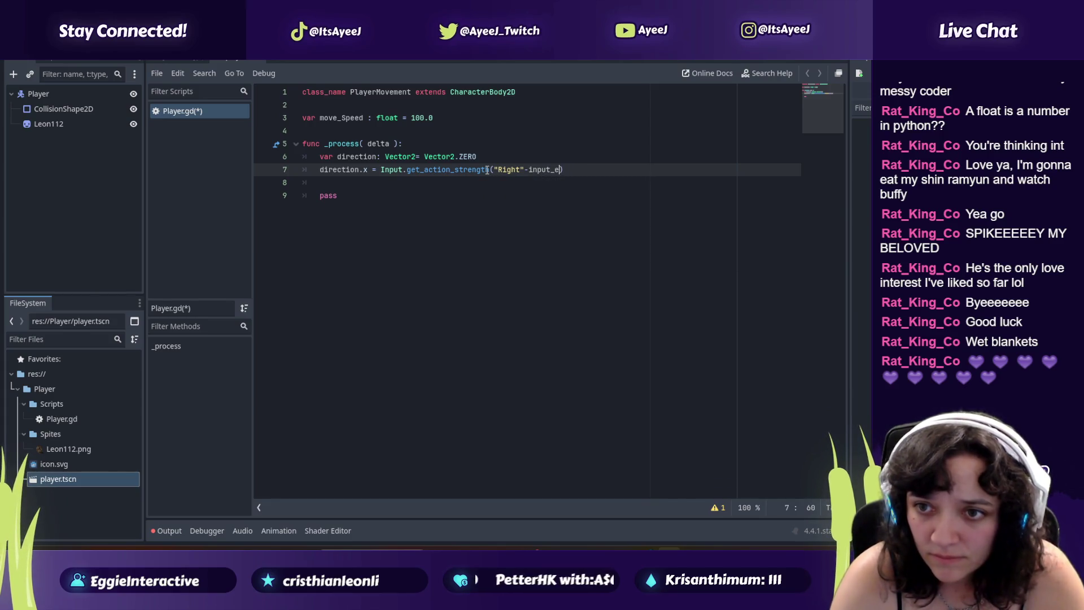
key("BackSpace")
key("BackSpace")
type(".ge")
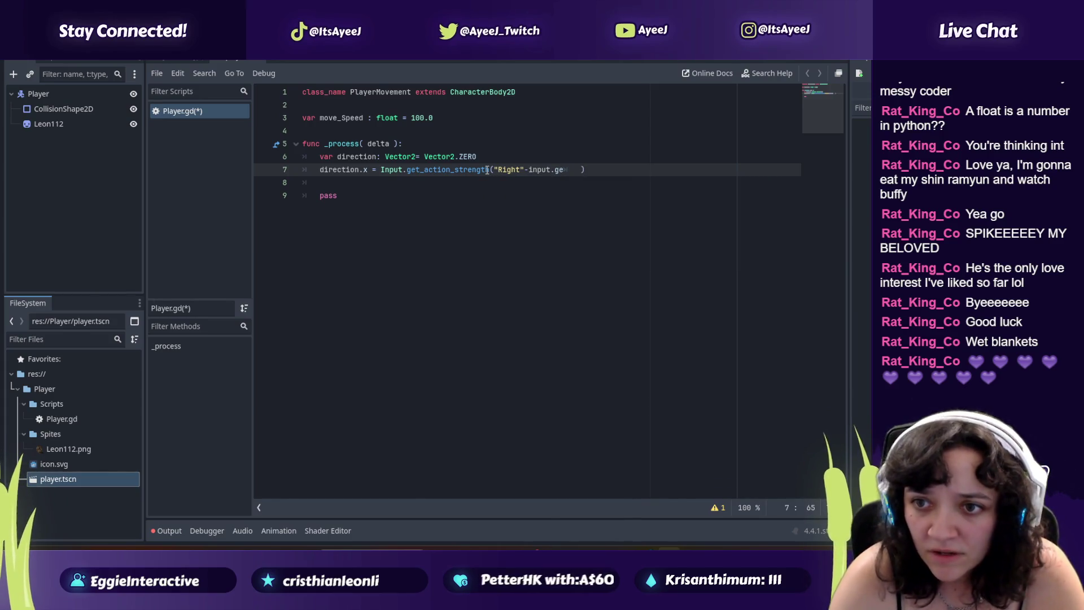
key("alt+Tab")
left_click(486, 170)
key("alt+Tab")
key("alt+Tab")
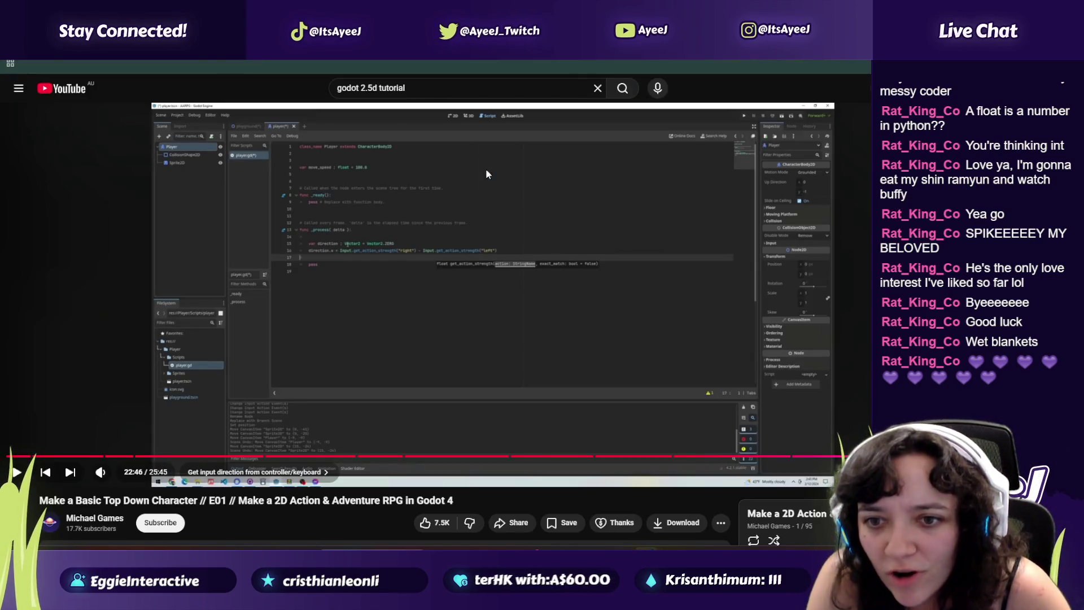
key("alt+Tab")
key("BackSpace")
key("BackSpace")
key("BackSpace")
key("BackSpace")
key("BackSpace")
key("Down")
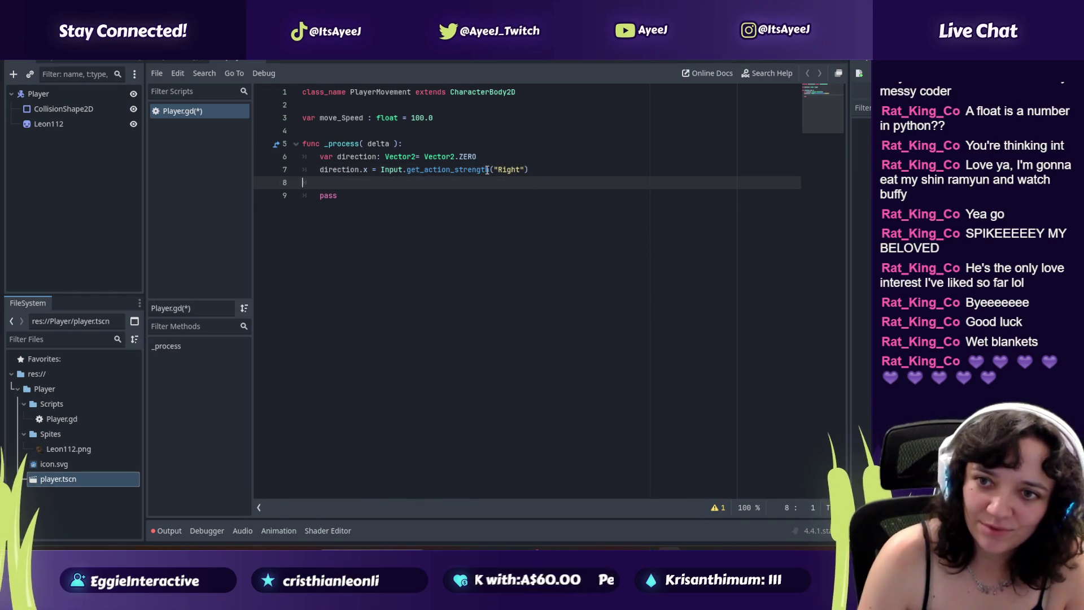
Step: Append '- Input.get_action_strength(' after the Right term on line 7
key("alt+Tab")
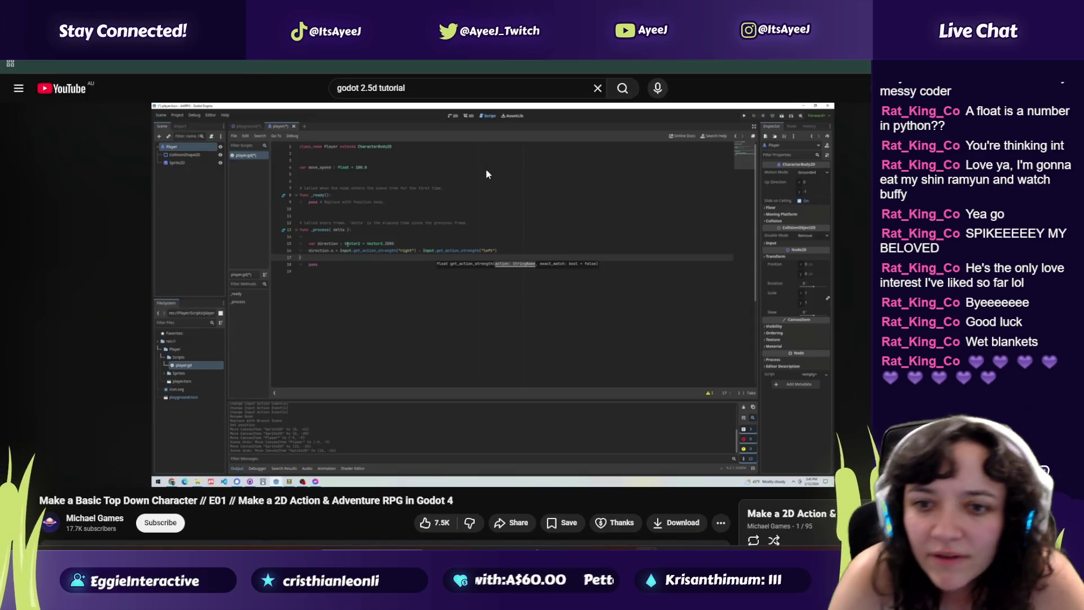
key("alt+Tab")
type("-")
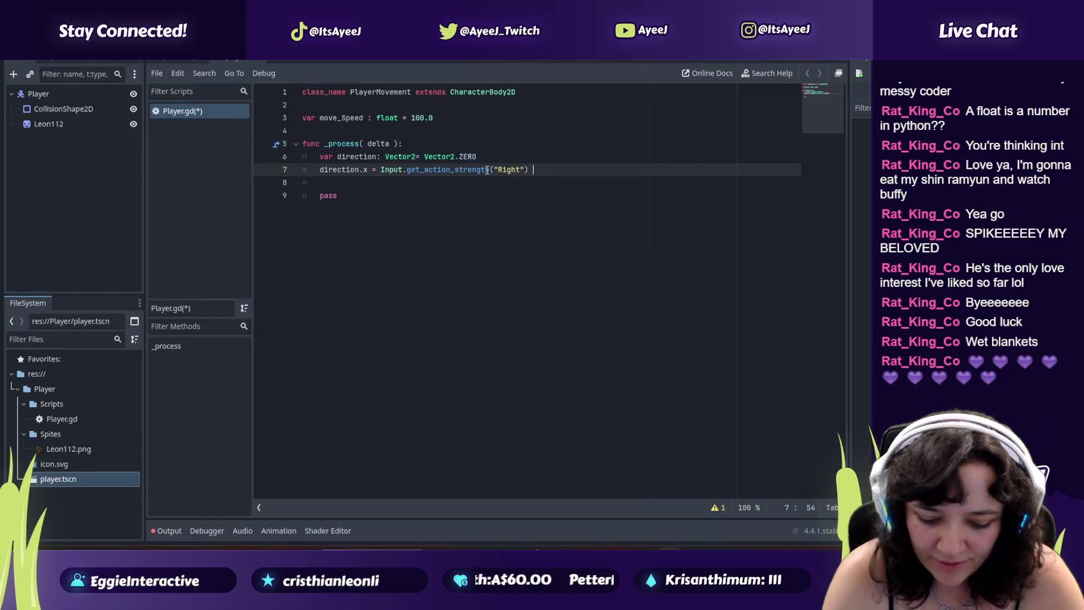
type(" Inp")
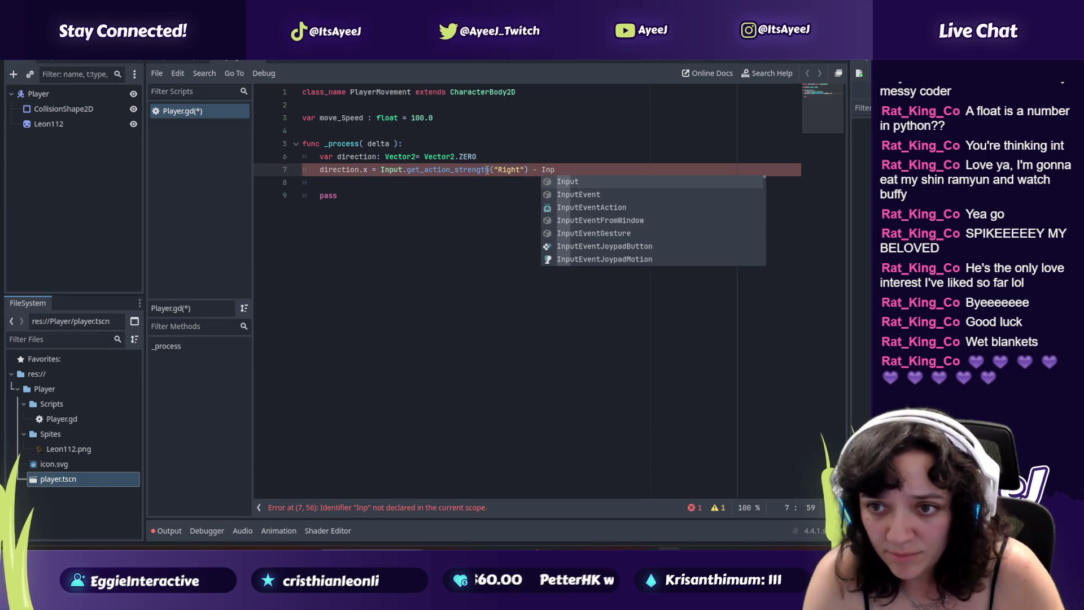
type("ut/ge")
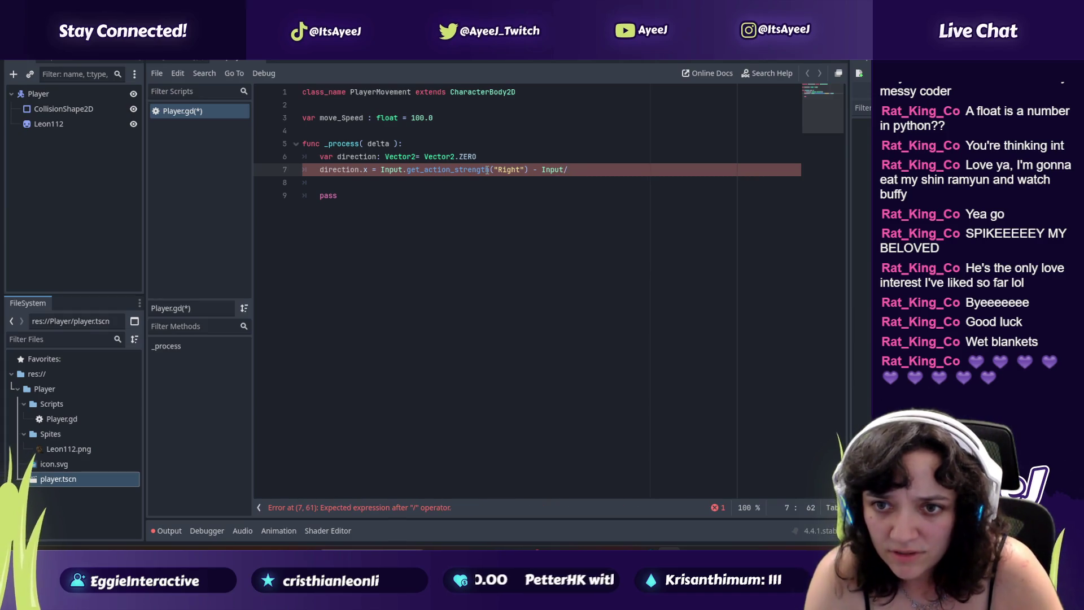
key("BackSpace")
key("BackSpace")
key("BackSpace")
type(".get")
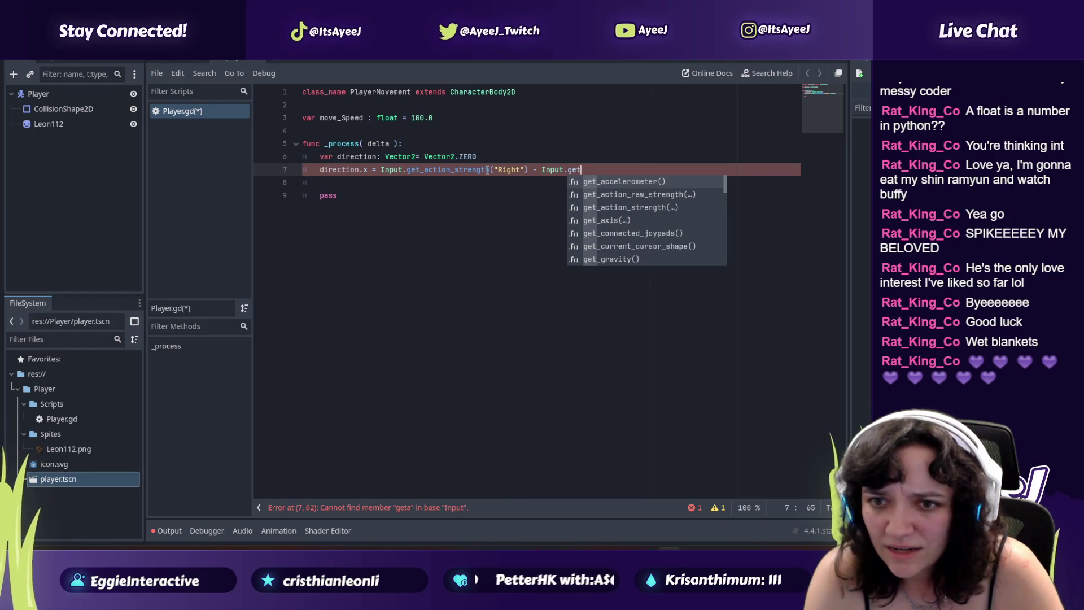
type("_act")
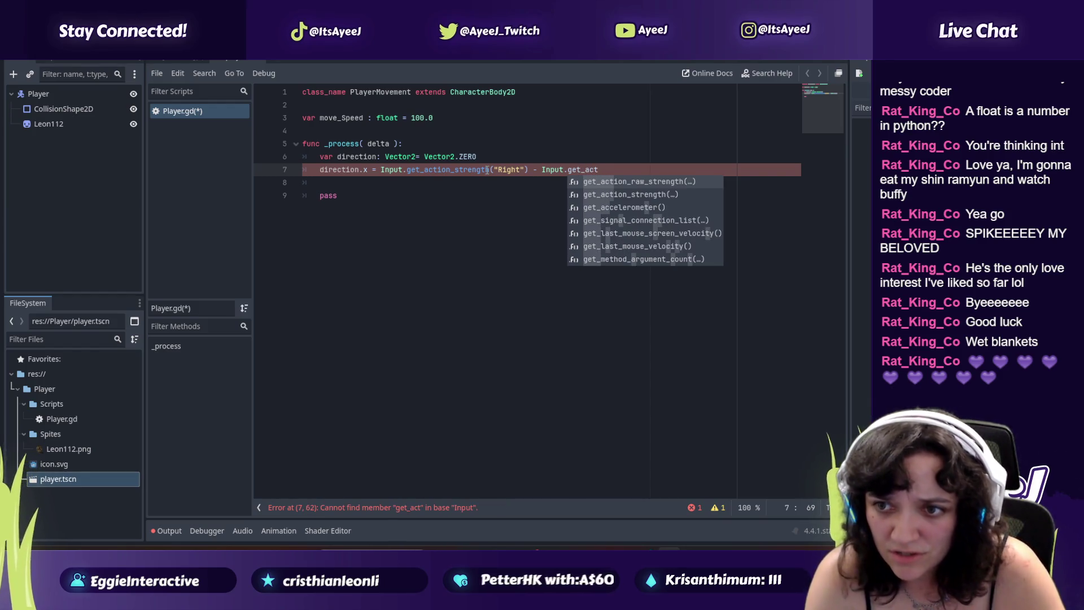
key("Down")
key("Return")
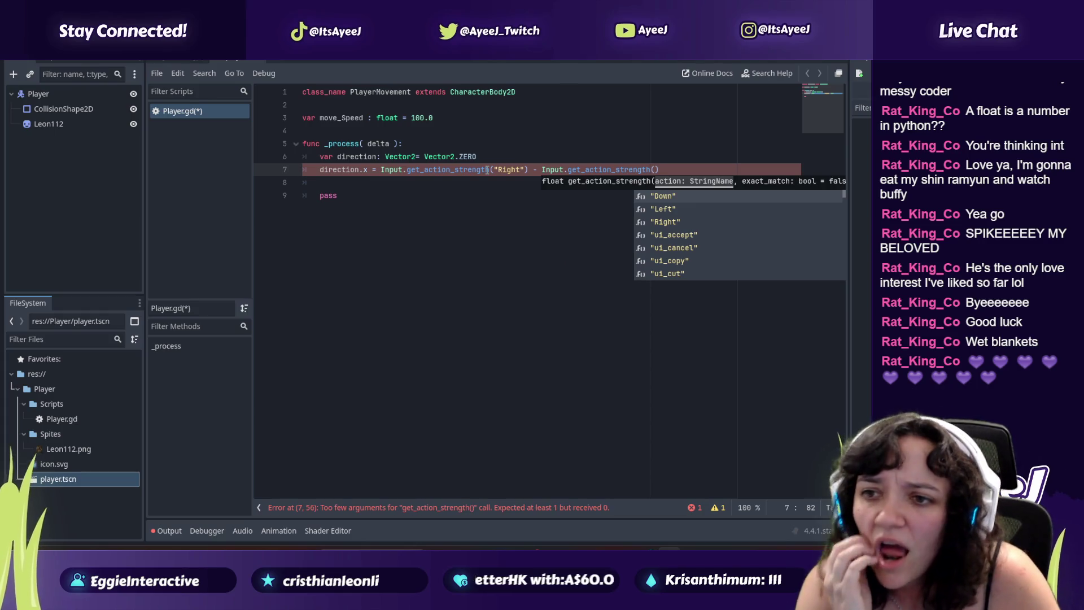
Step: Complete the second term with the "Left" action and resume the tutorial video
key("alt+Tab")
key("alt+Tab")
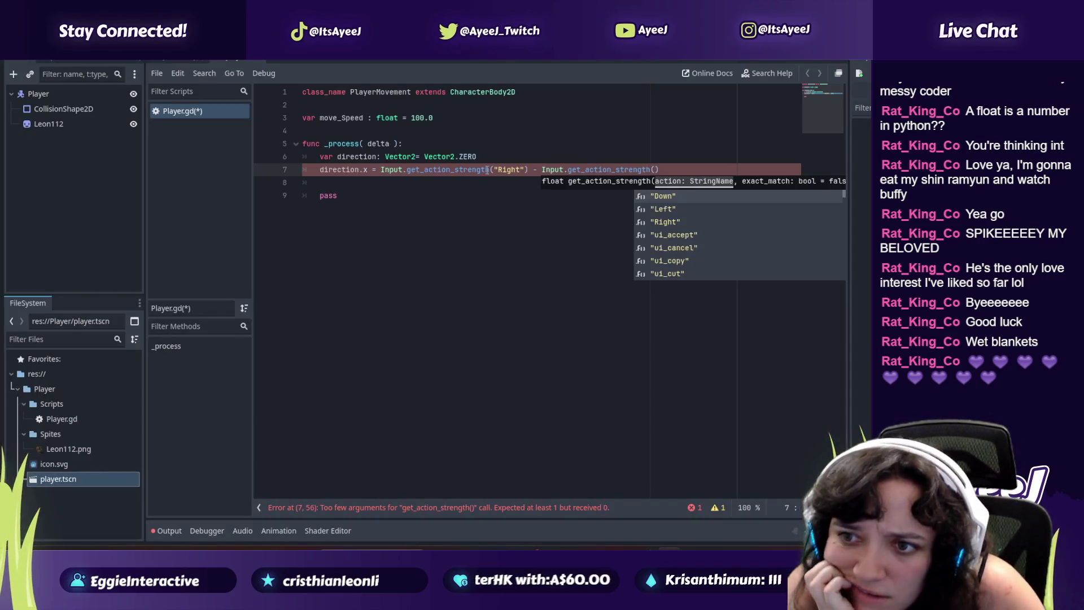
type("\"Down")
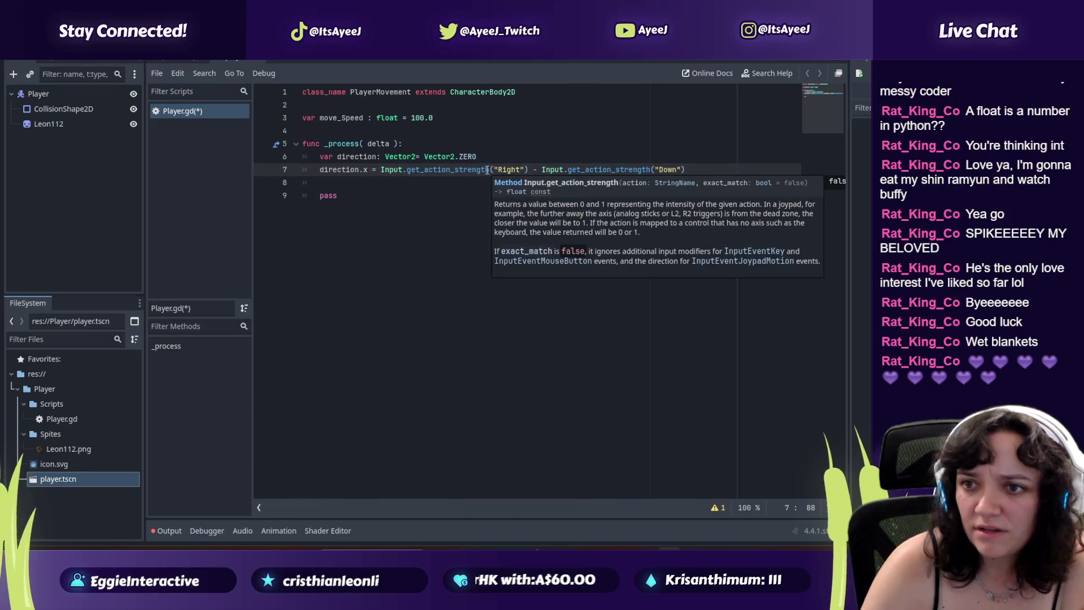
key("BackSpace")
key("BackSpace")
key("BackSpace")
type("Left")
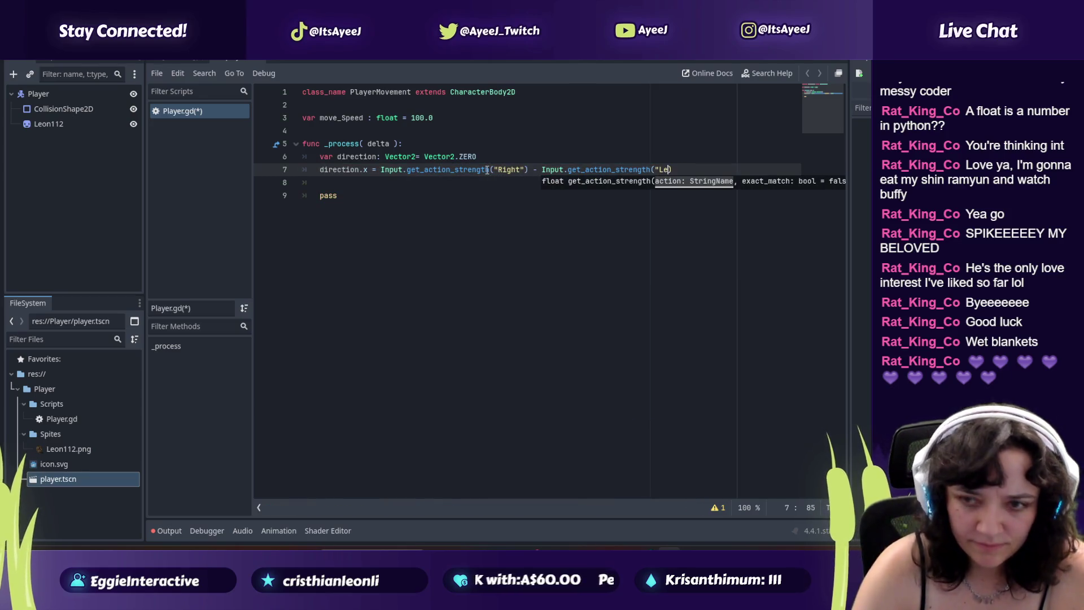
key("Escape")
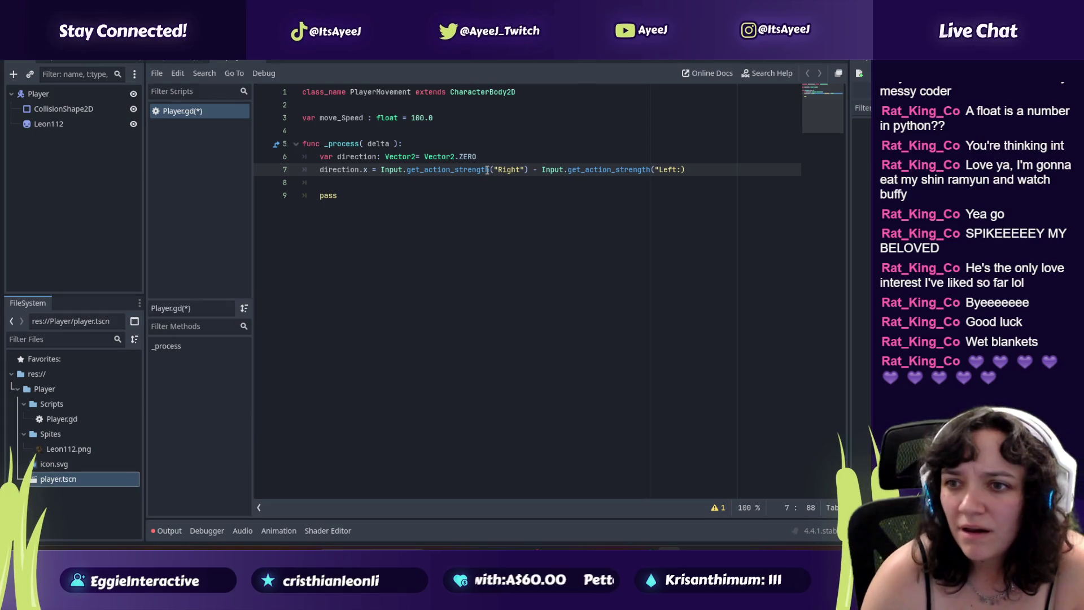
key("alt+Tab")
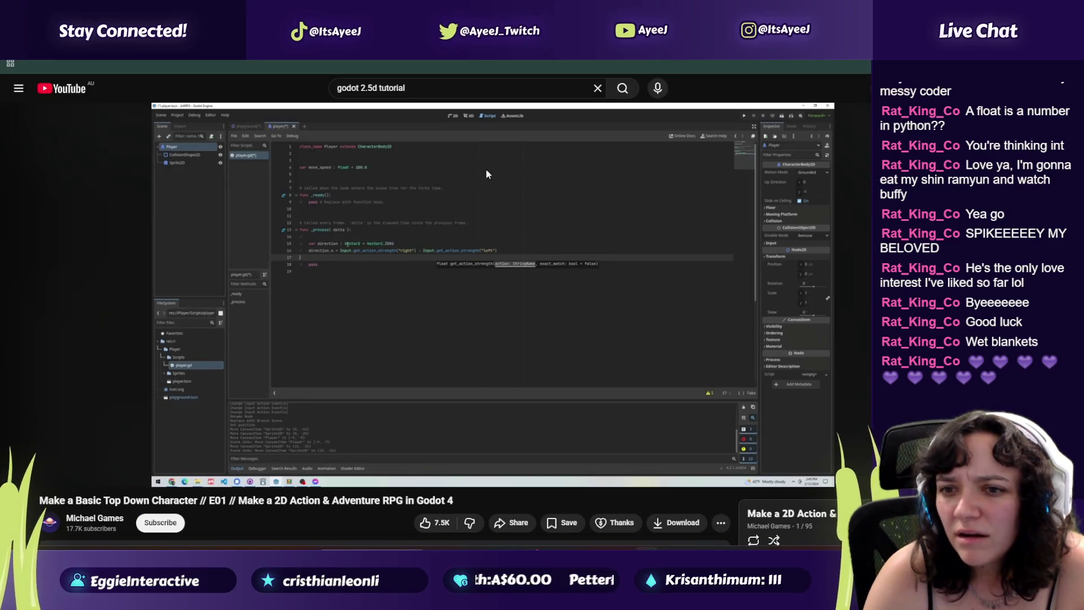
left_click(486, 169)
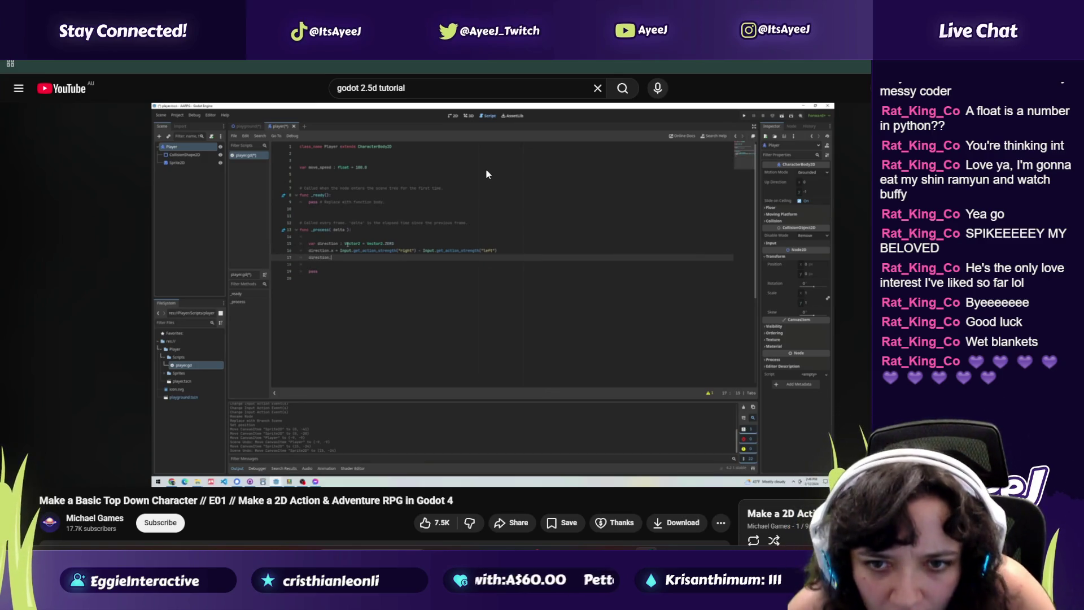
Step: Pause the tutorial at 23:08 on its direction.y line and return to Godot
left_click(487, 174)
left_click(486, 170)
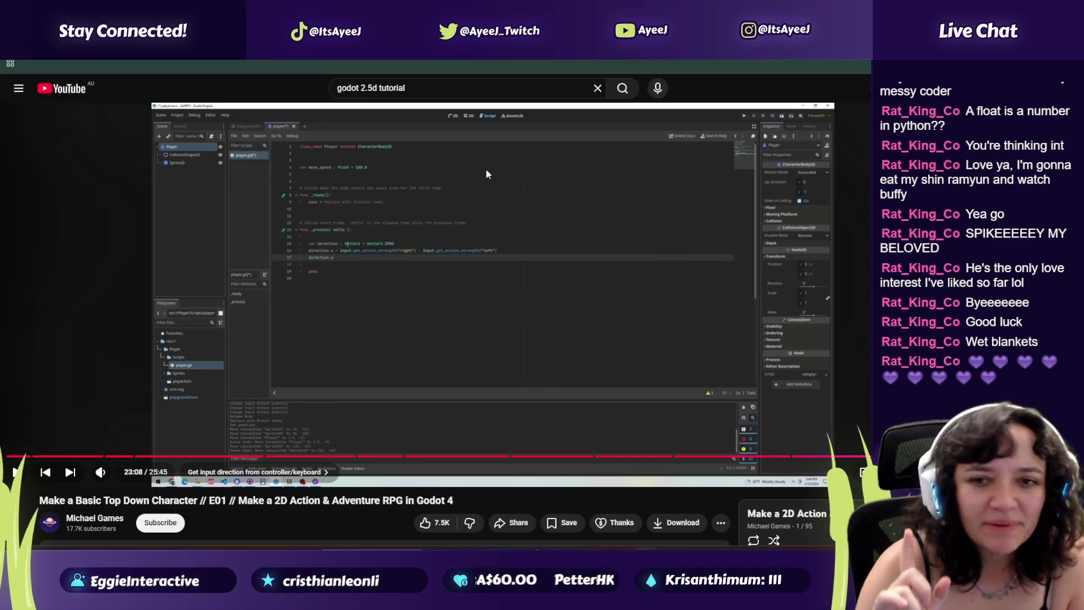
key("alt+Tab")
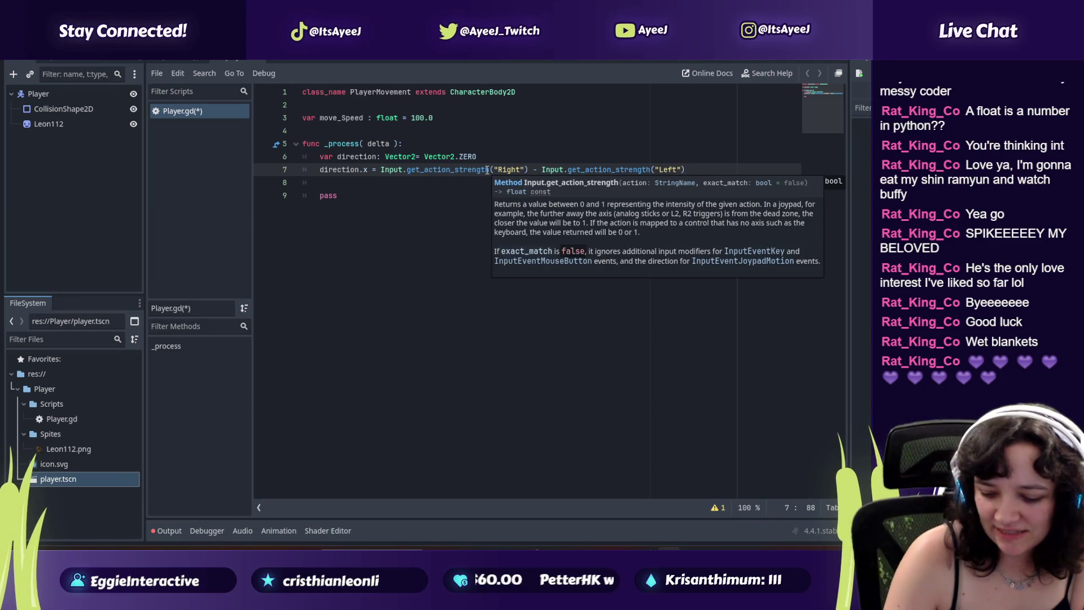
Step: Add line 8: direction.y = Input.get_action_strength("Down")
key("Return")
type("diction")
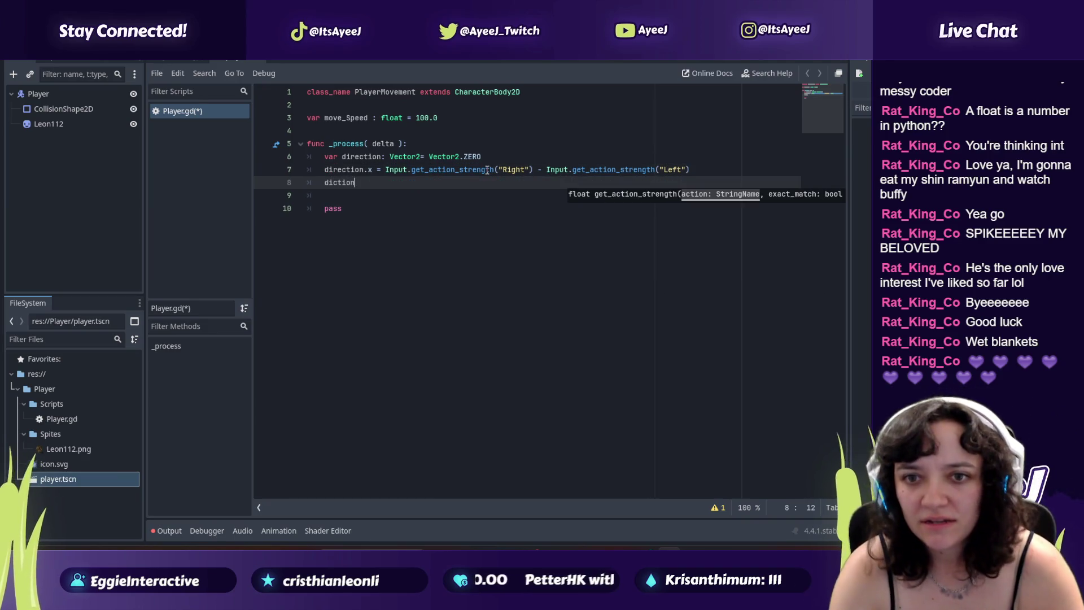
key("BackSpace")
key("BackSpace")
key("BackSpace")
type("rec")
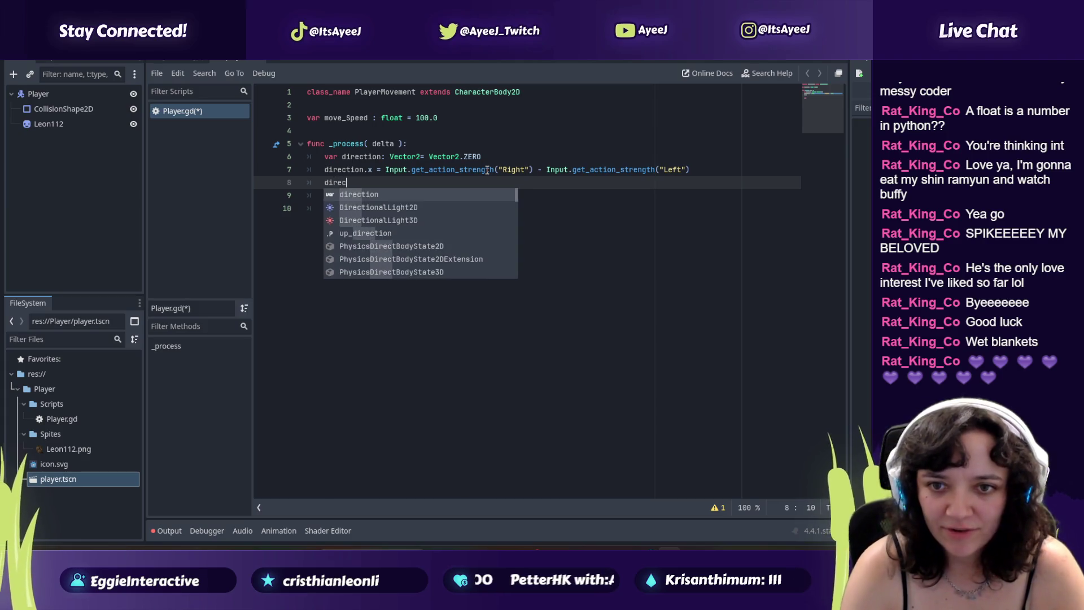
type("tion.y")
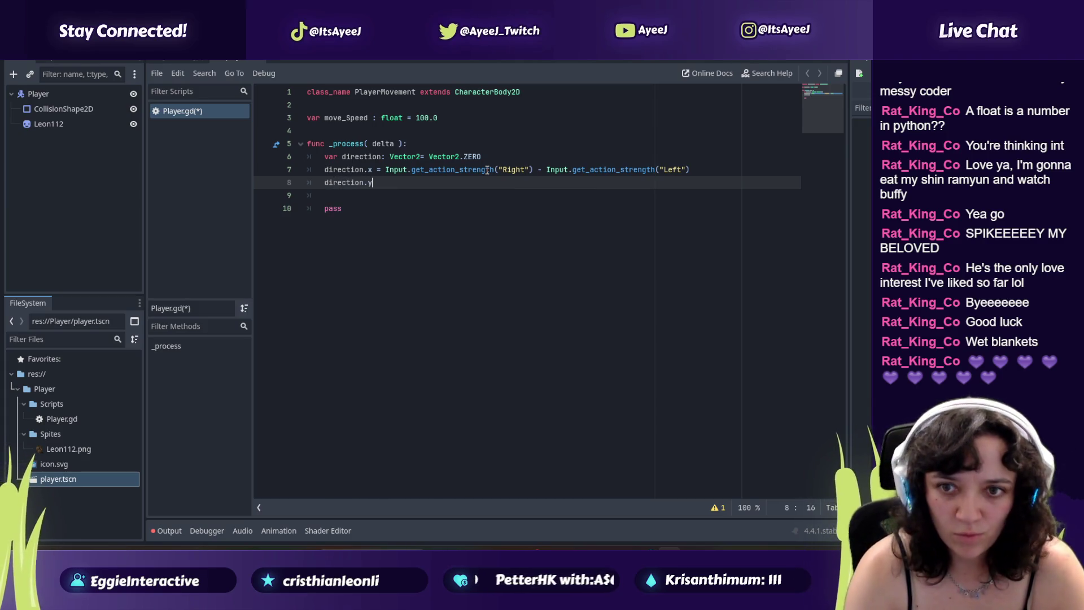
type(" = Input.get_act")
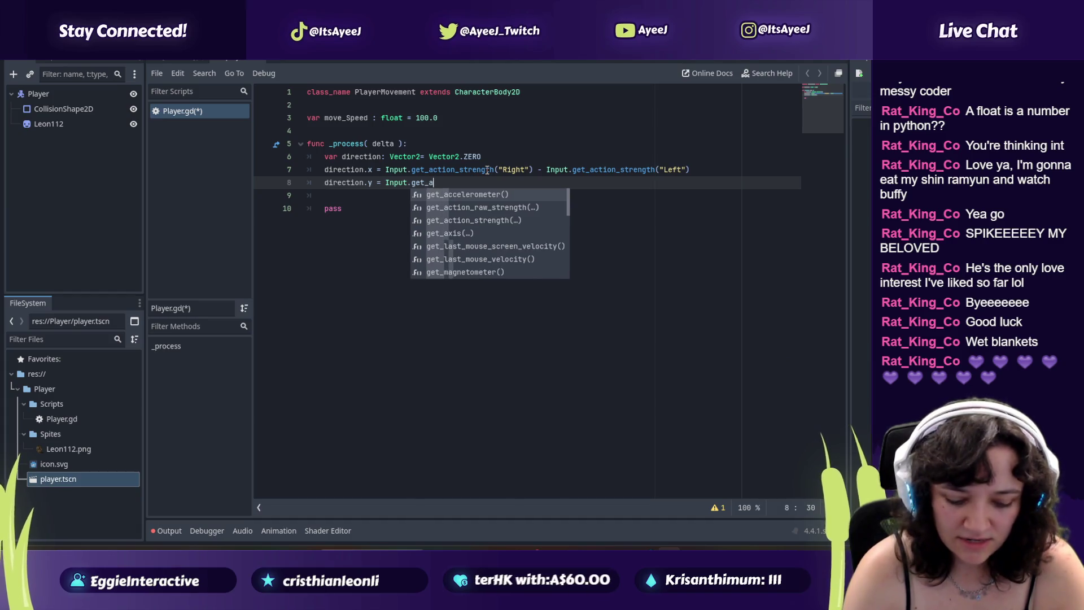
key("Down")
key("Return")
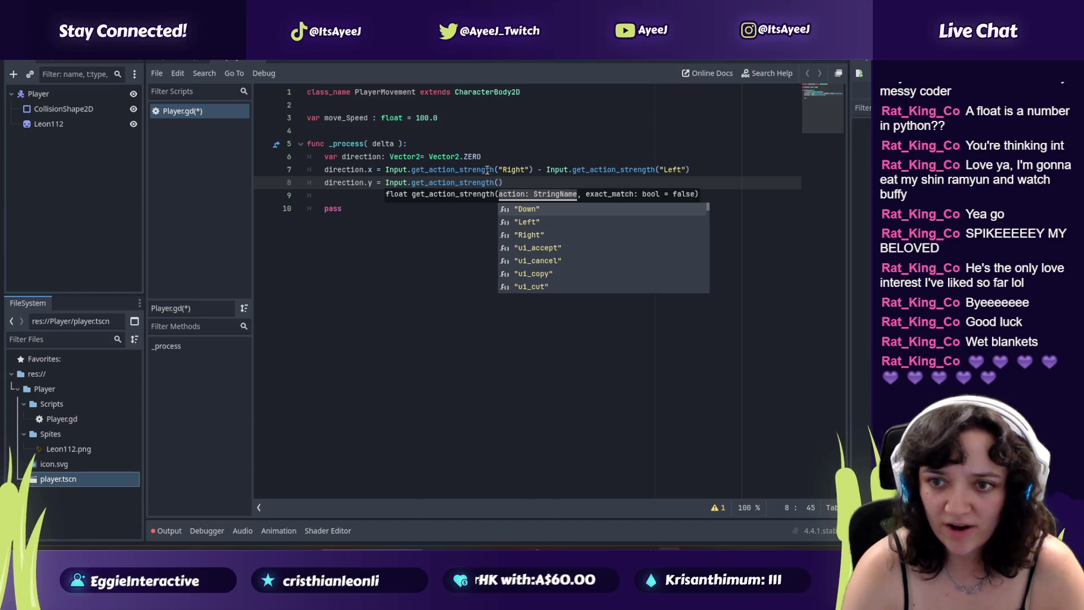
key("Down")
key("Up")
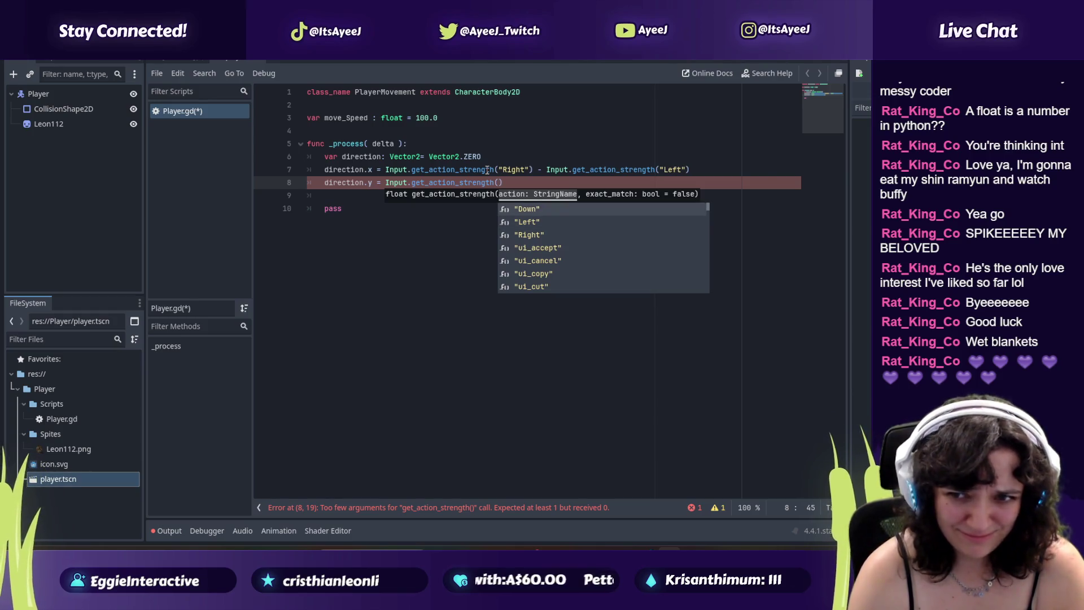
key("Return")
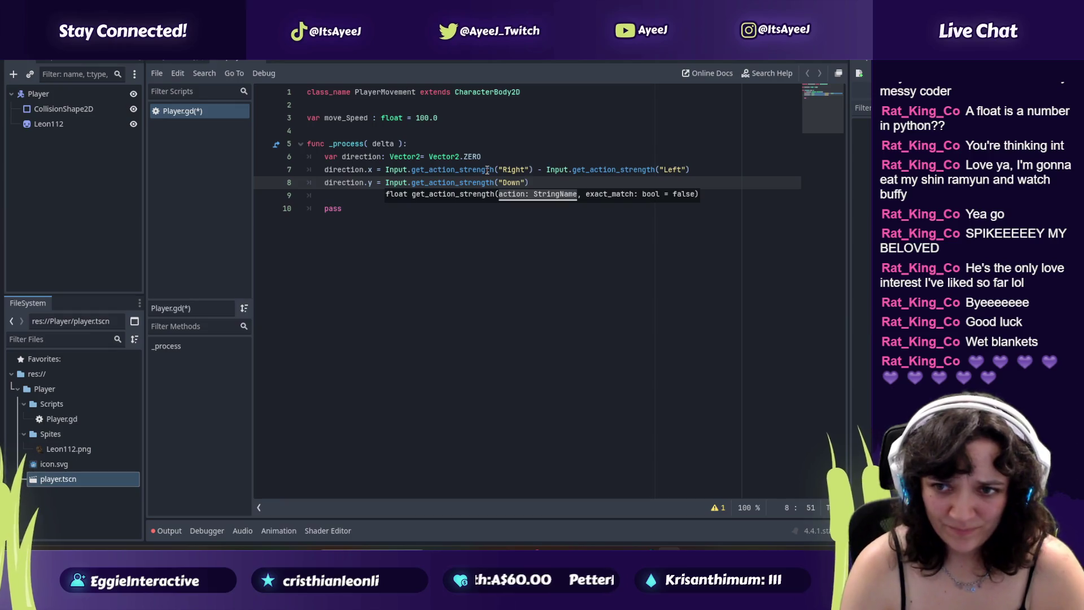
Step: Subtract Input.get_action_strength("Up") on line 8 and resume the tutorial
key("Down")
key("BackSpace")
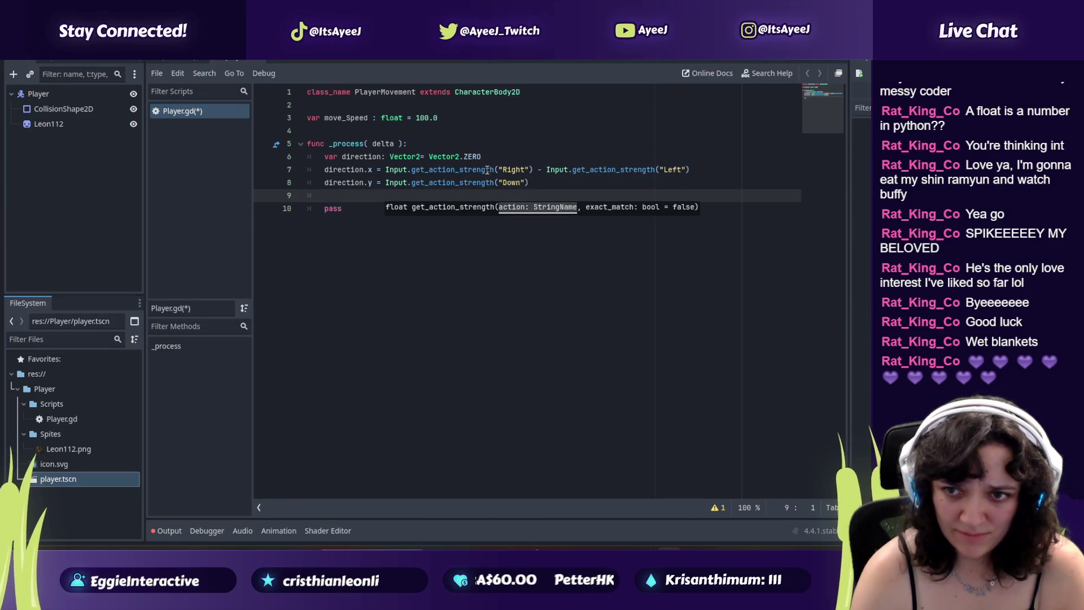
key("Left")
type("- In")
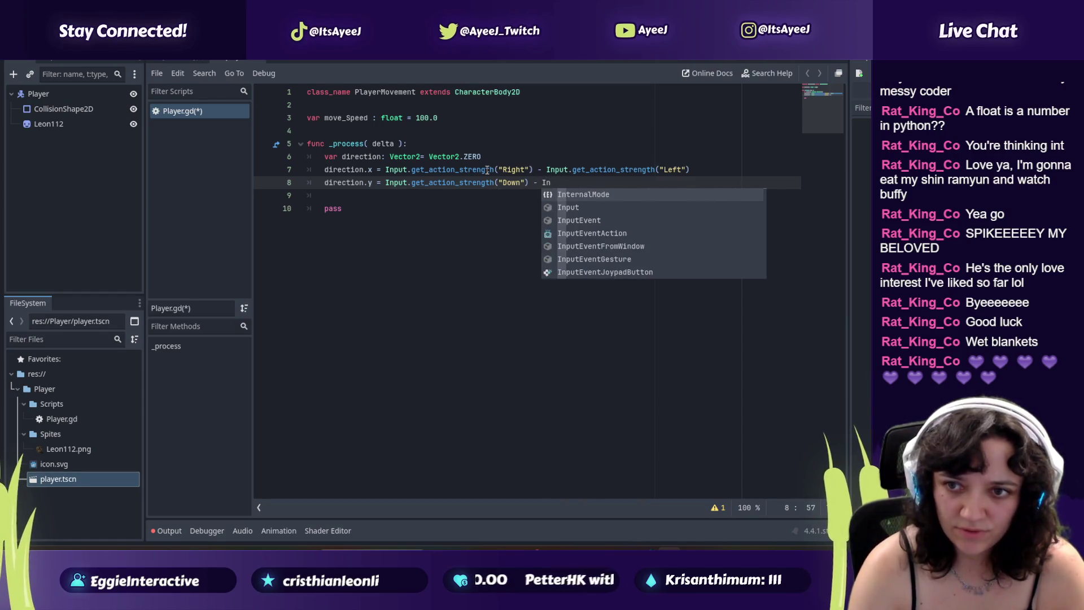
type("put.get")
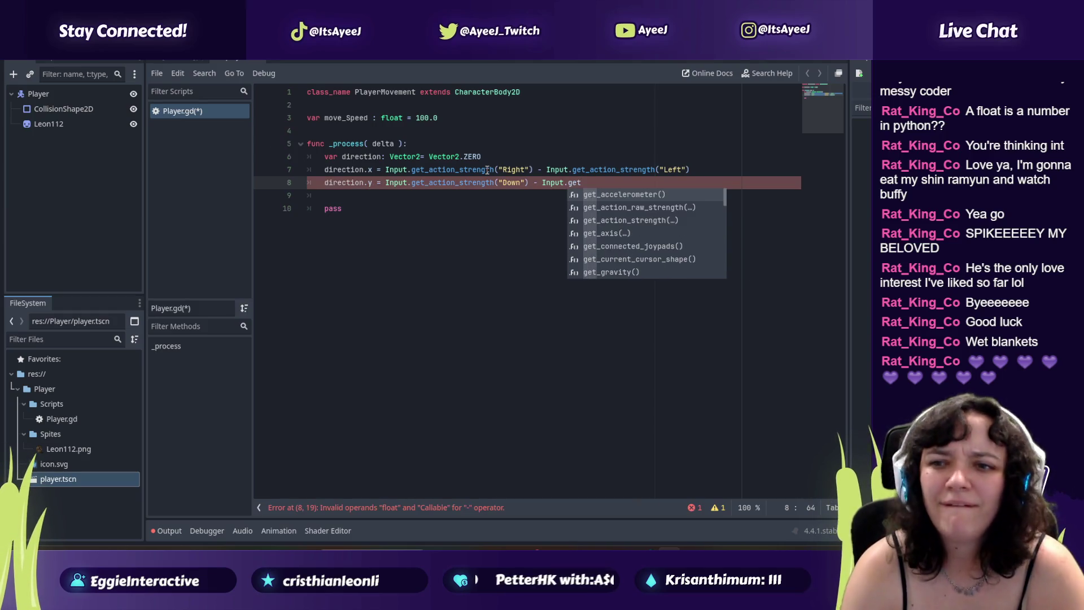
type("_ac")
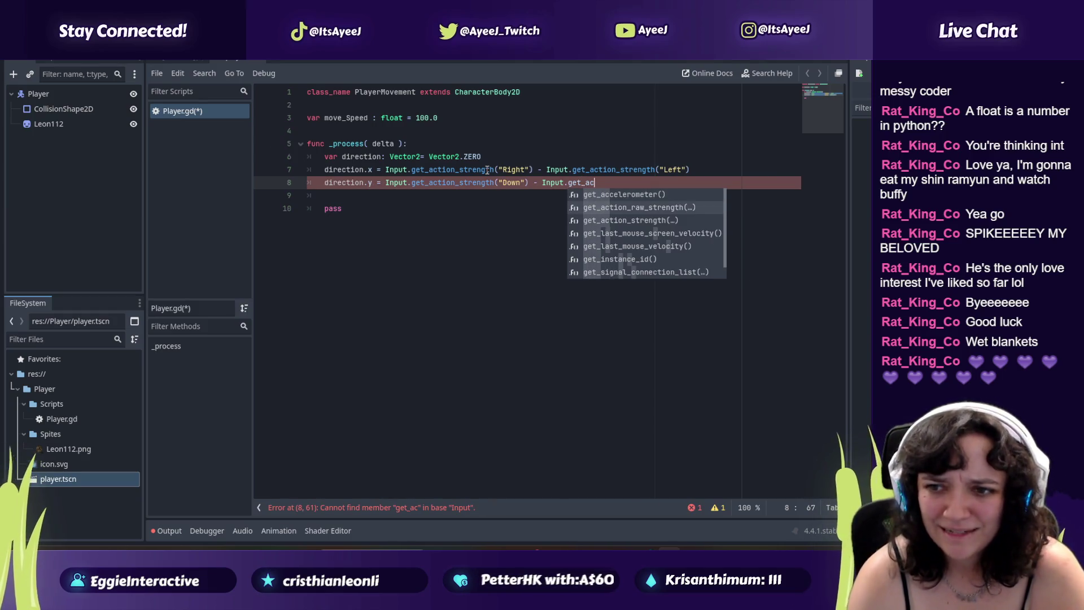
key("Return")
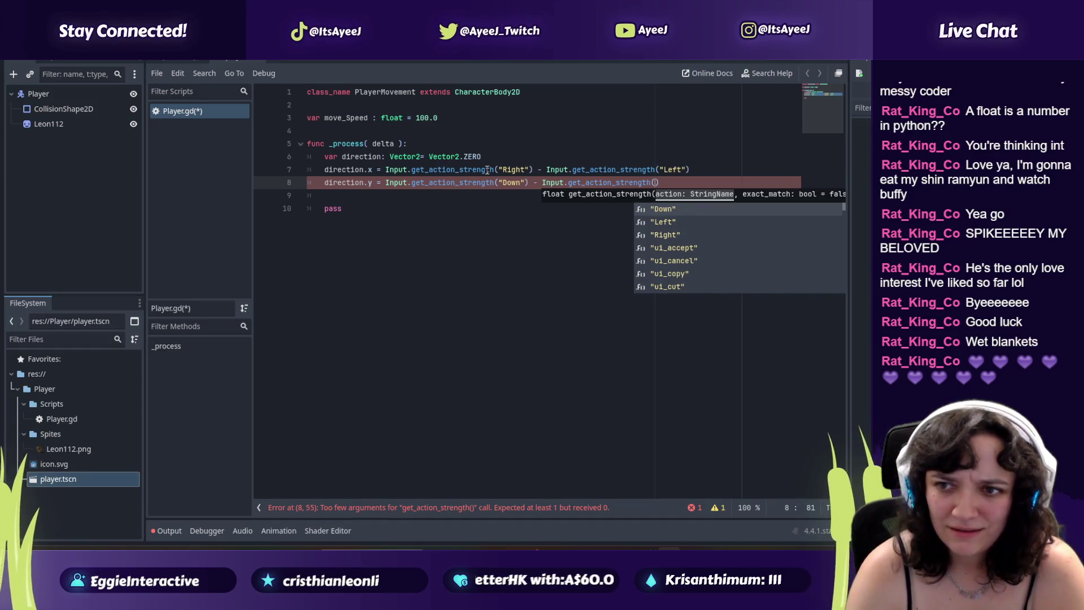
type("\"Up")
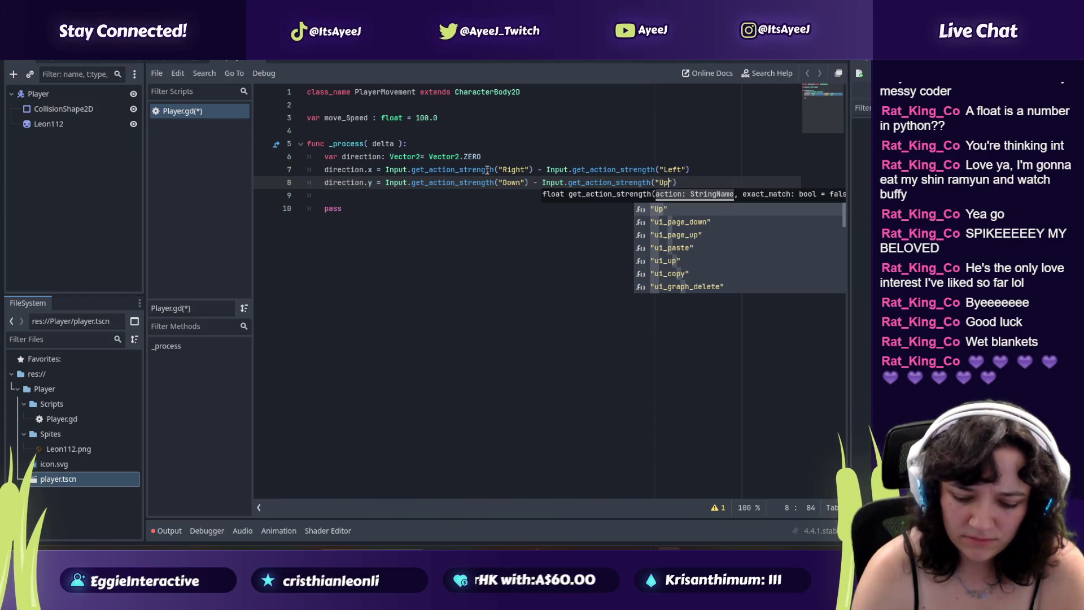
key("alt+Tab")
key("space")
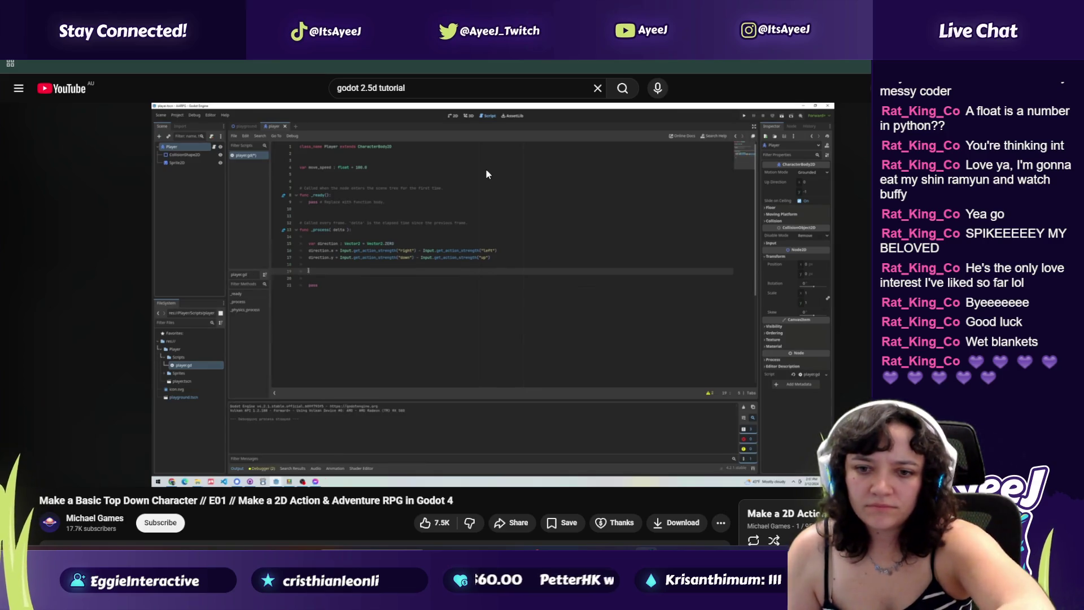
Step: Start line 10 with 'velocity' below the direction.y assignment, matching the tutorial
mouse_move(326, 187)
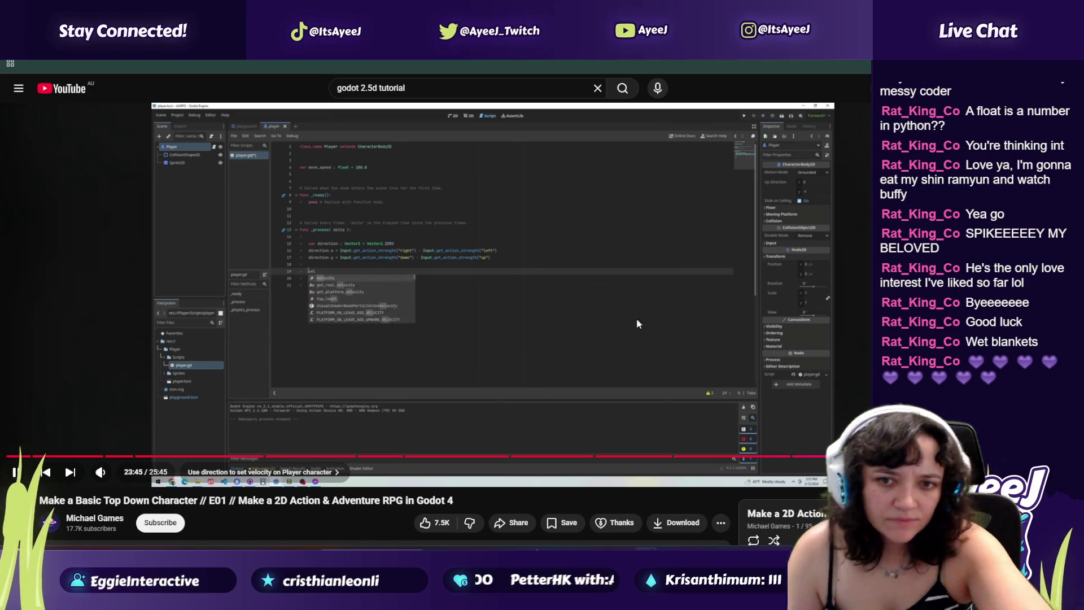
key("alt+Tab")
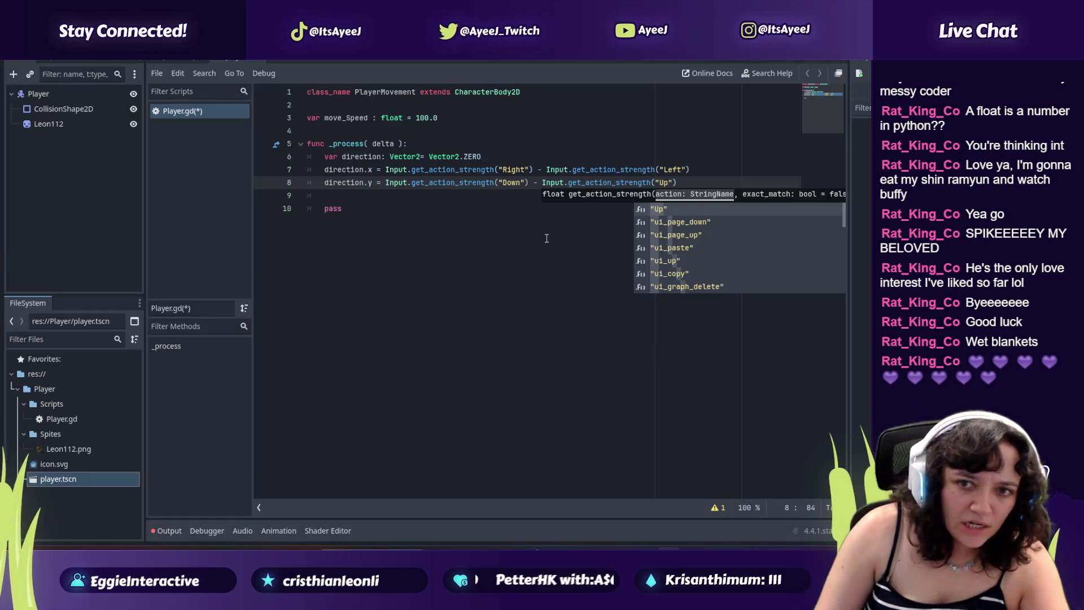
key("alt+Tab")
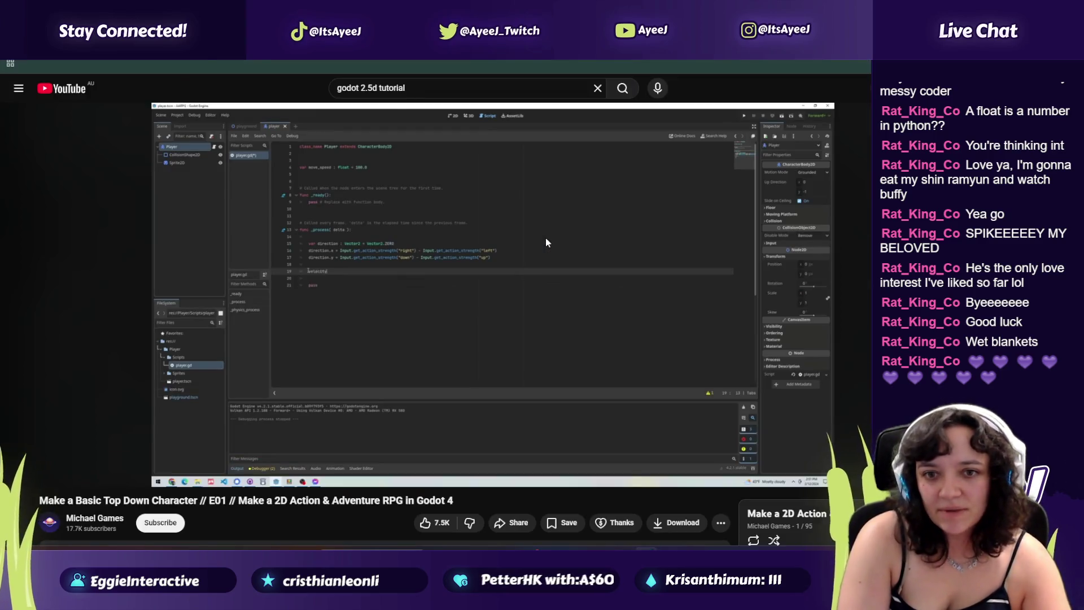
key("alt+Tab")
key("Right")
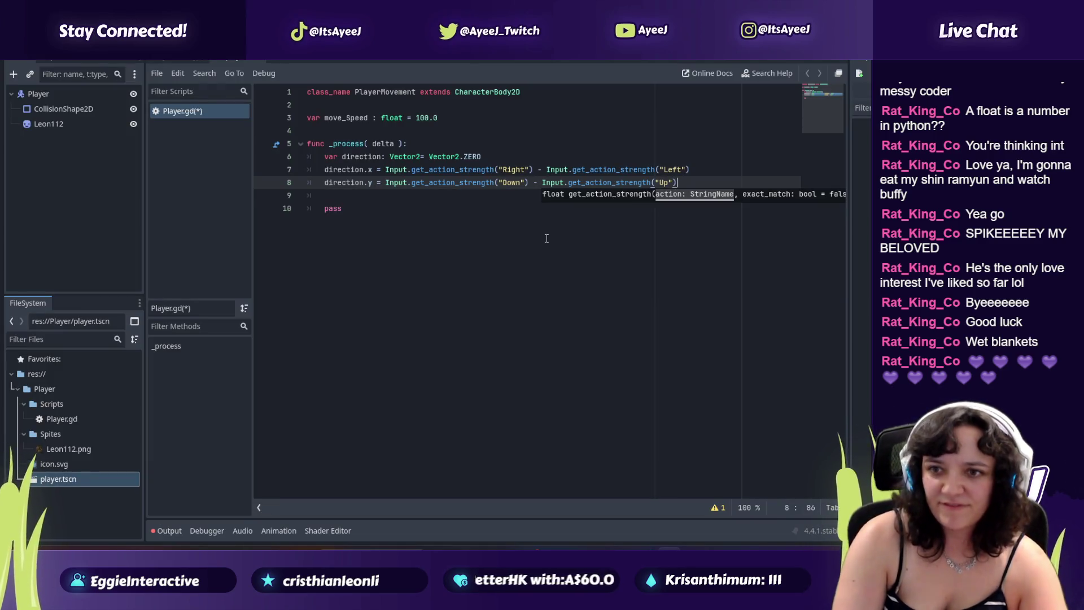
key("Return")
key("Return")
type("vel")
key("Return")
key("alt+Tab")
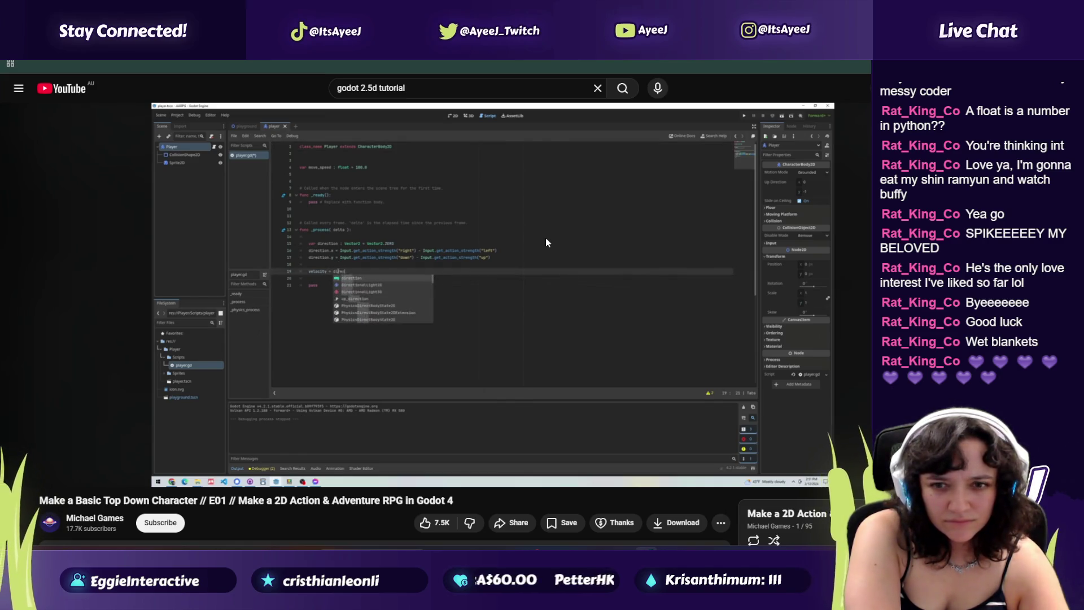
Step: Extend line 10 to 'velocity = direction' and play the tutorial to 24:00
key("alt+Tab")
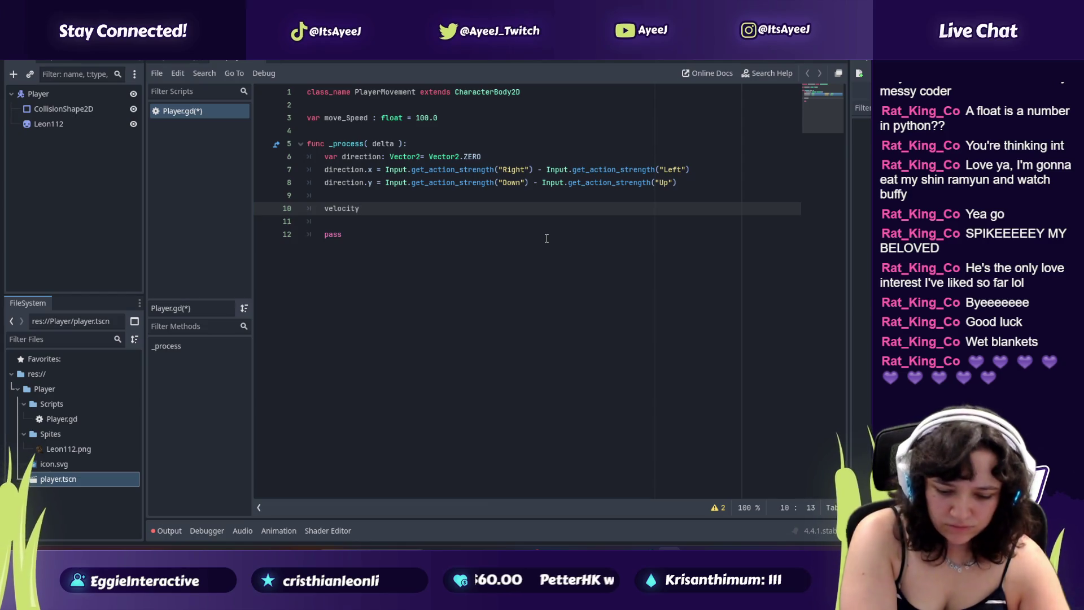
type("= direction")
key("alt+Tab")
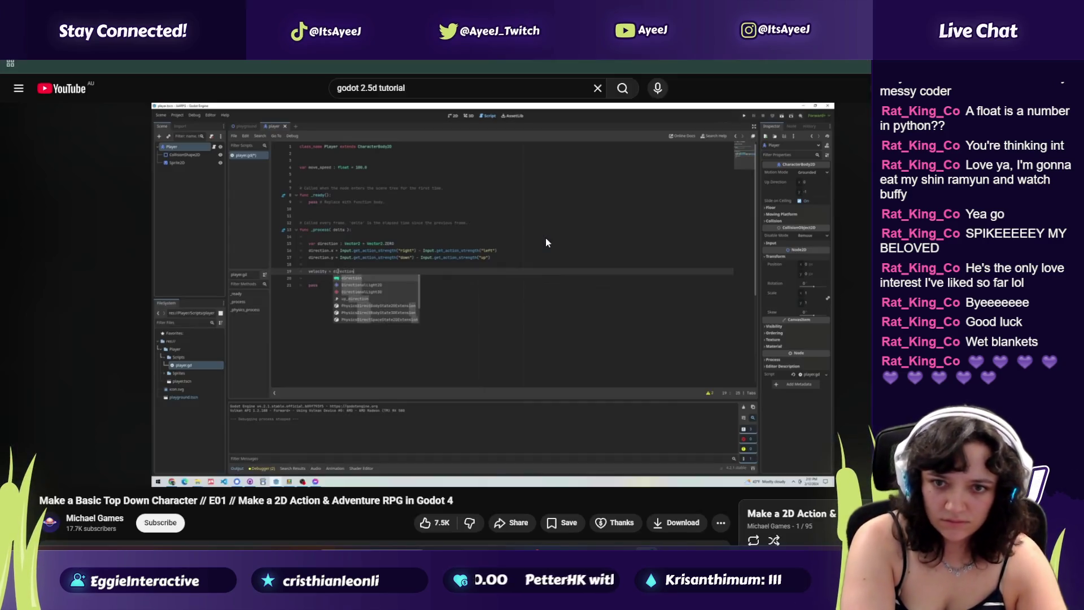
key("space")
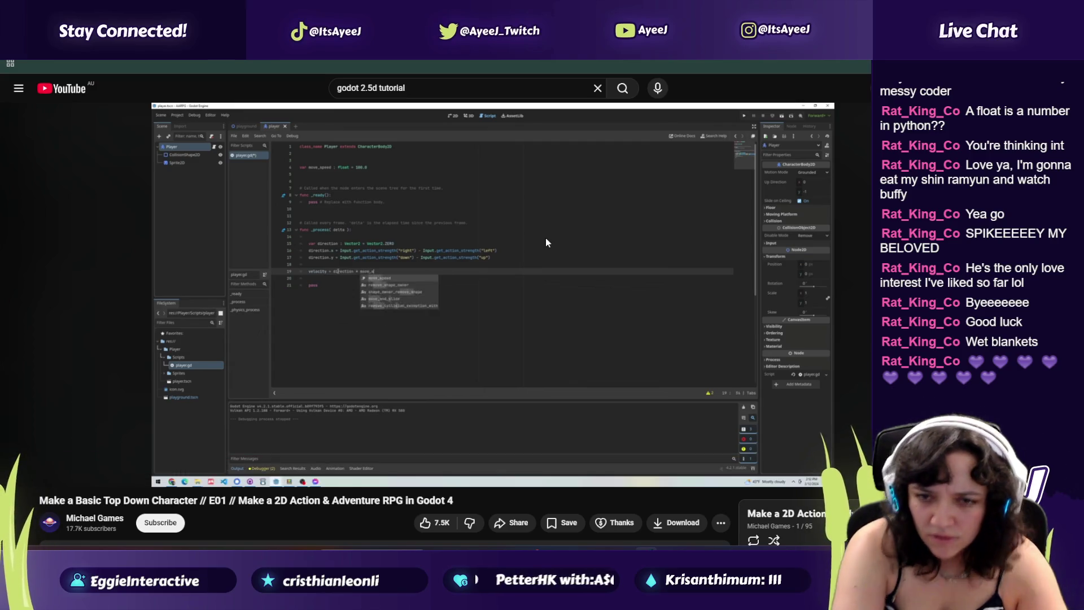
key("space")
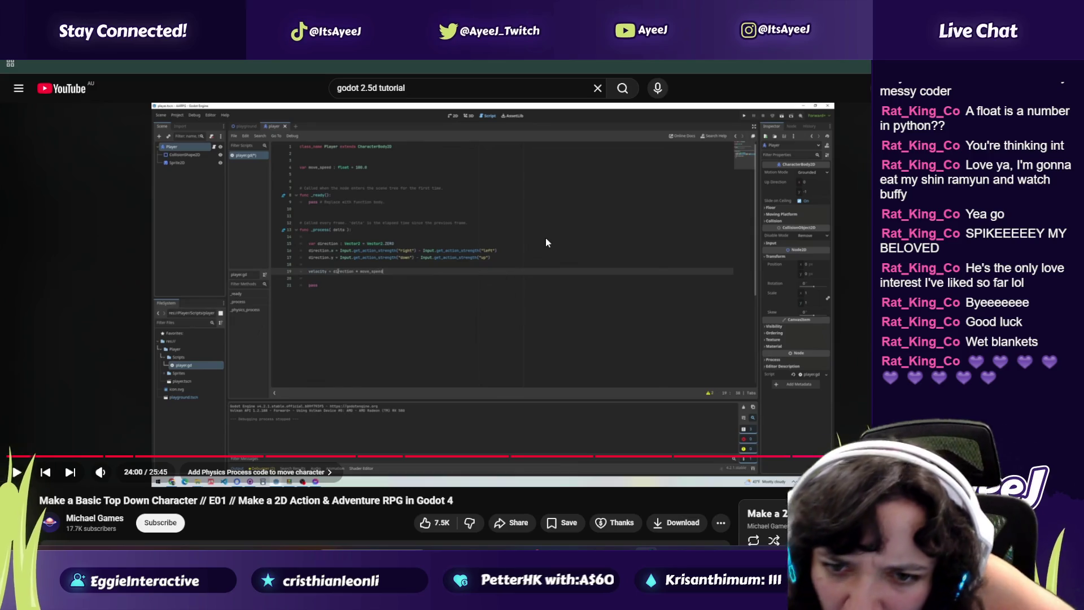
key("alt+Tab")
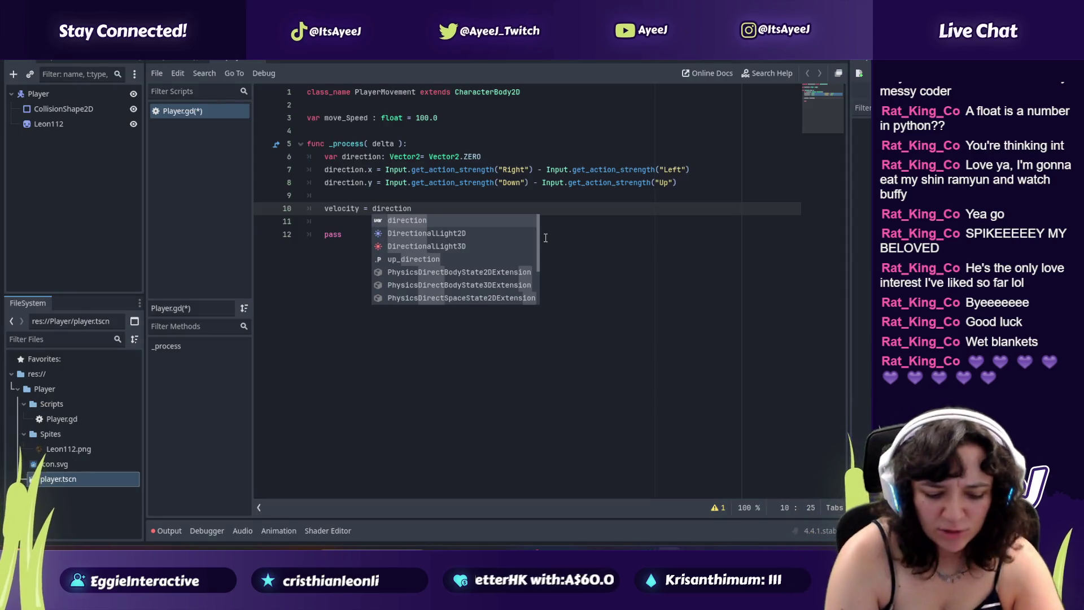
key("alt+Tab")
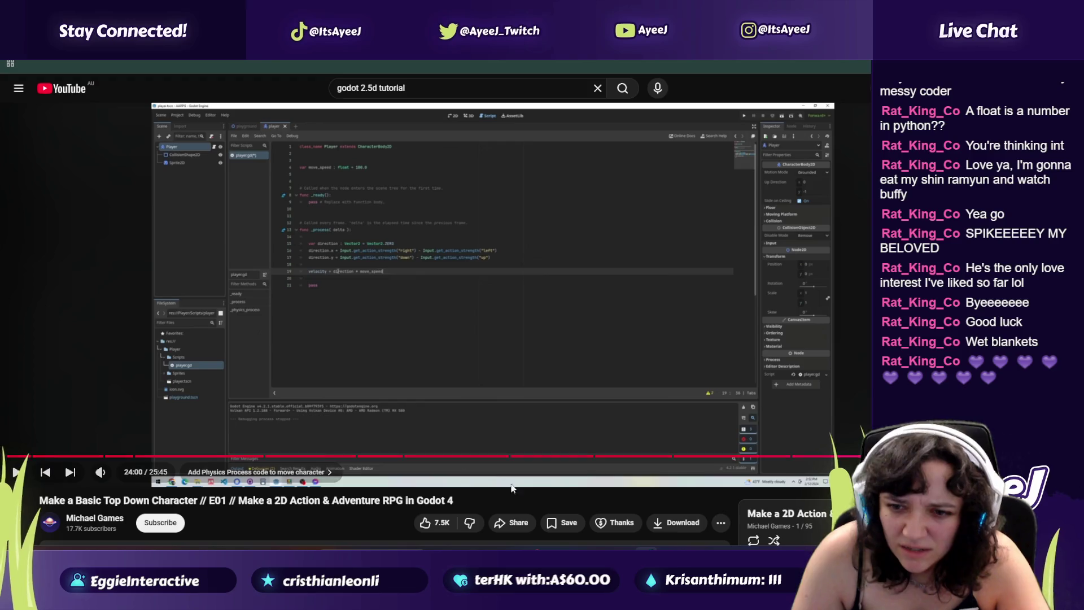
Step: Change the tutorial's video quality, then finish line 10 with '* move_Speed'
left_click(835, 472)
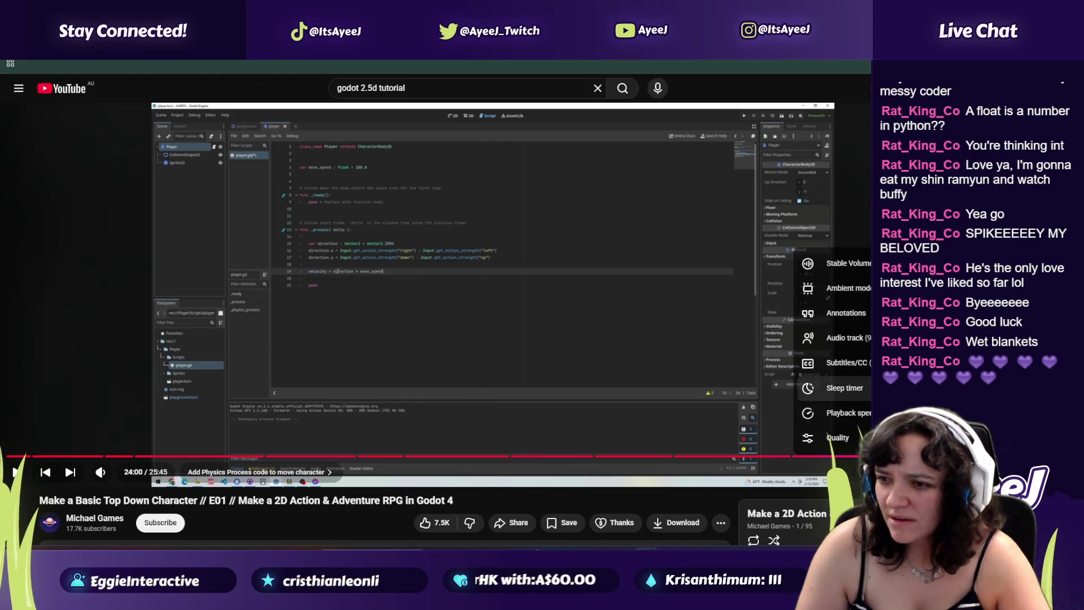
left_click(837, 437)
left_click(858, 285)
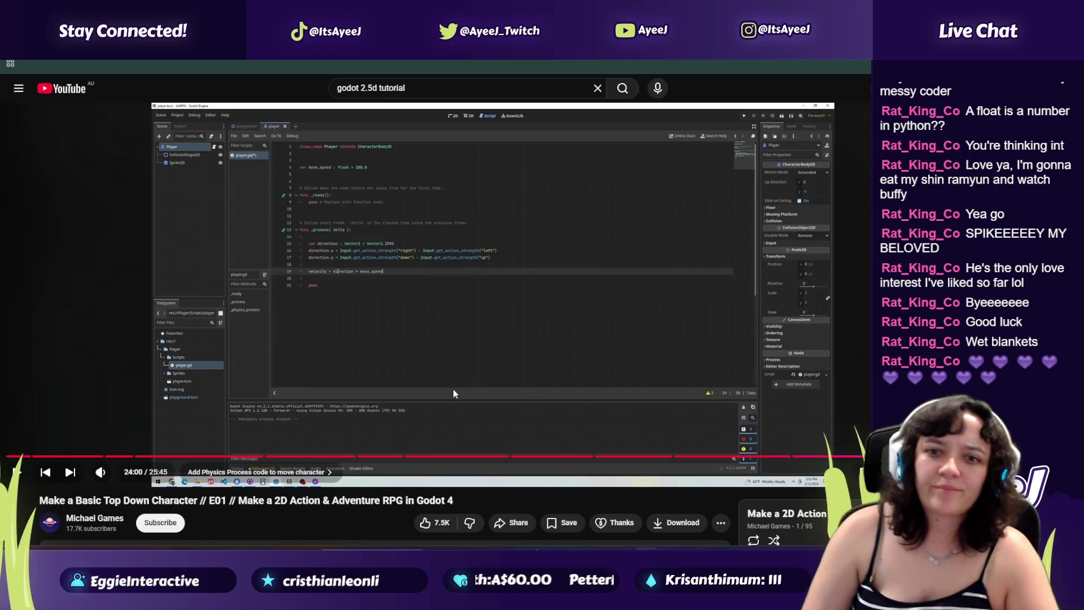
key("alt+Tab")
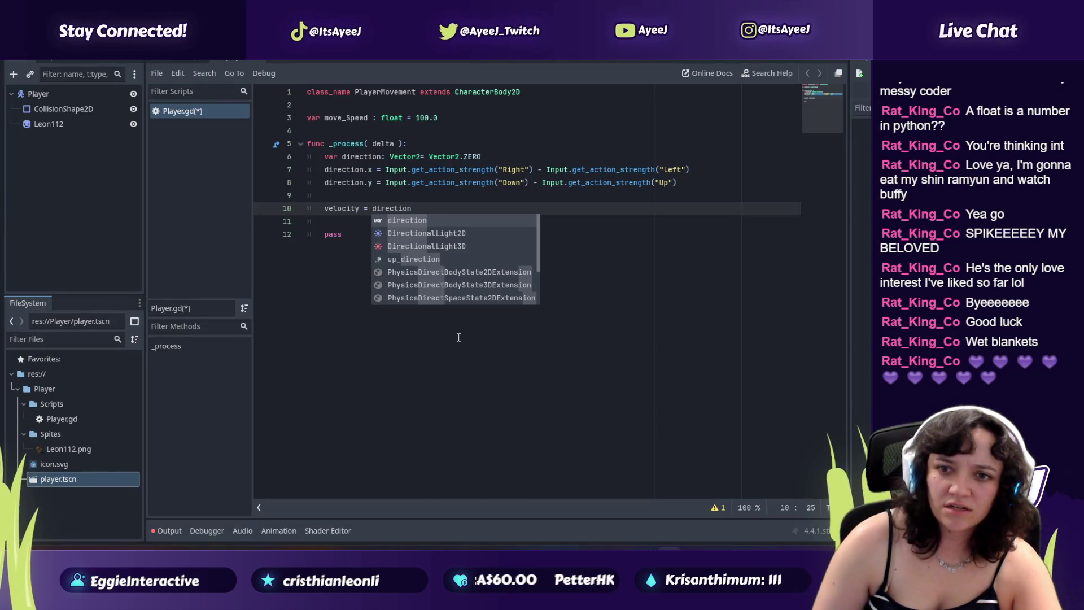
key("Escape")
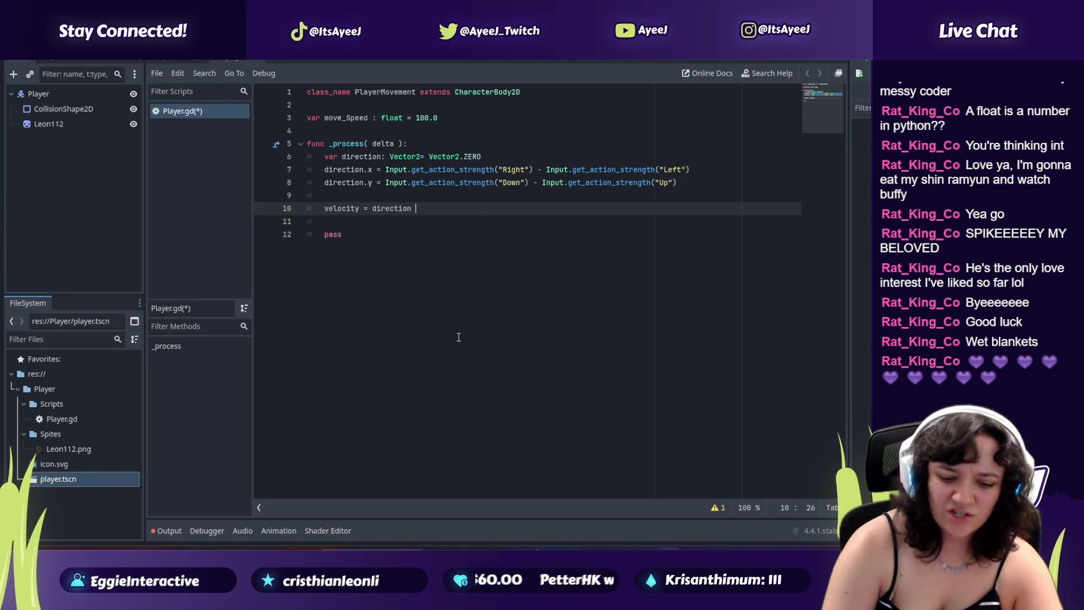
type("* Movesp")
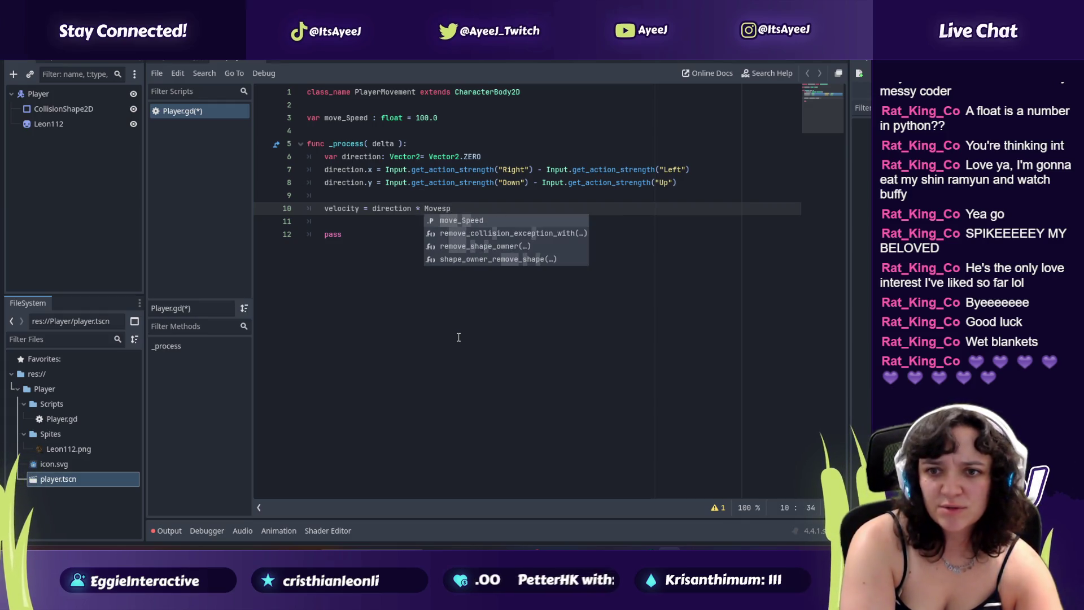
key("Return")
Step: Add blank lines after the pass line to make room for a new function
key("alt+Tab")
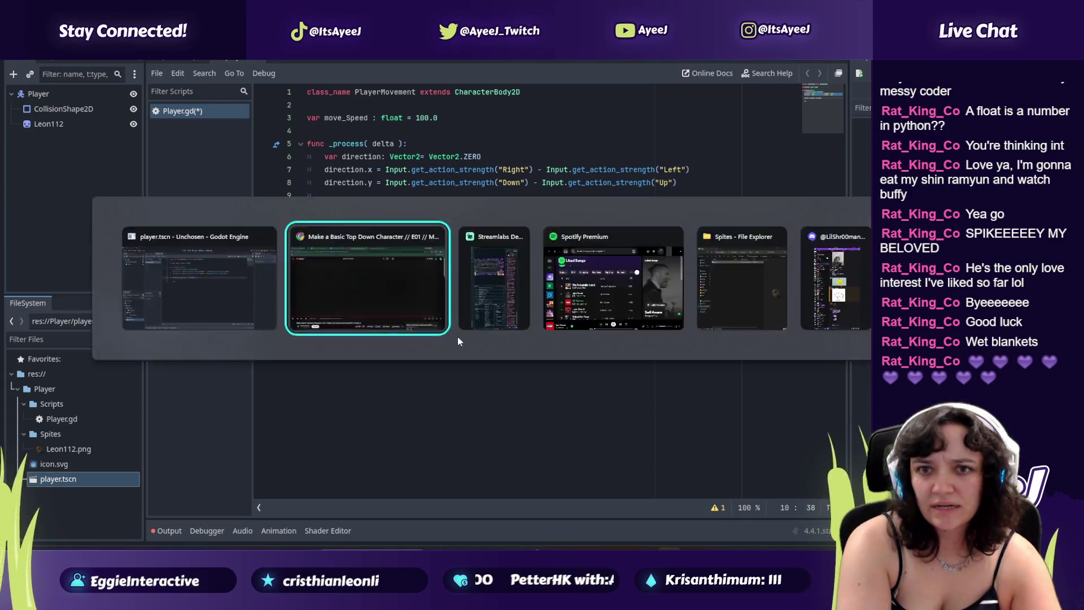
left_click(458, 336)
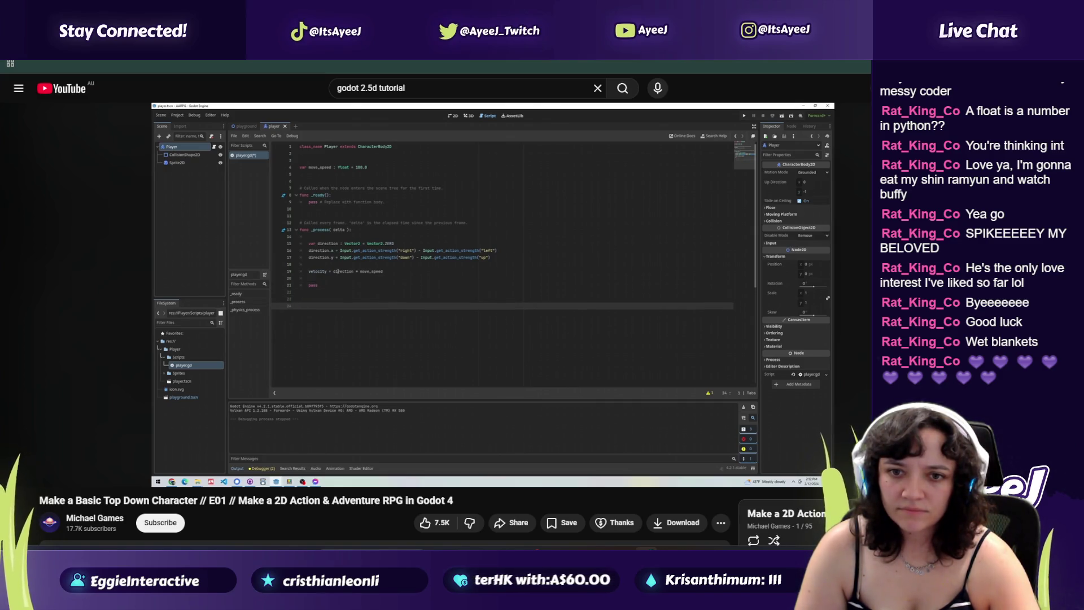
key("alt+Tab")
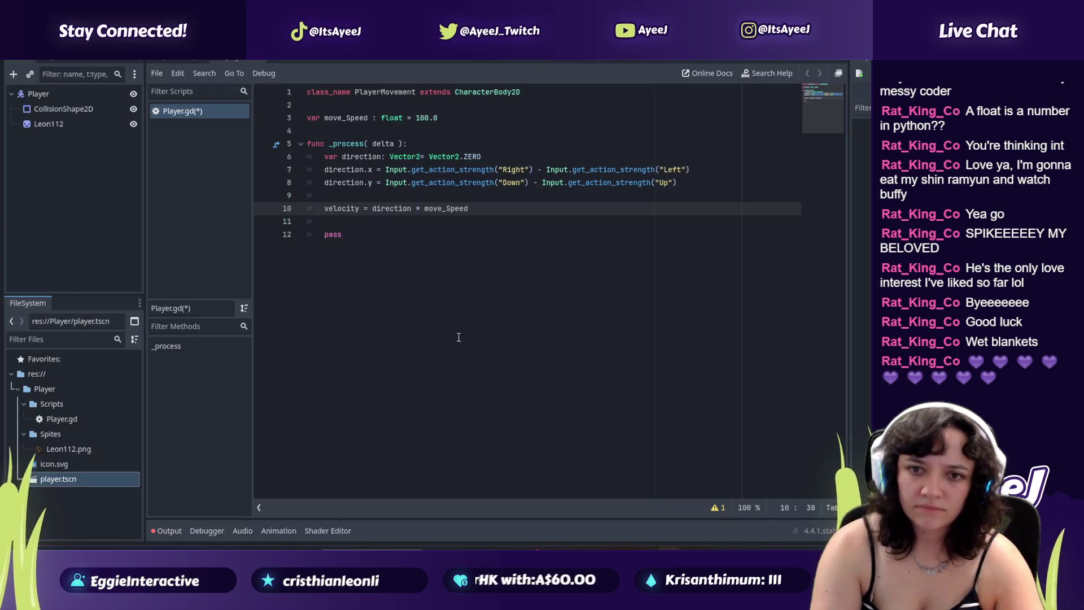
key("Down")
key("Down")
key("Return")
key("Return")
key("alt+Tab")
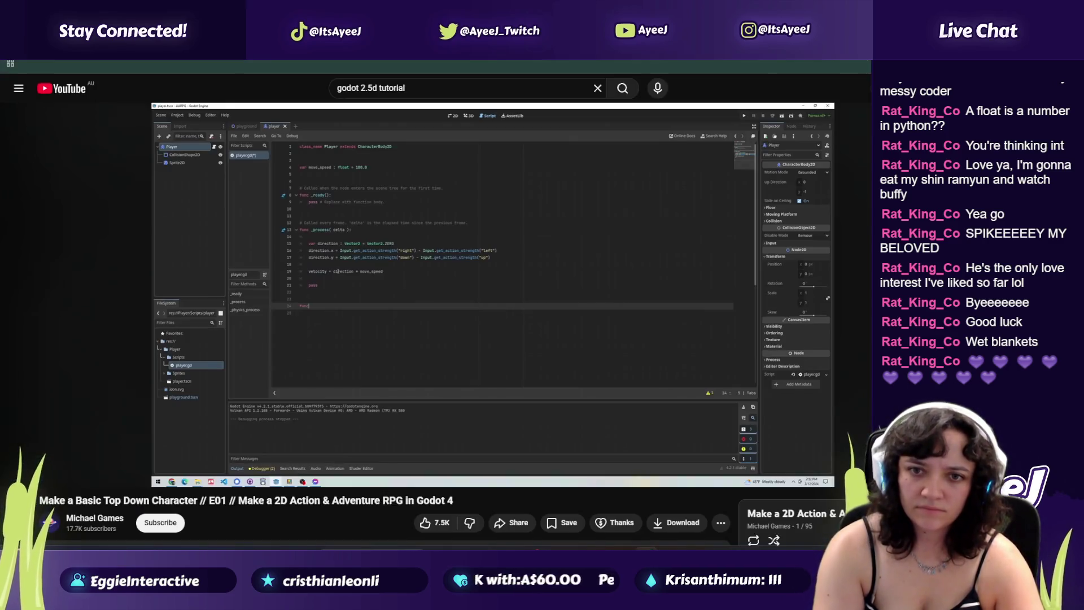
Step: Begin line 14 with 'func _phys' and pause the tutorial to read the name
key("alt+Tab")
key("Return")
key("Return")
type("func")
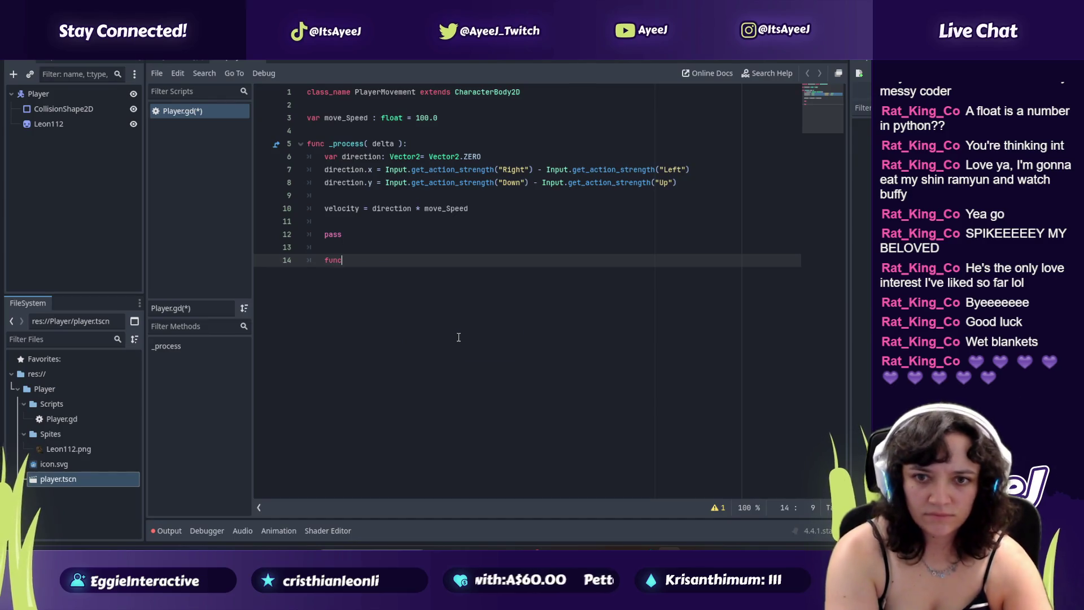
key("alt+Tab")
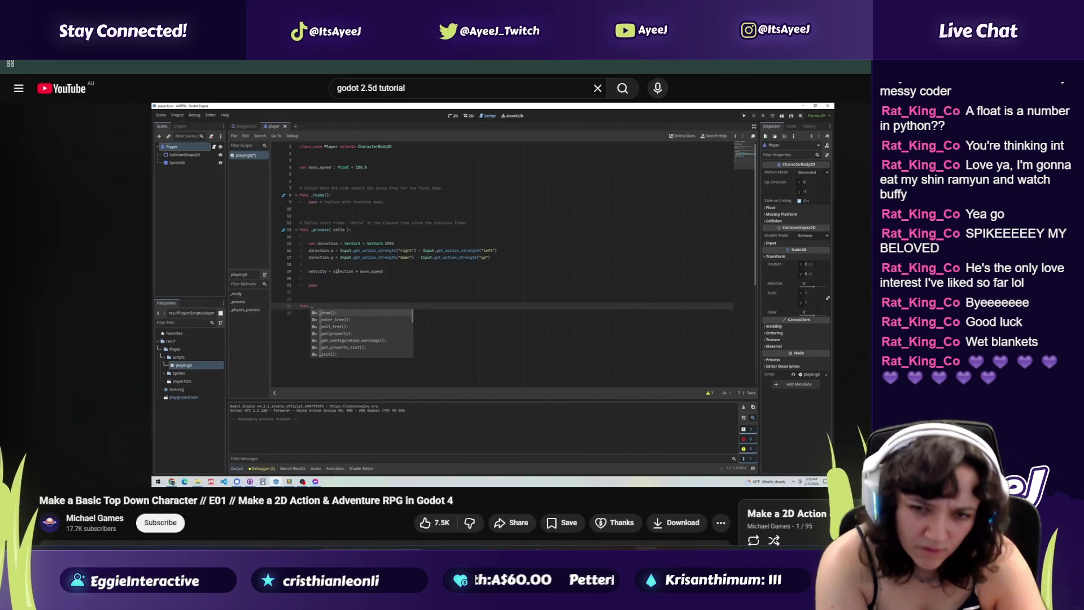
key("alt+Tab")
type("_")
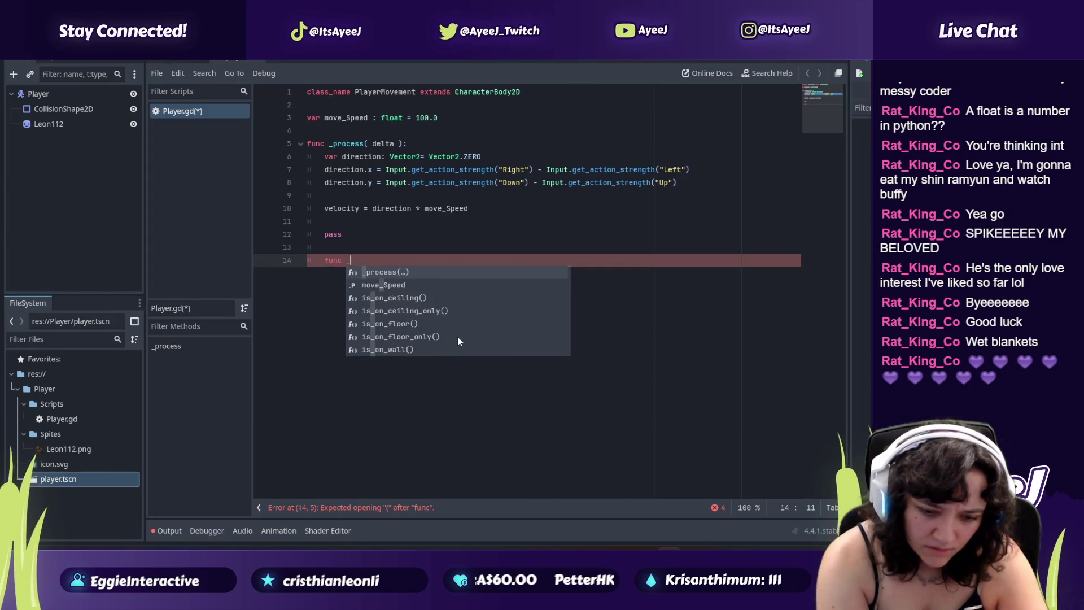
key("alt+Tab")
key("alt+Tab")
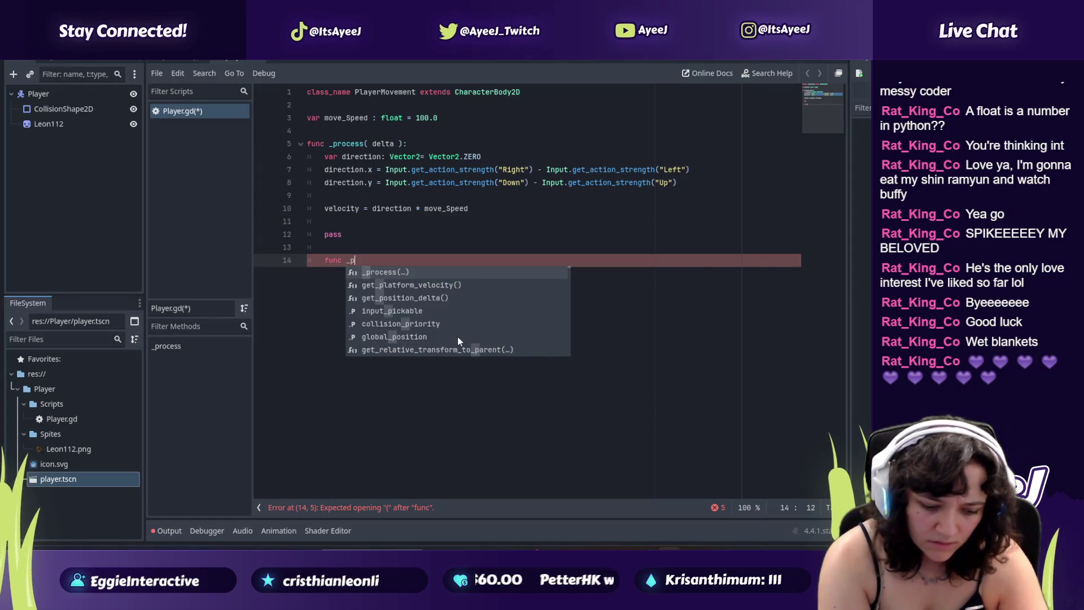
type("phys")
key("BackSpace")
key("BackSpace")
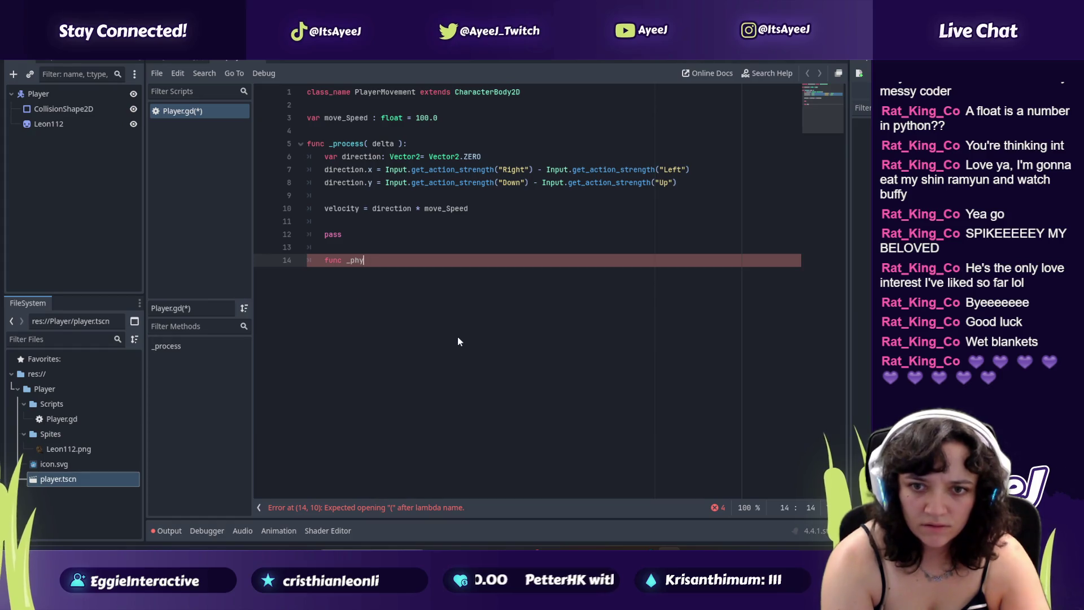
type("ys")
key("alt+Tab")
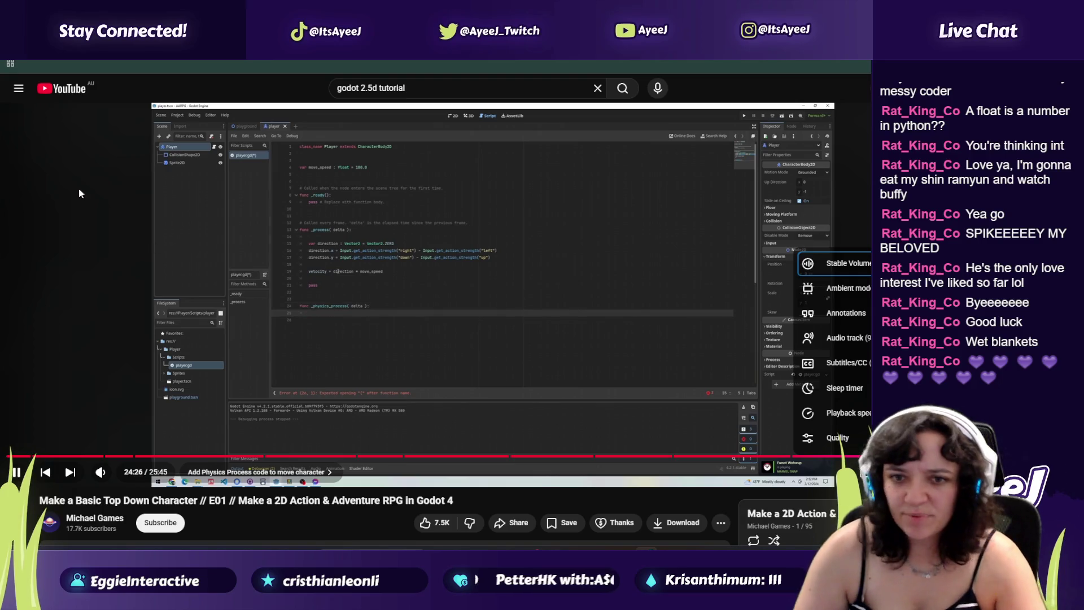
left_click(227, 287)
left_click(227, 286)
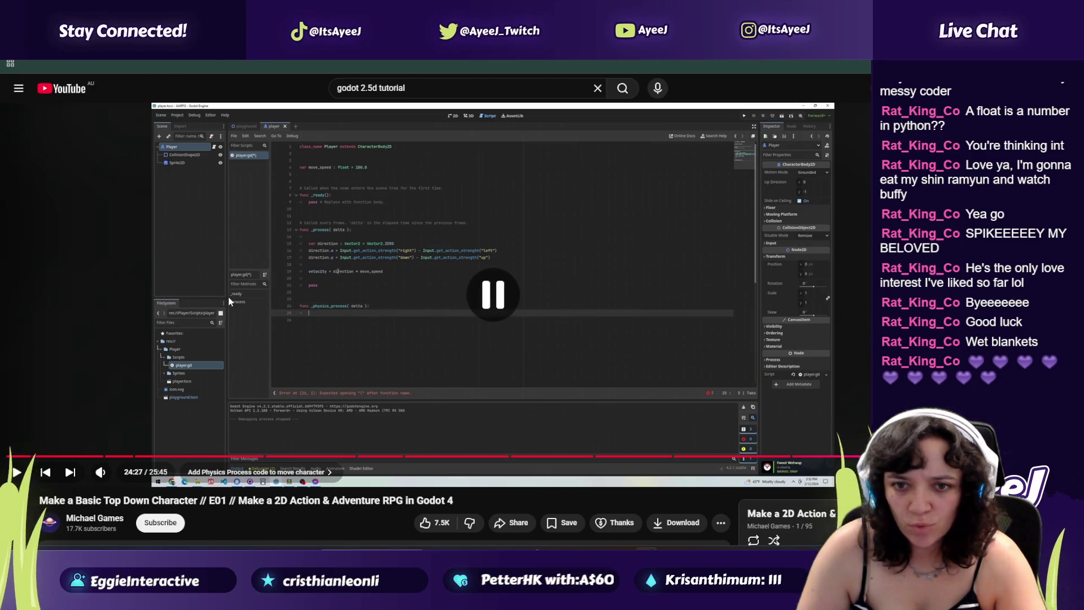
key("alt+Tab")
Step: Correct the mistyped function name on line 14, clearing it to start over
key("BackSpace")
key("BackSpace")
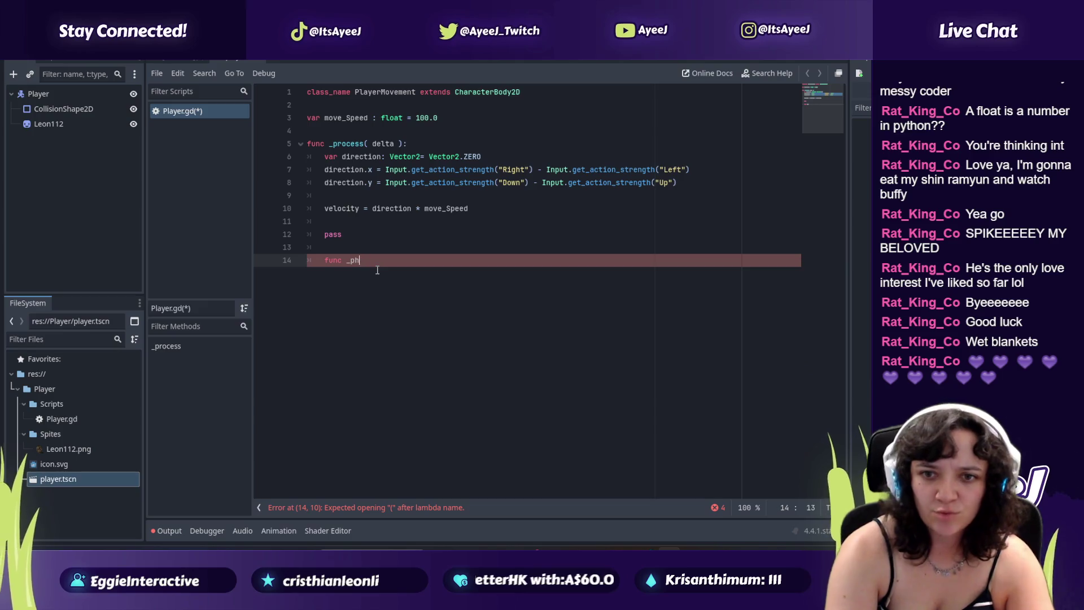
key("BackSpace")
key("BackSpace")
key("BackSpace")
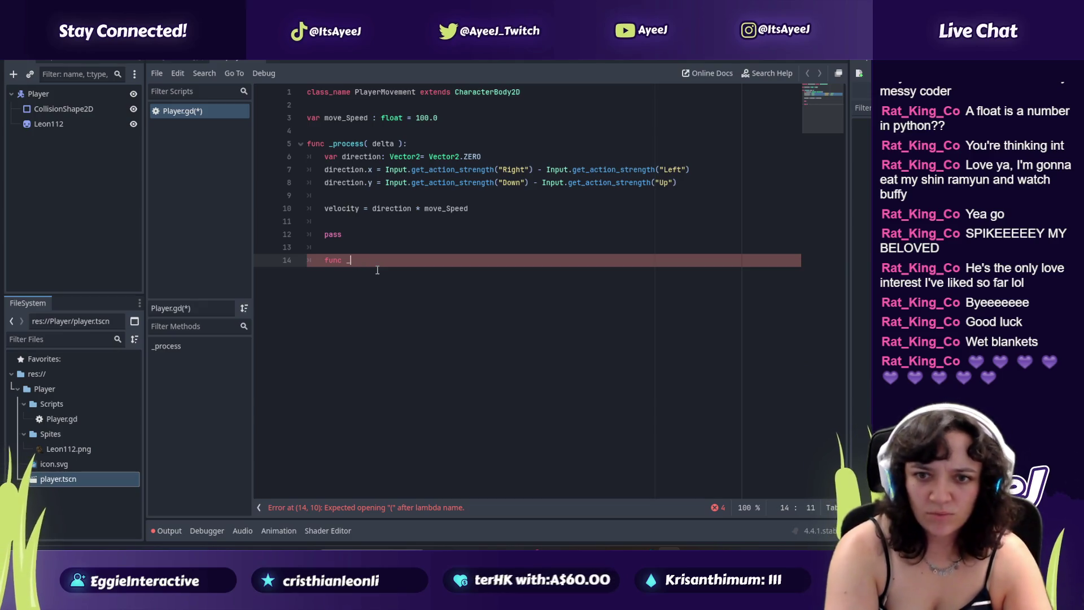
key("alt+Tab")
key("alt+Tab")
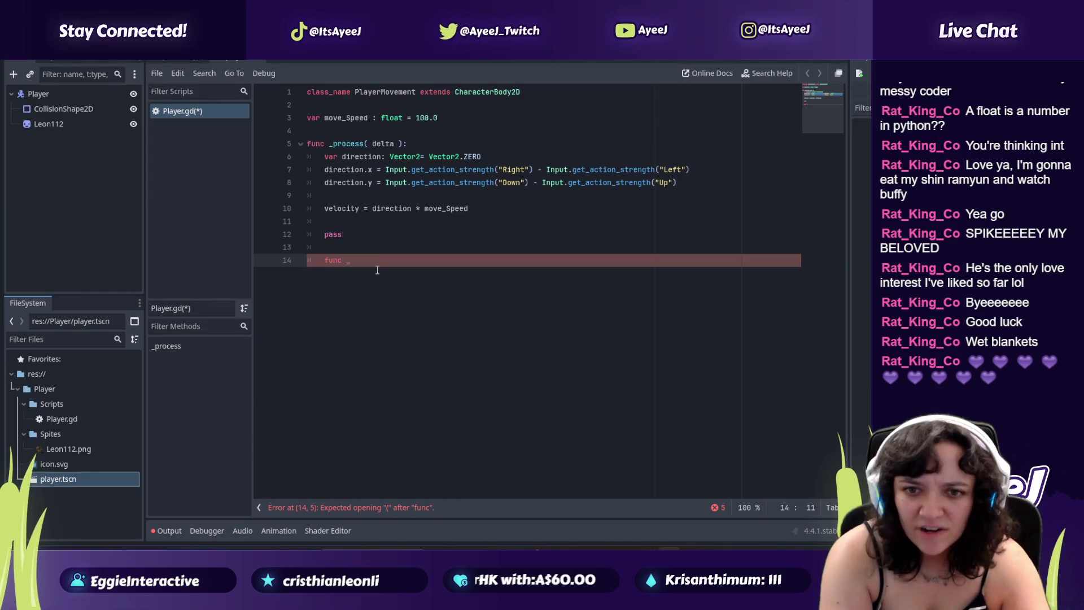
type("physics")
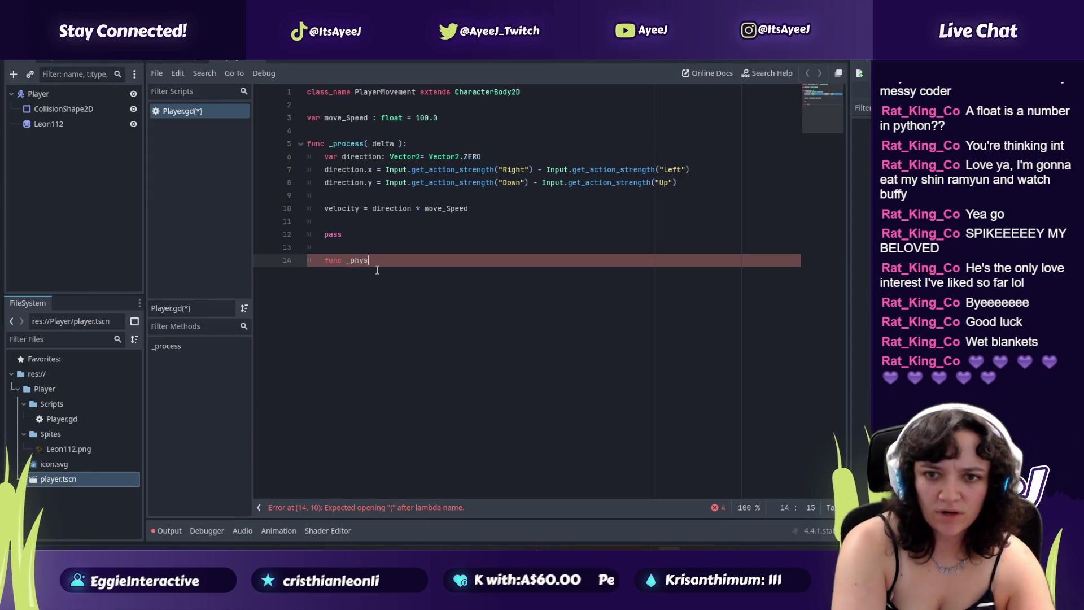
key("alt+Tab")
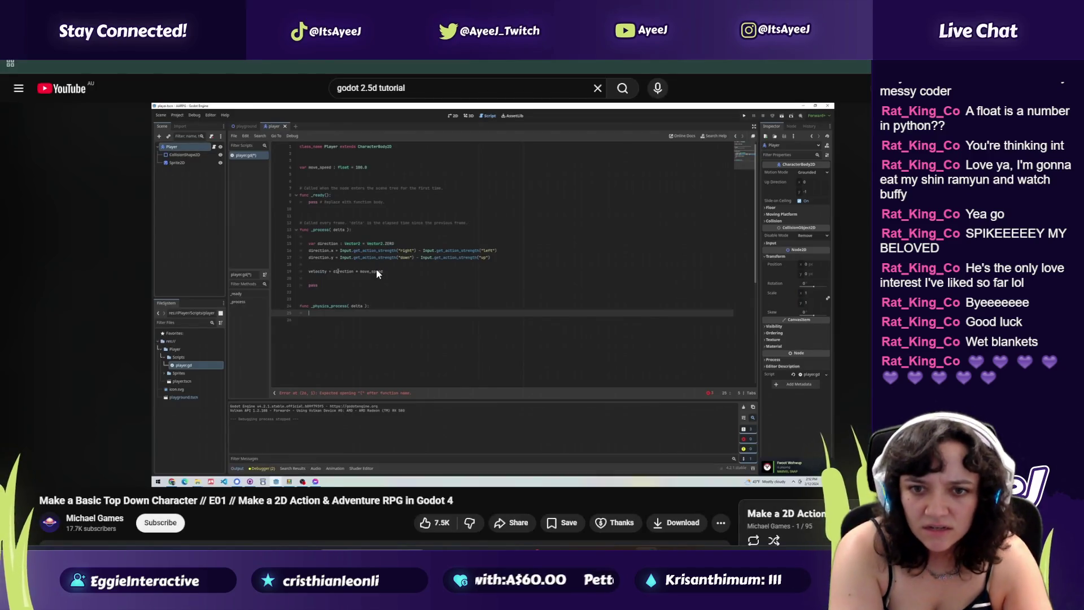
key("alt+Tab")
type("_pri")
key("BackSpace")
key("BackSpace")
key("BackSpace")
key("BackSpace")
key("BackSpace")
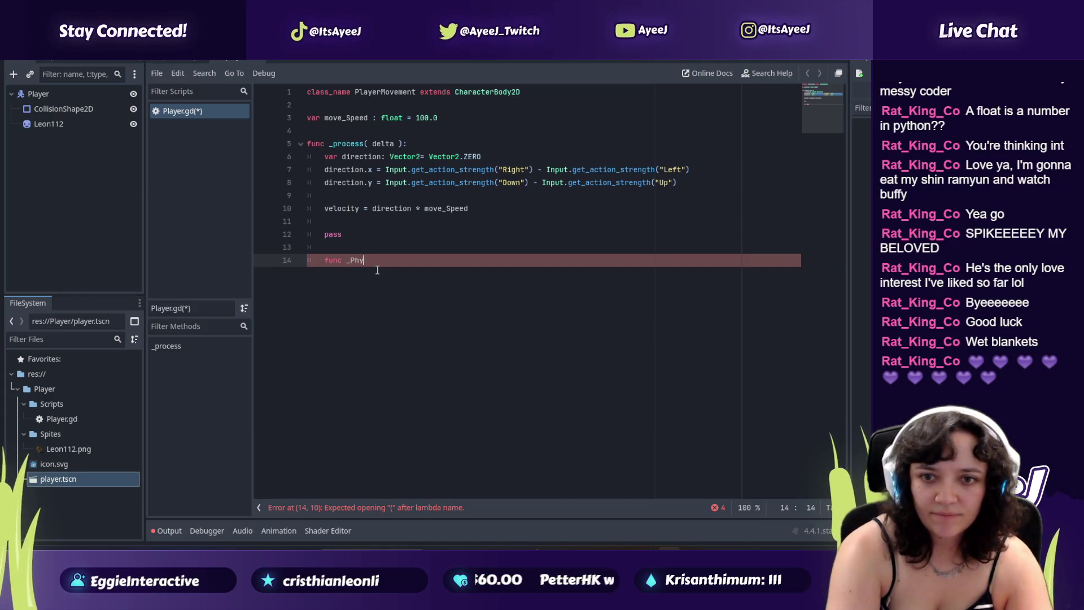
key("alt+Tab")
key("alt+Tab")
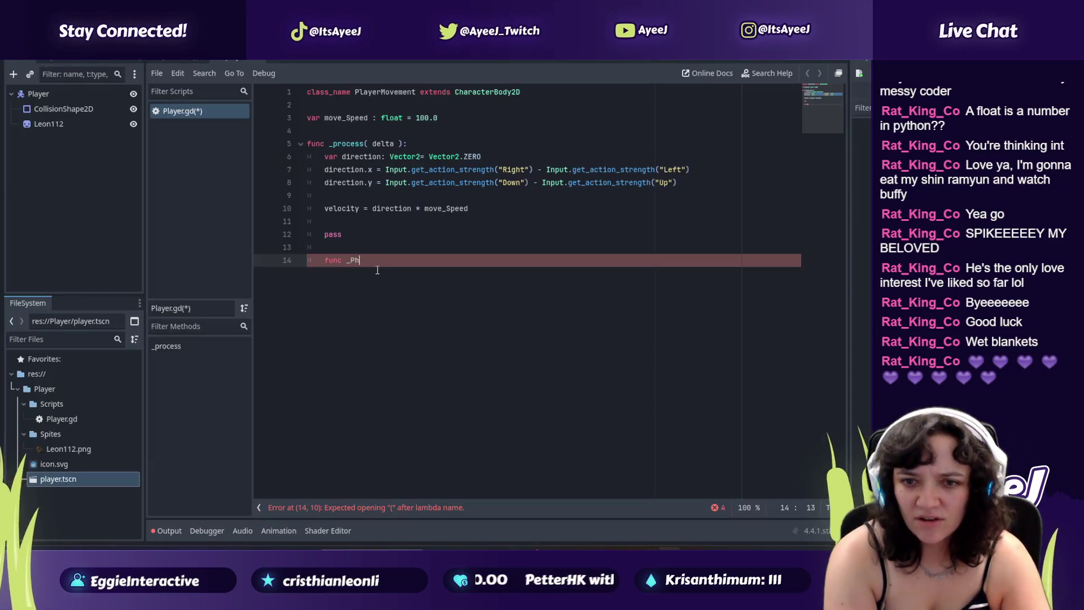
key("BackSpace")
key("BackSpace")
key("BackSpace")
key("BackSpace")
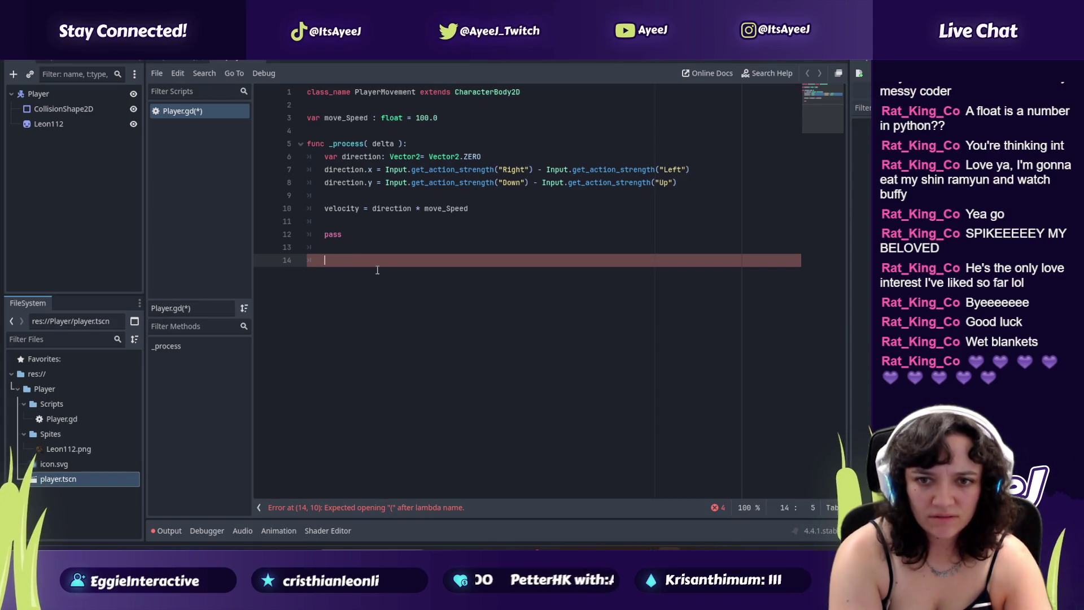
key("alt+space")
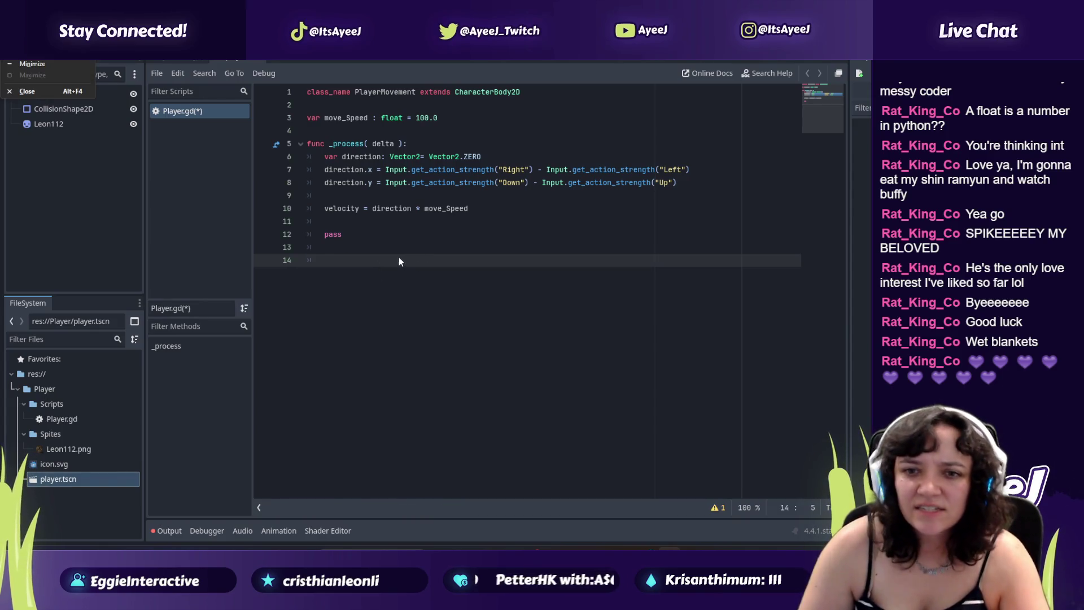
key("alt+Tab")
key("alt+Tab")
Step: Retype line 14 as 'func _physics_process( delta ):', checking it against the tutorial
type("func _")
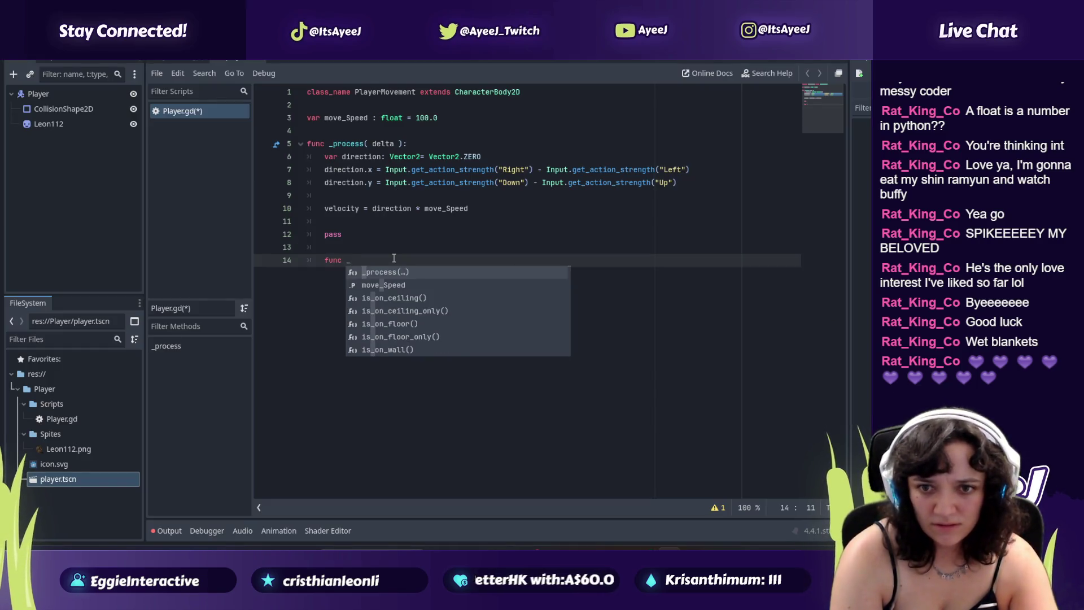
type("physics")
key("alt+Tab")
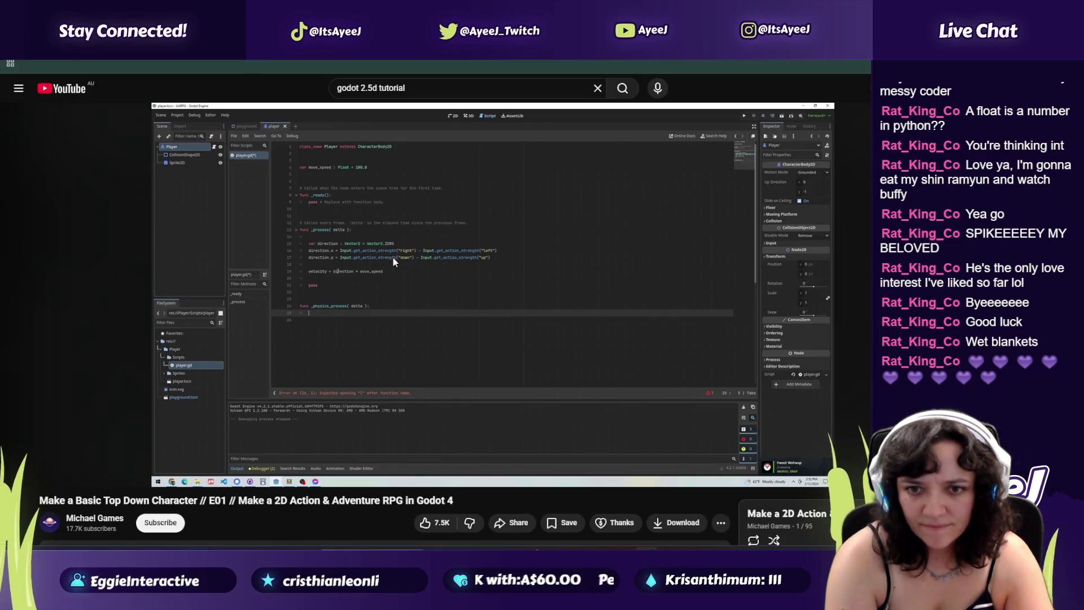
key("alt+Tab")
type("p")
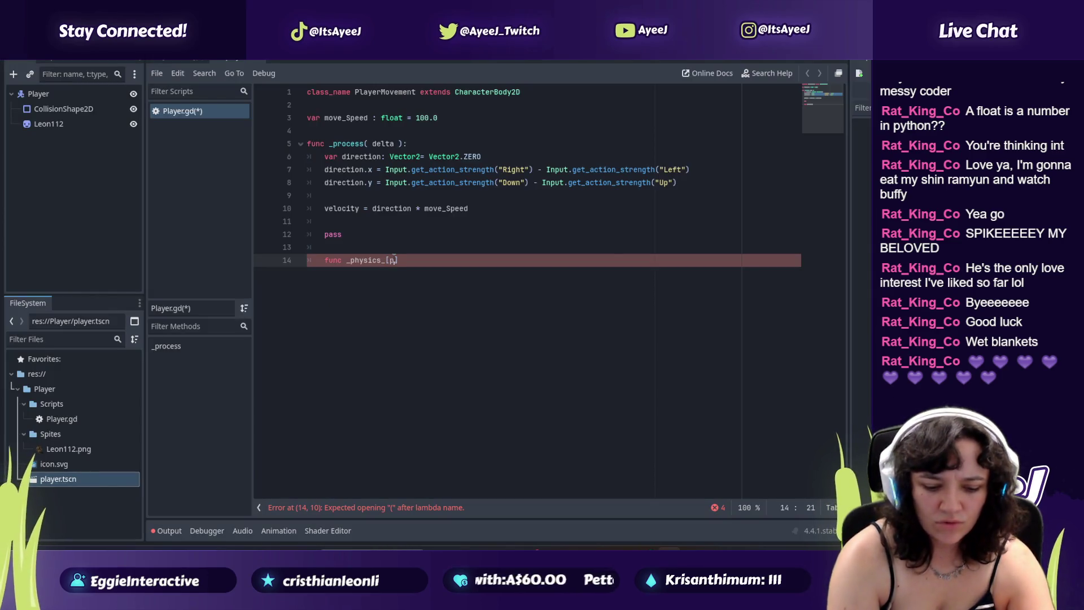
key("BackSpace")
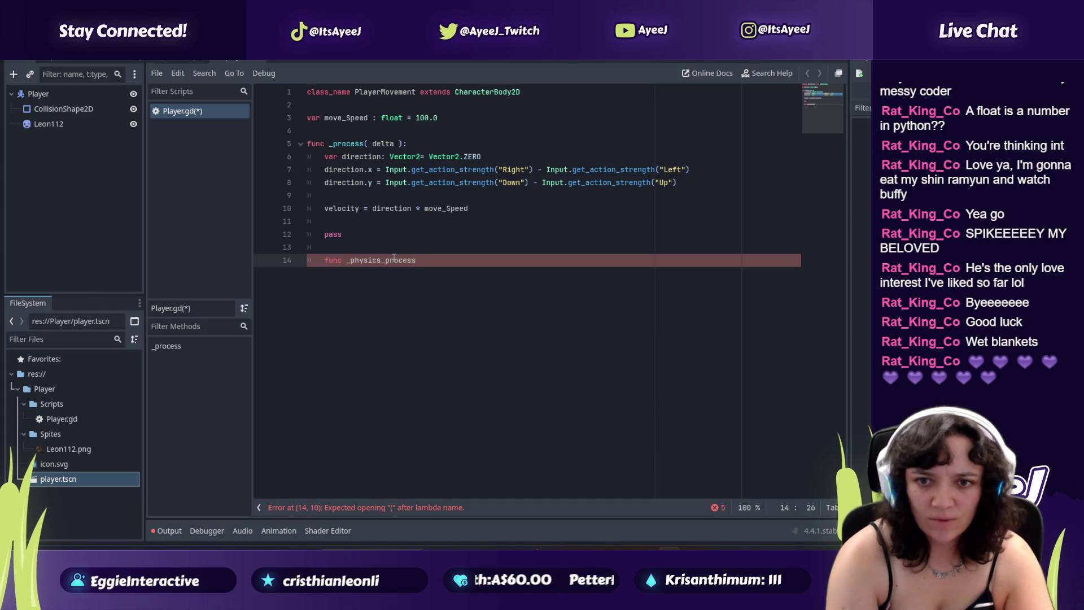
key("alt+Tab")
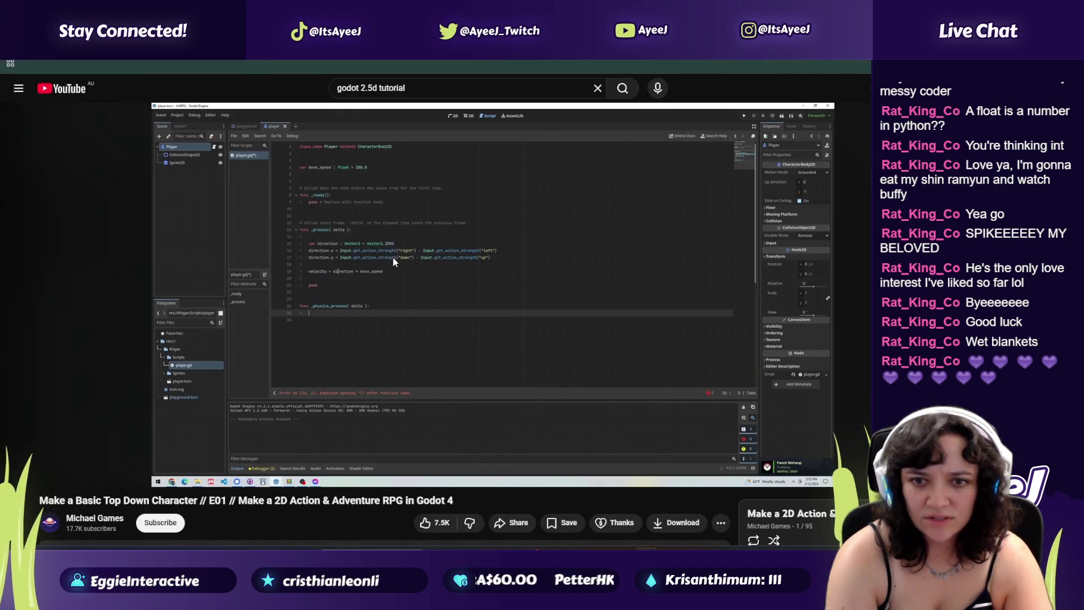
key("alt+Tab")
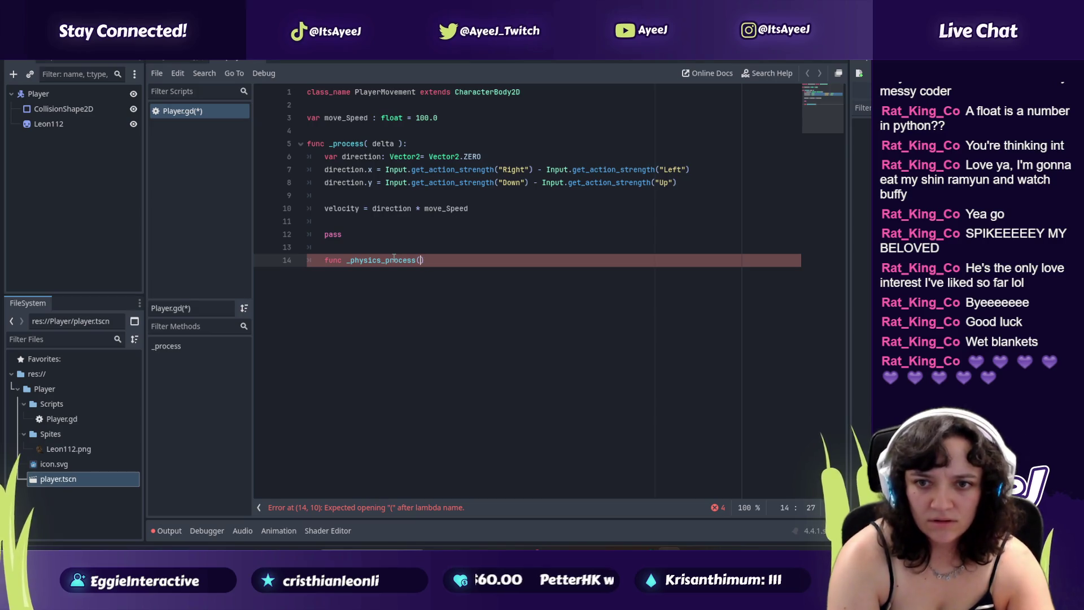
key("alt+Tab")
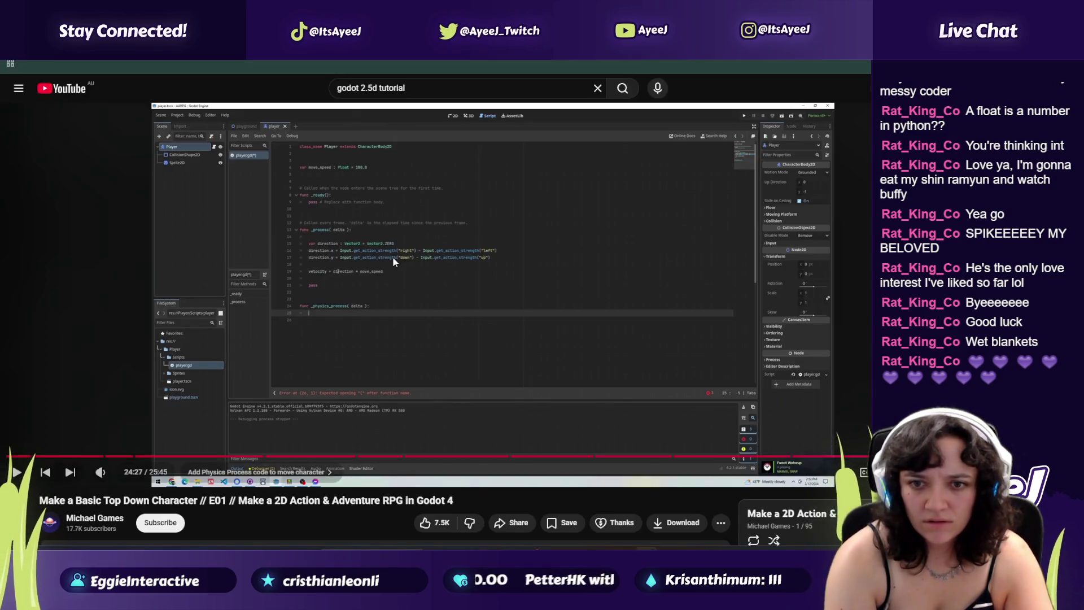
left_click(393, 258)
left_click(392, 258)
key("alt+Tab")
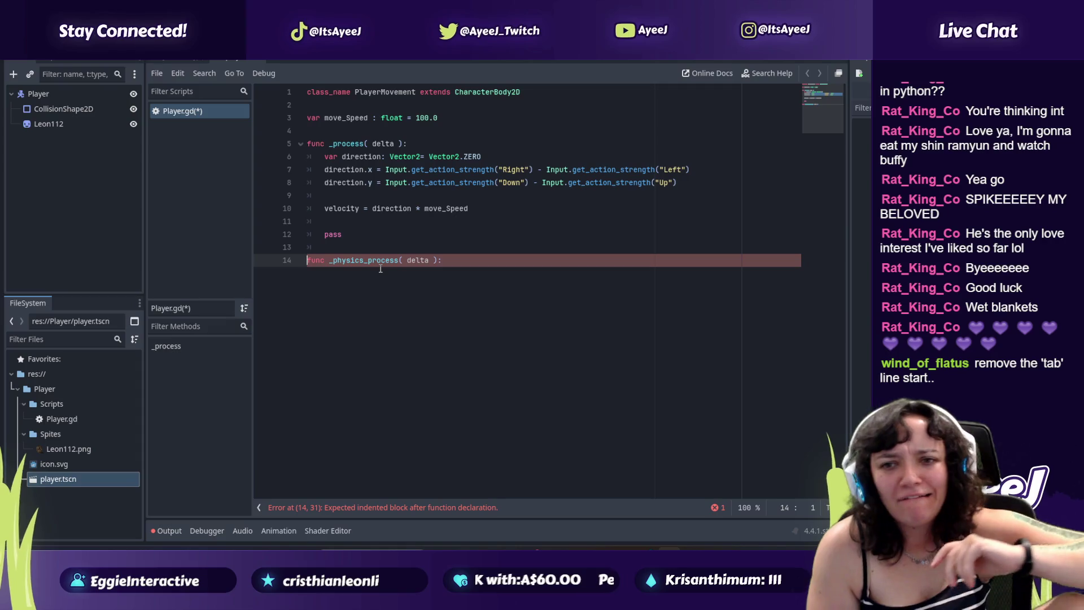
key("alt+Tab")
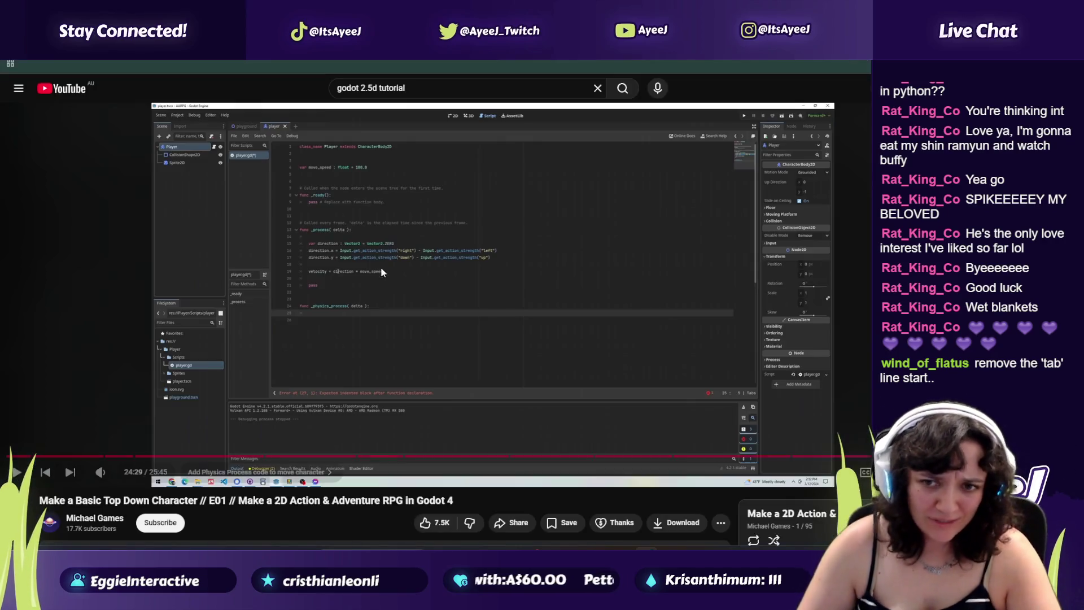
Step: Watch the tutorial's next call, then place the cursor after the _physics_process header
left_click(374, 309)
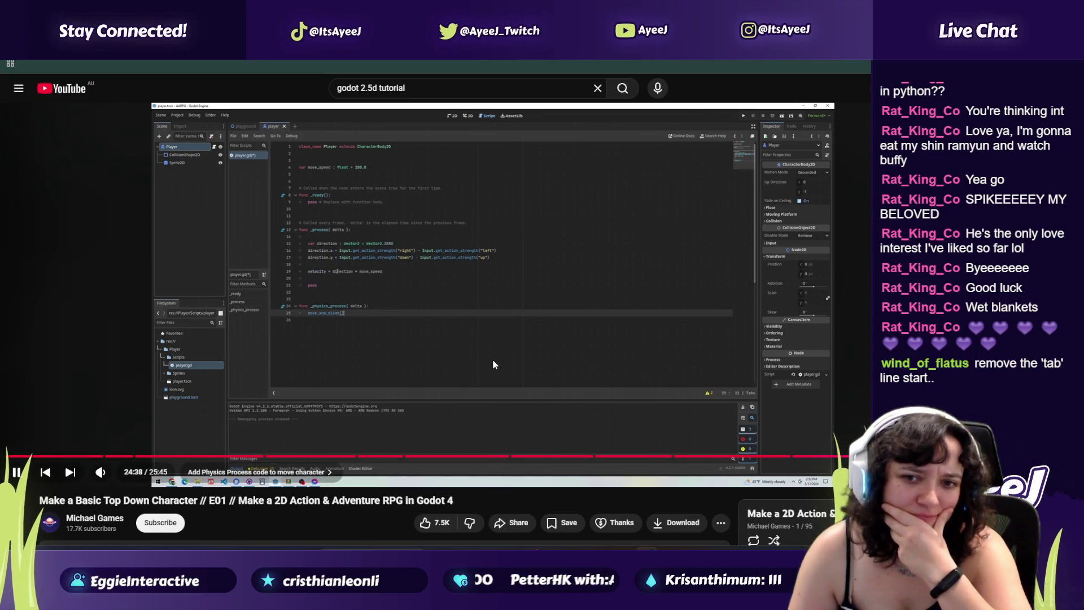
left_click(479, 280)
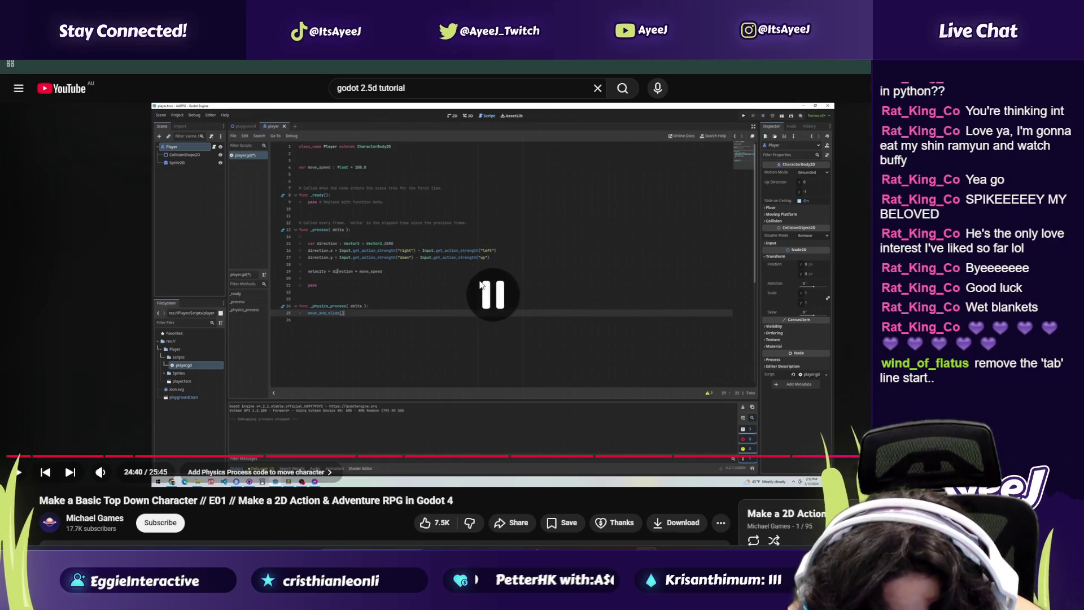
key("alt+Tab")
left_click(513, 251)
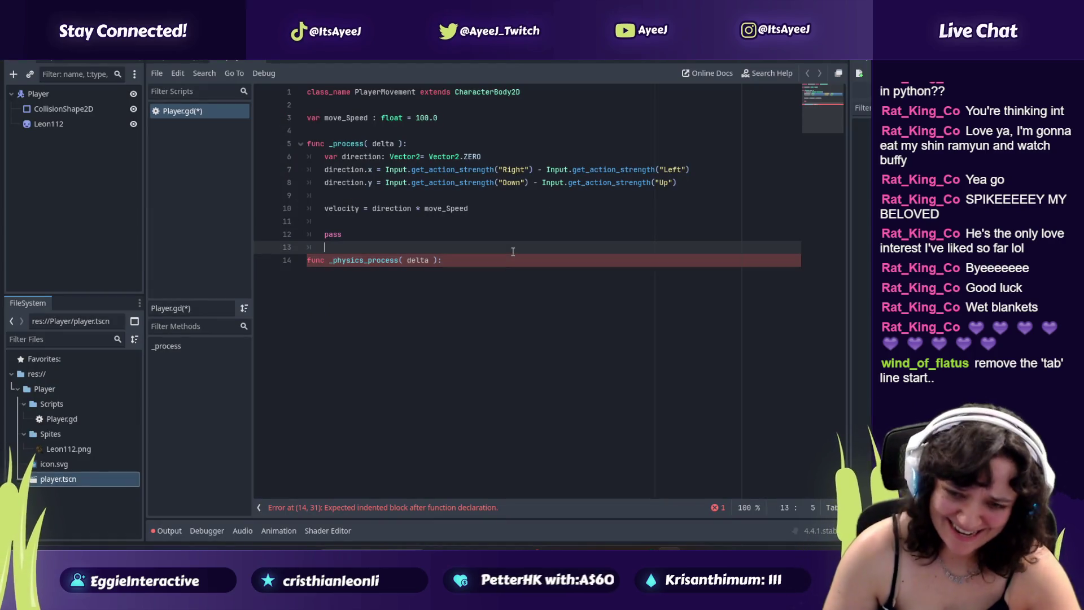
left_click(474, 262)
Step: Add an indented move_and_slide() call on line 15 and resume the tutorial
key("Return")
type("move")
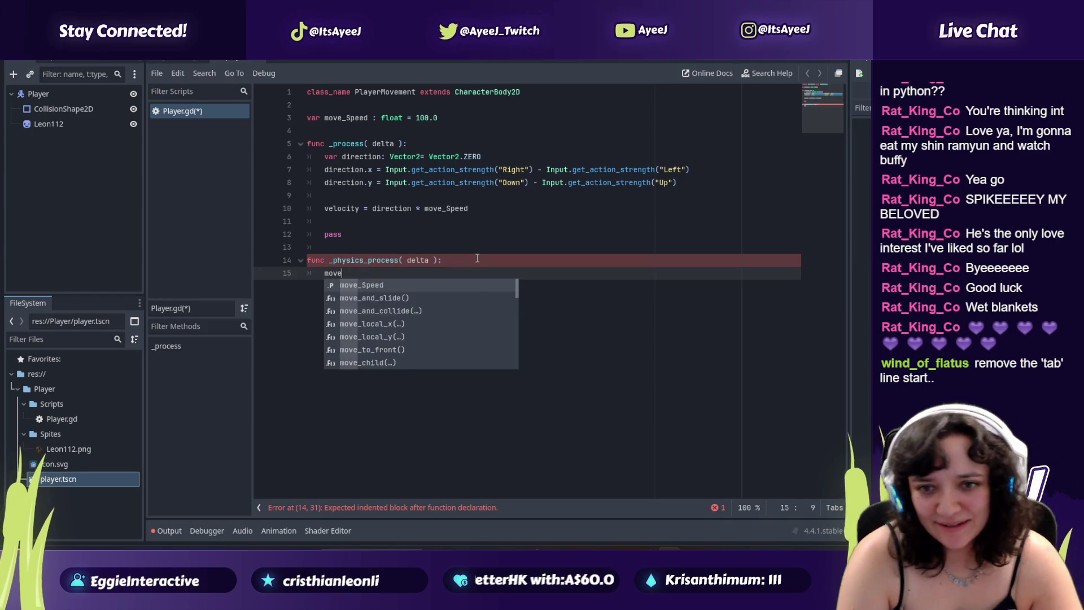
key("alt+Tab")
key("alt+Tab")
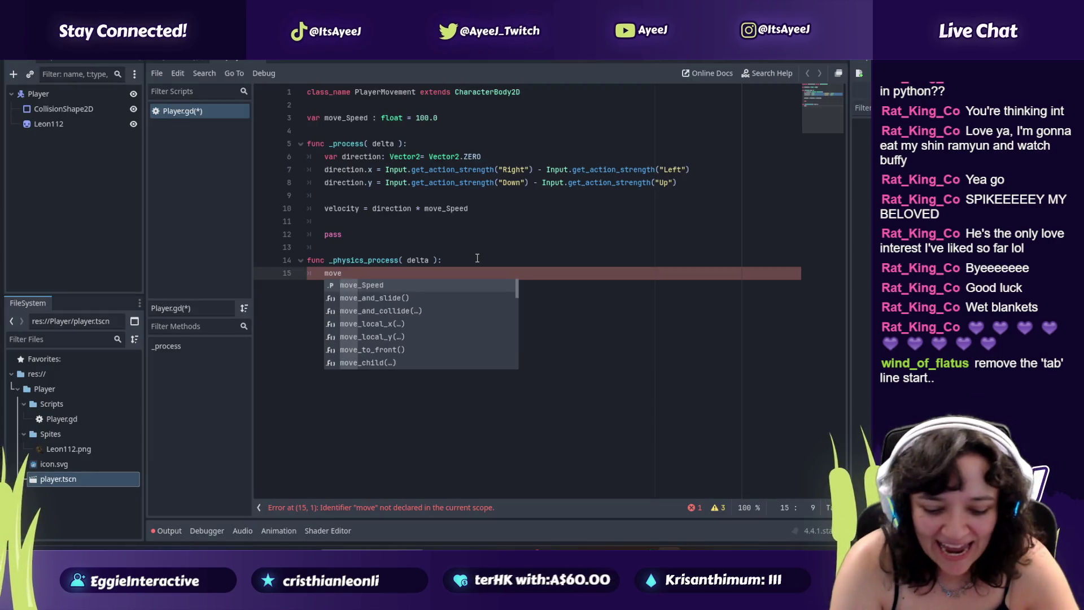
type("_a")
key("Return")
key("alt+Tab")
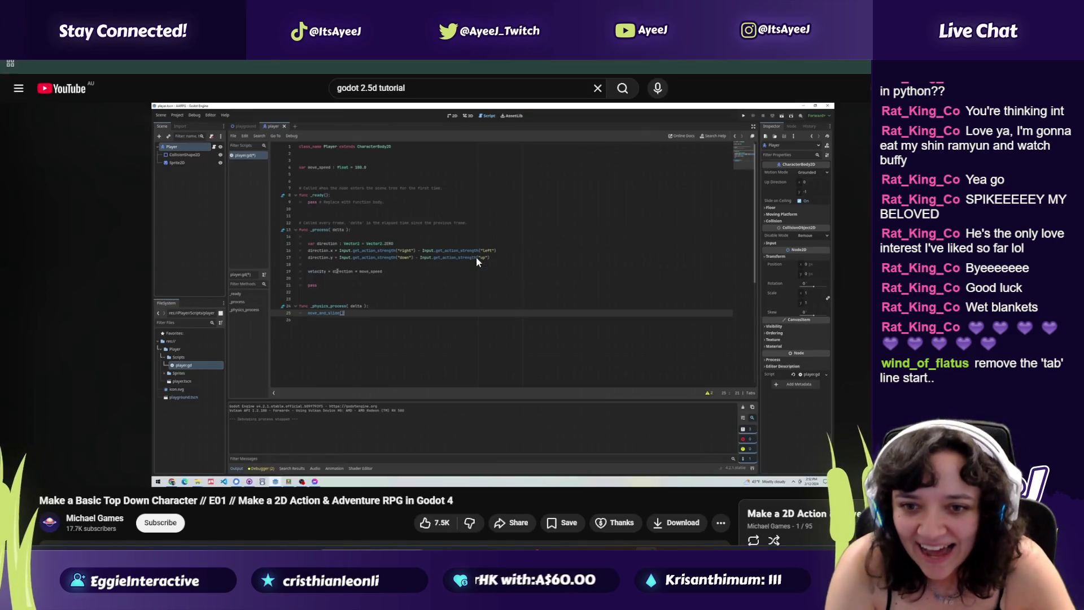
key("space")
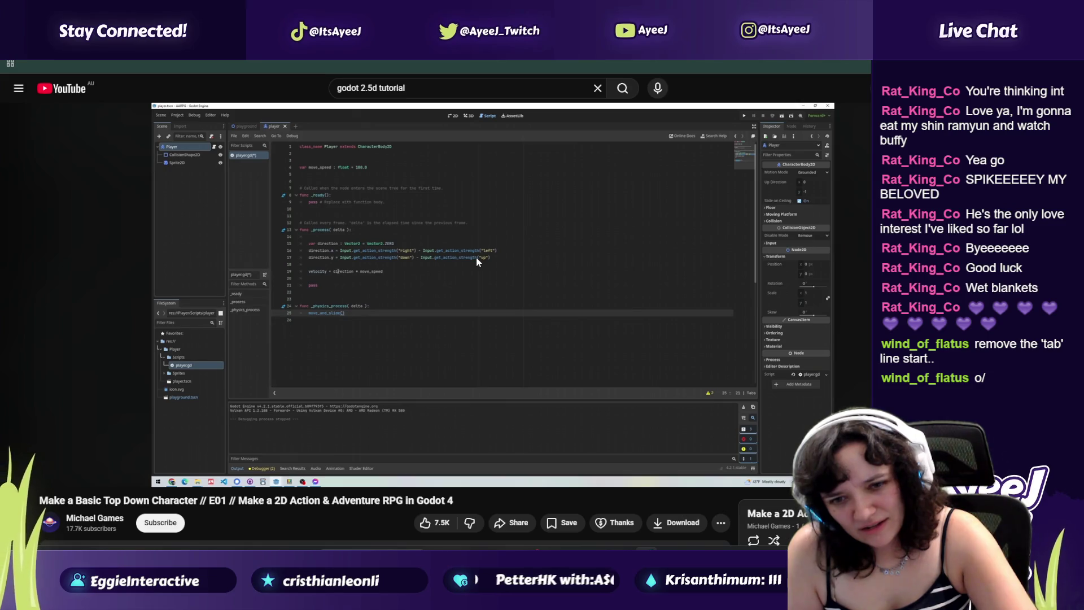
Step: Follow the tutorial video up to the save point, then save the Player.gd script
left_click(309, 249)
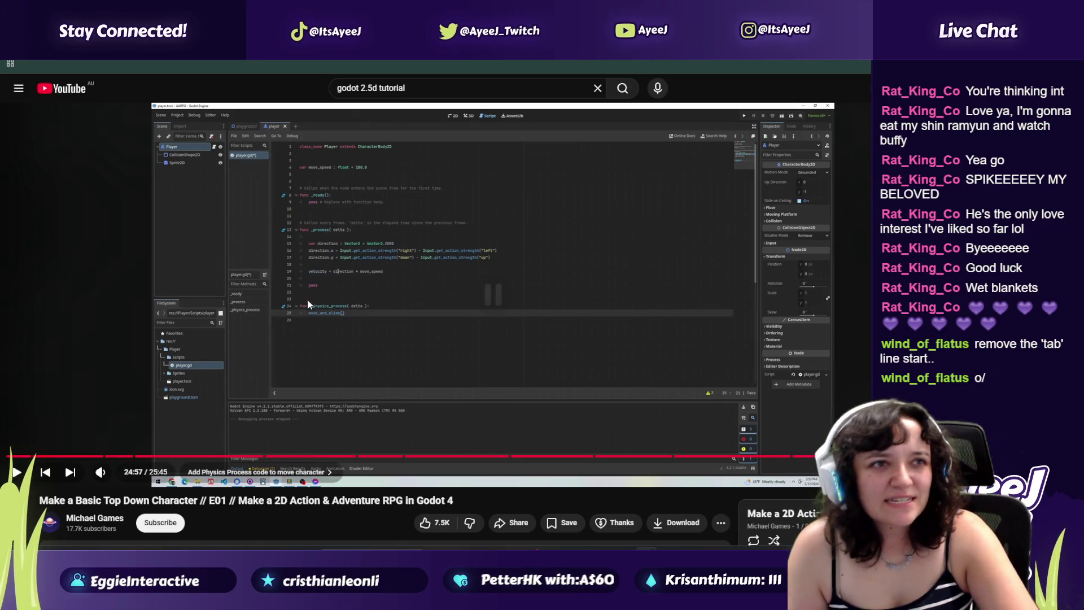
left_click(298, 335)
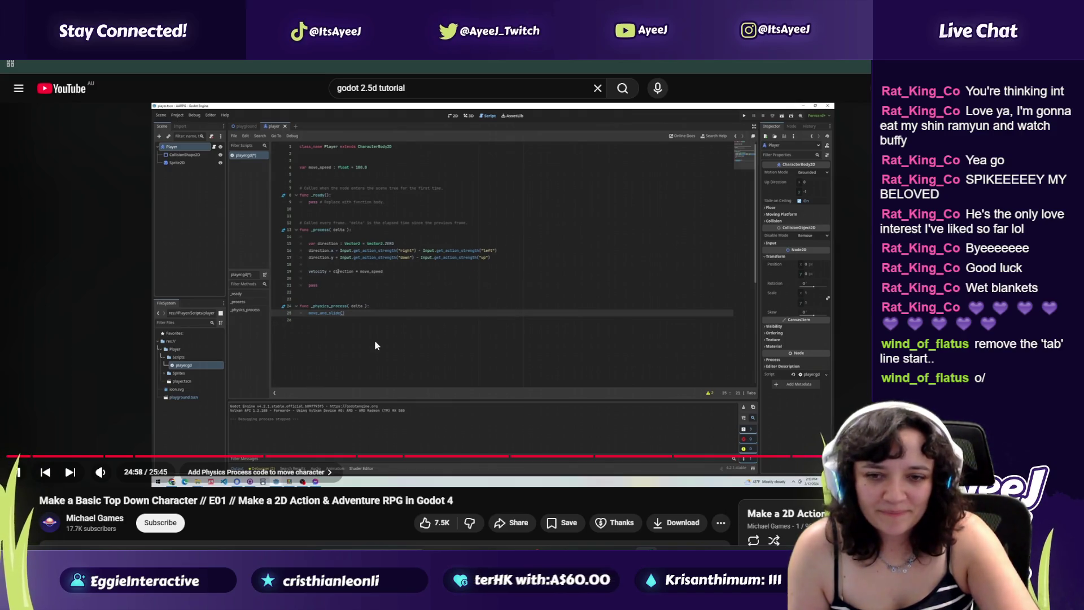
left_click(428, 357)
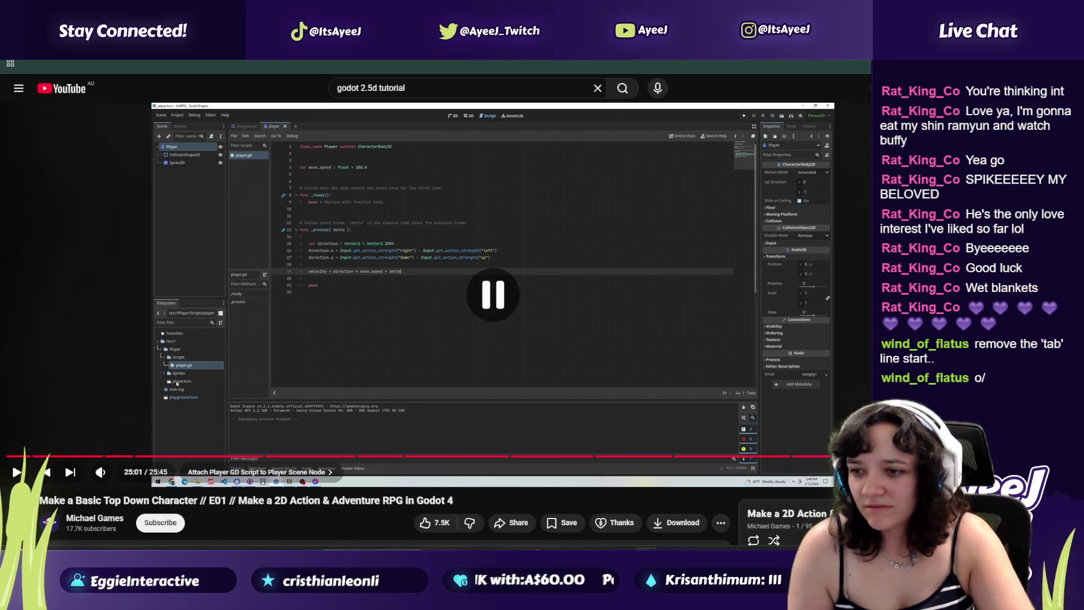
key("Left")
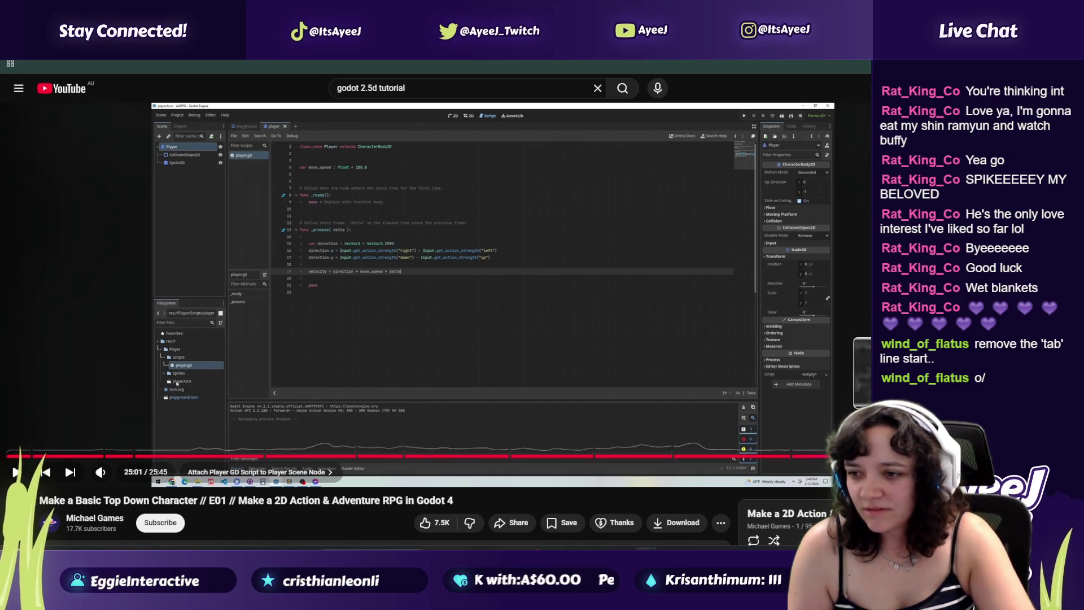
left_click(547, 321)
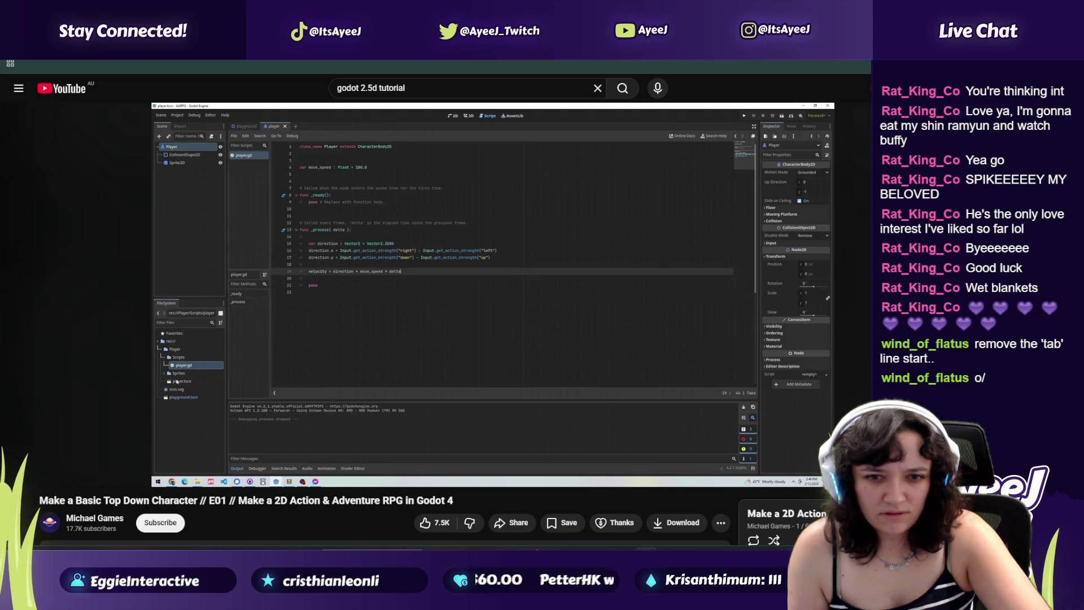
left_click(547, 319)
key("alt+Tab")
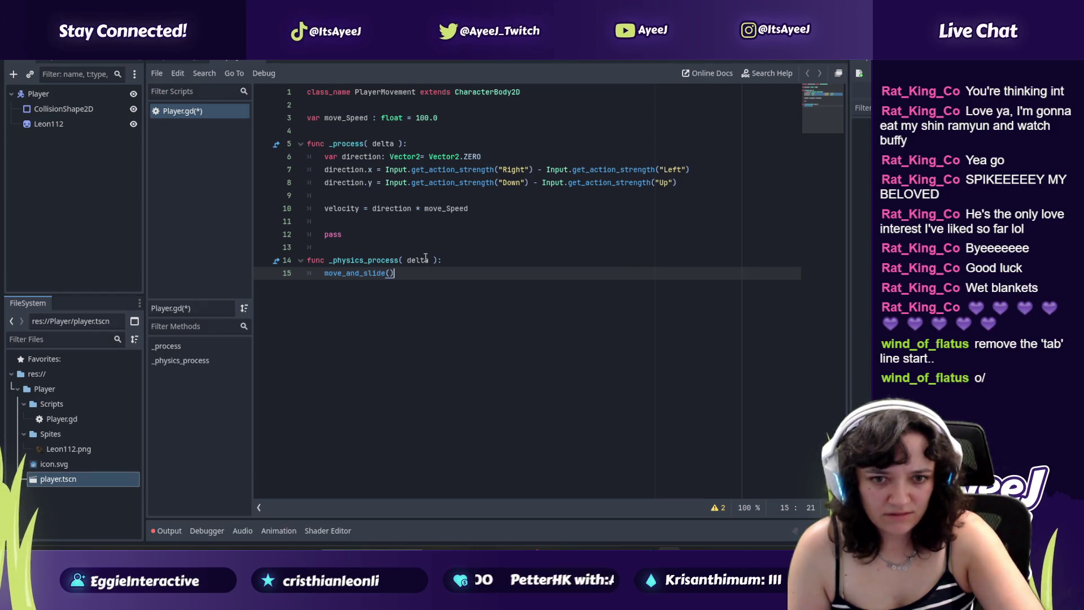
key("ctrl+s")
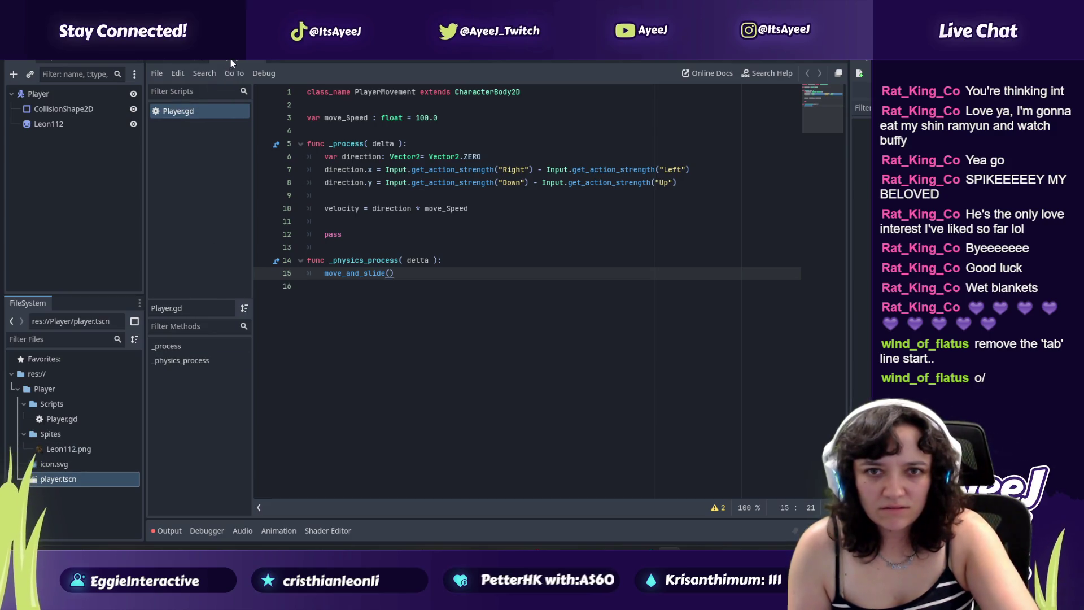
Step: Watch the next part of the tutorial, then select Player.gd in the FileSystem dock
key("alt+Tab")
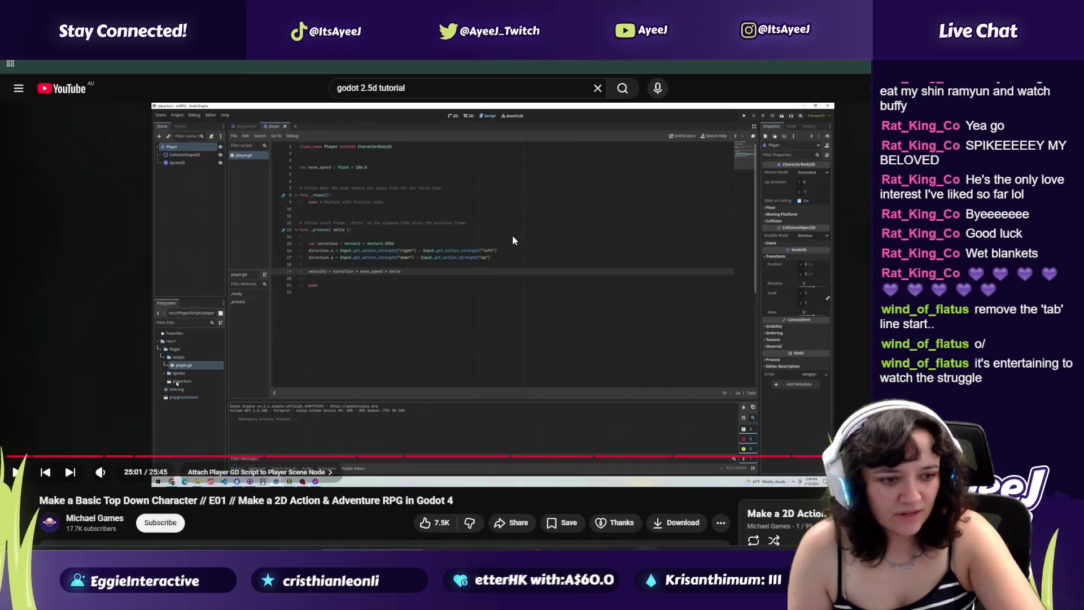
left_click(509, 236)
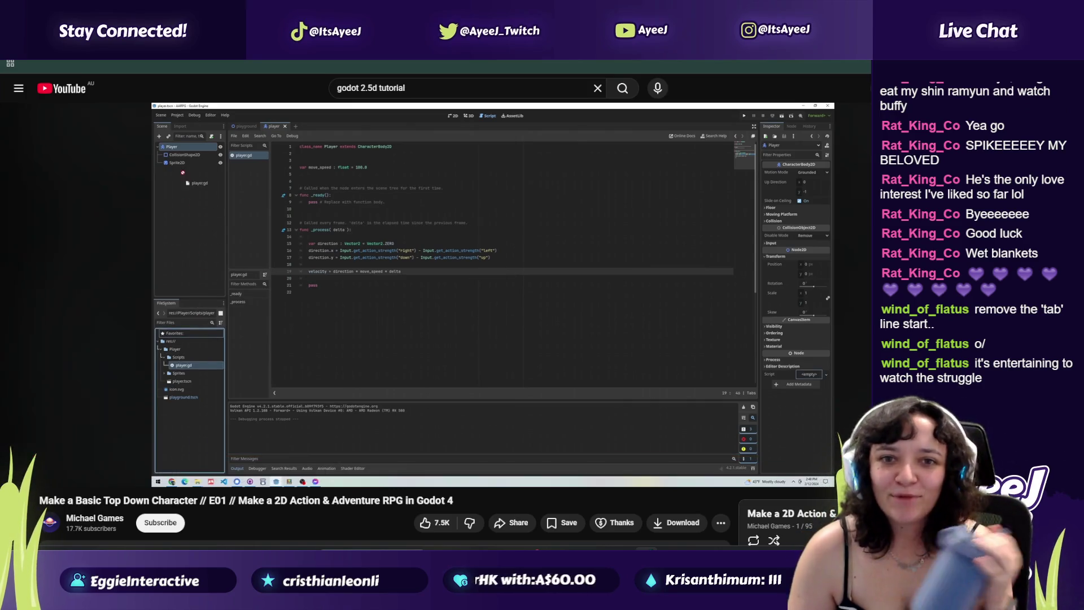
left_click(509, 237)
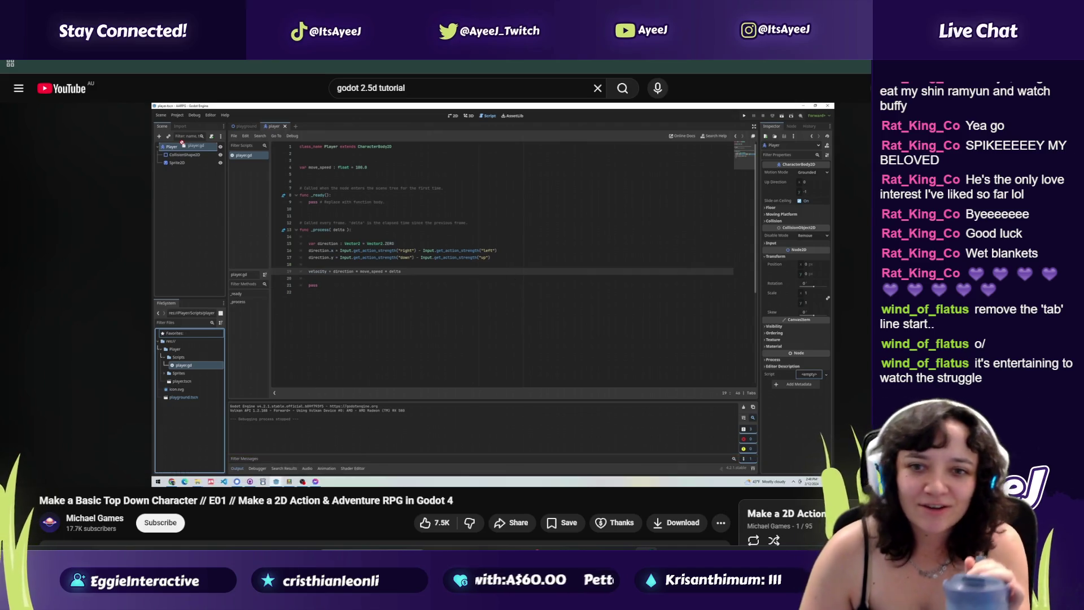
left_click(509, 235)
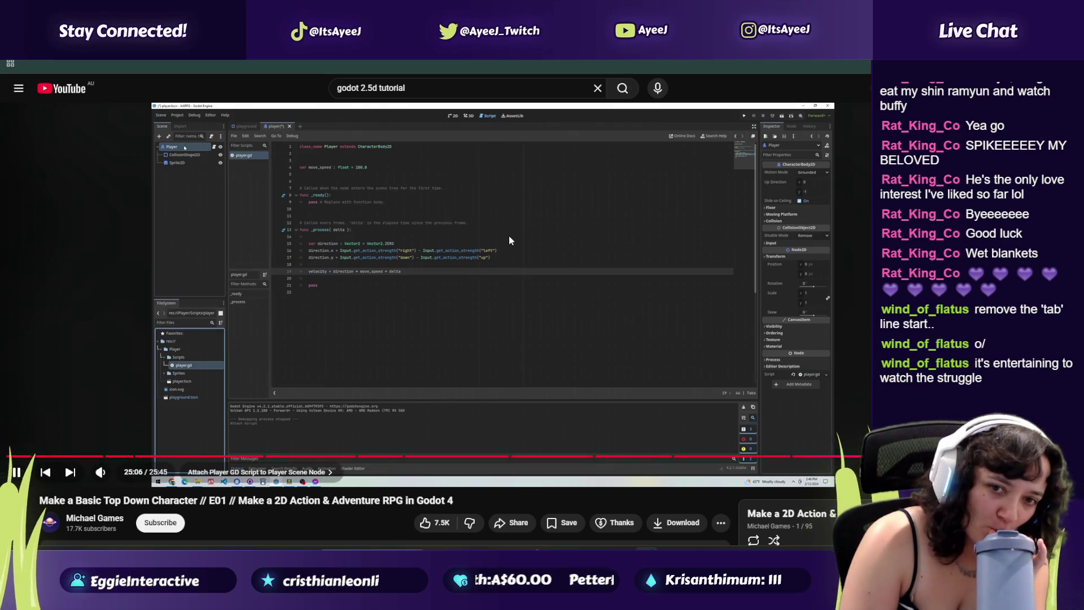
left_click(510, 235)
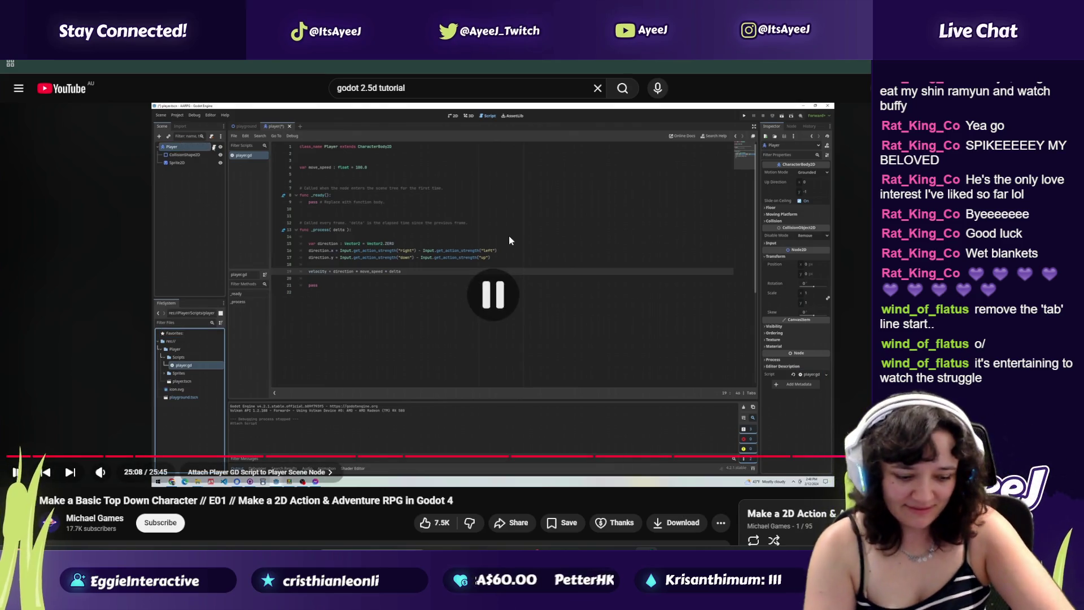
key("alt+Tab")
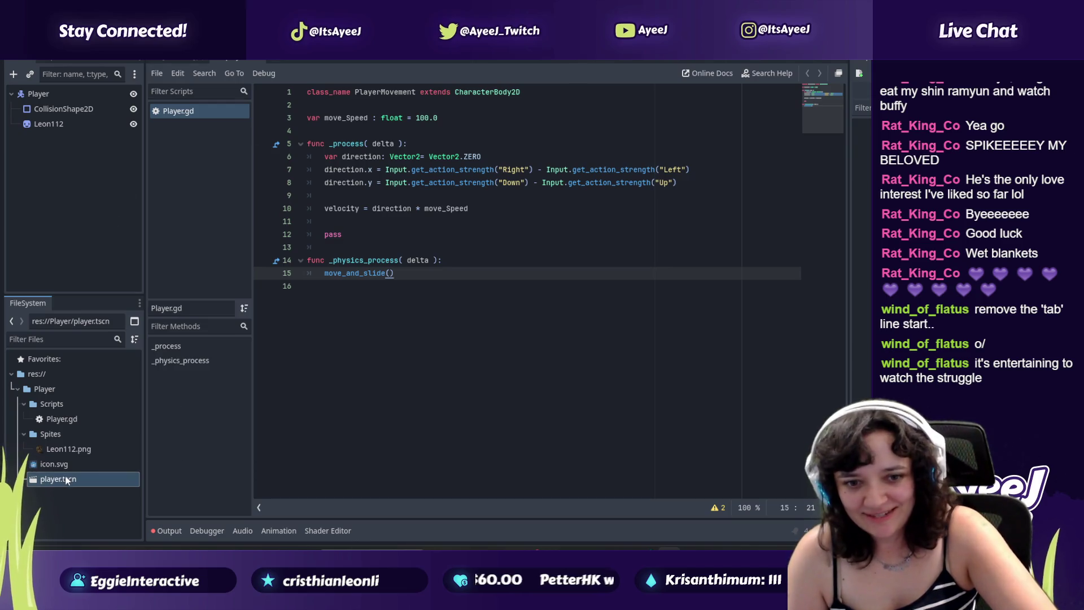
left_click(55, 419)
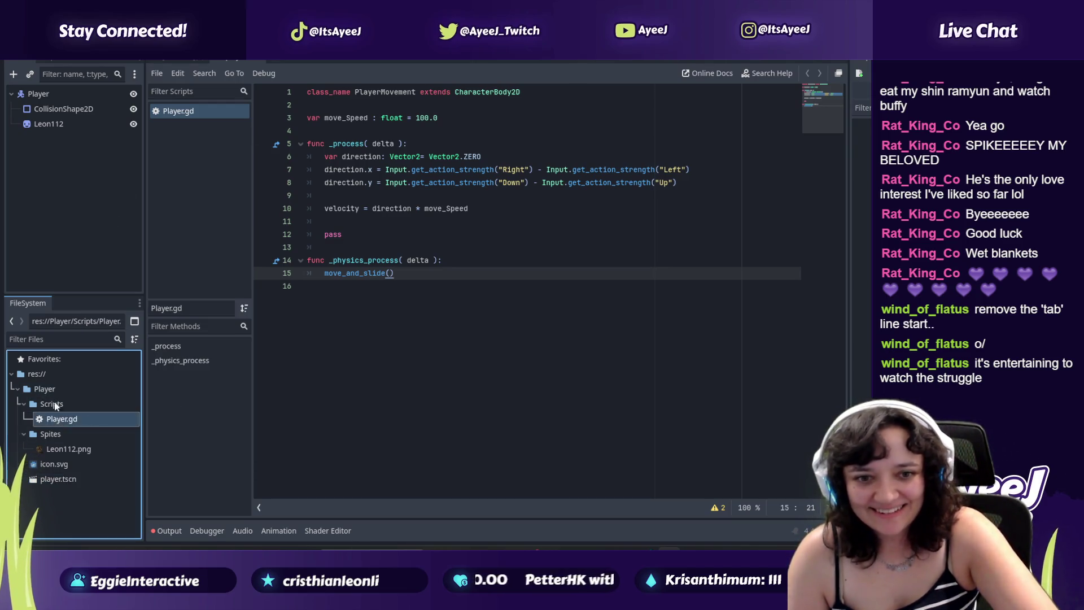
Step: Watch the tutorial's test run, then run the project with F5 to get the main-scene prompt
key("alt+Tab")
left_click(239, 287)
left_click(348, 356)
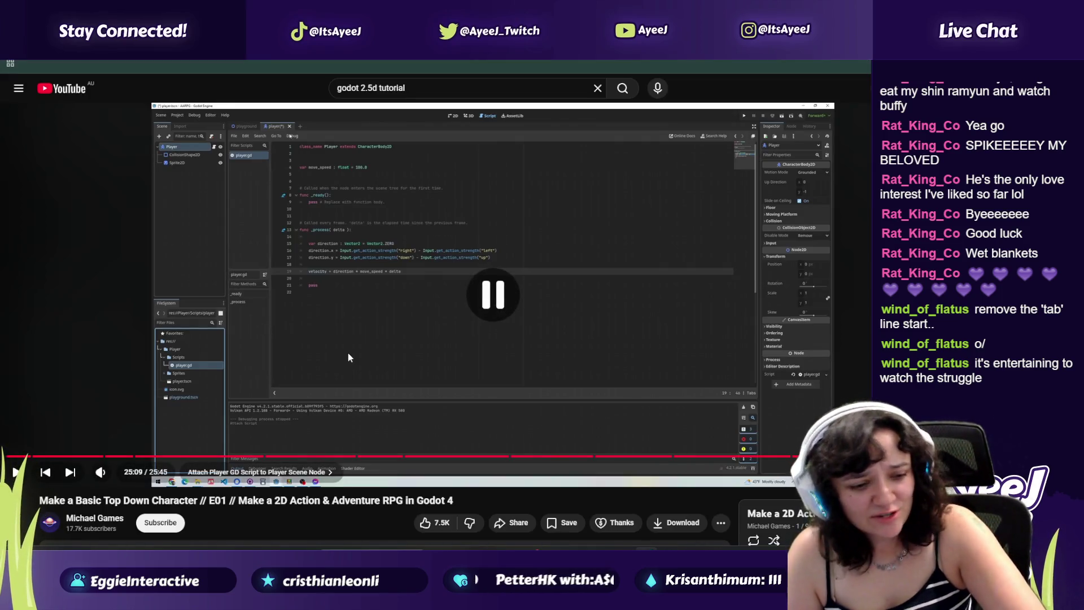
left_click(348, 356)
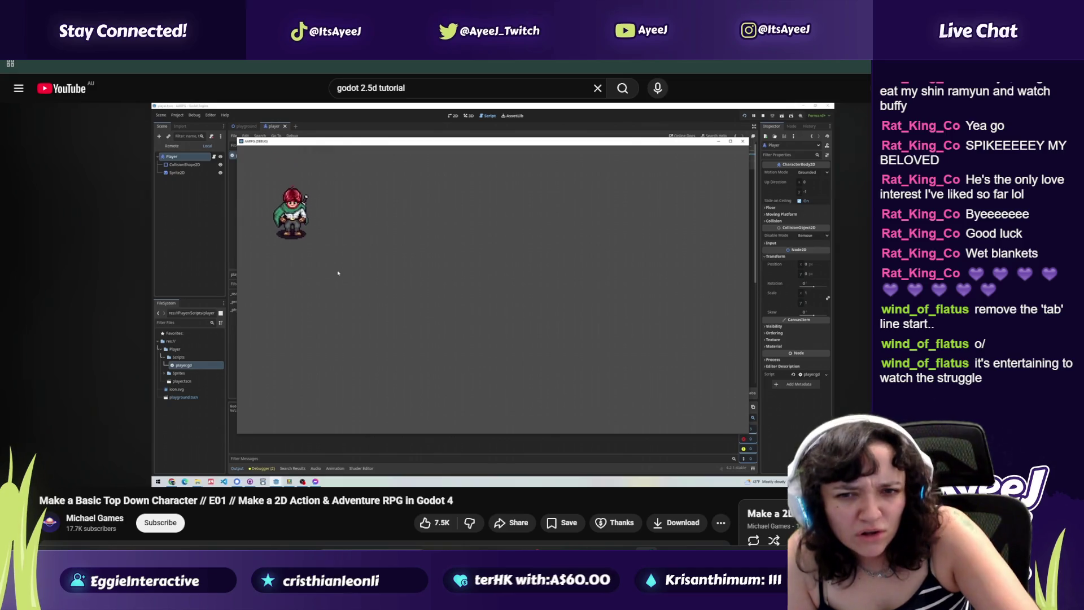
left_click(507, 213)
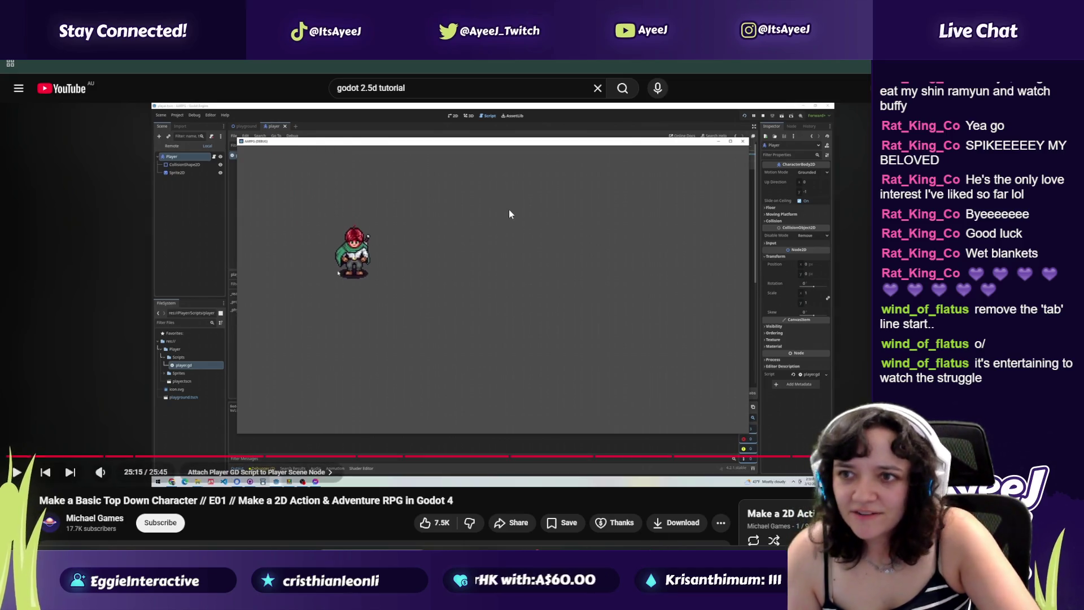
key("alt+Tab")
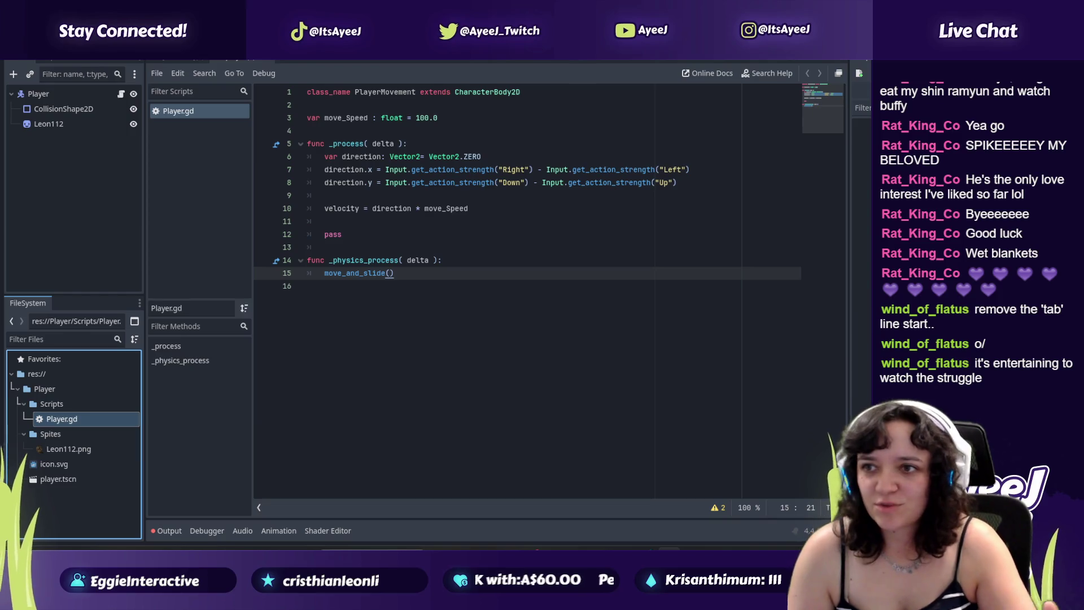
key("F5")
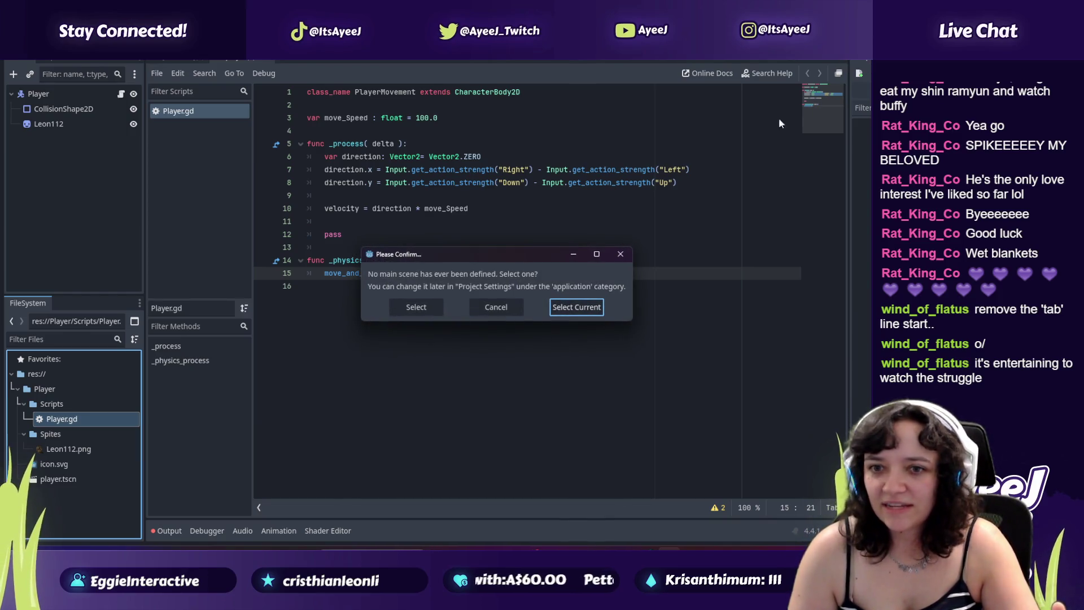
Step: From the Camp scene tab, set it as main scene with Select Current, save as camp.tscn, and run
left_click(428, 307)
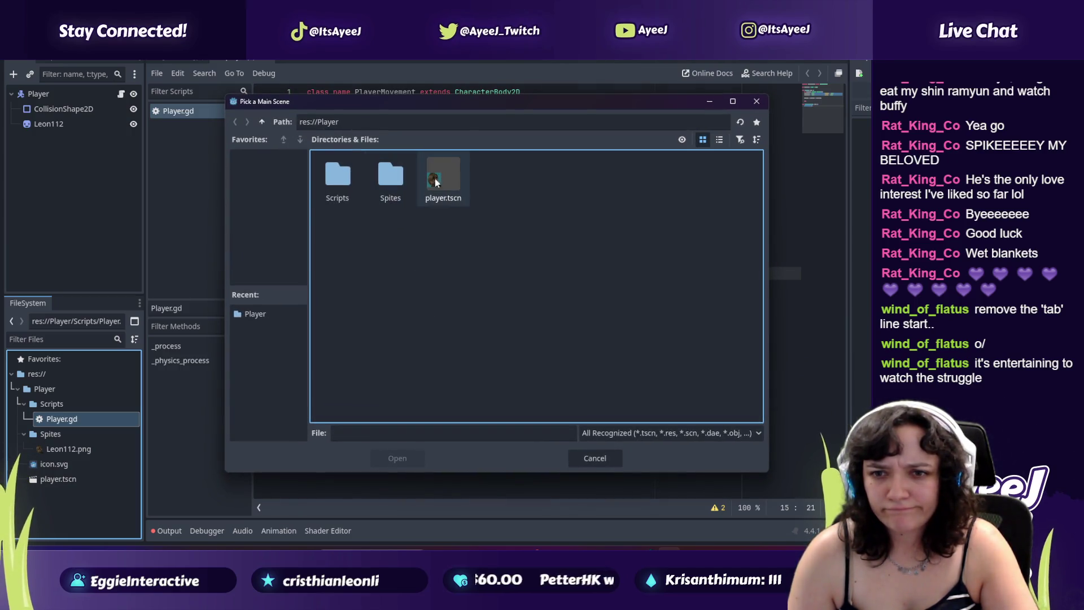
left_click(756, 101)
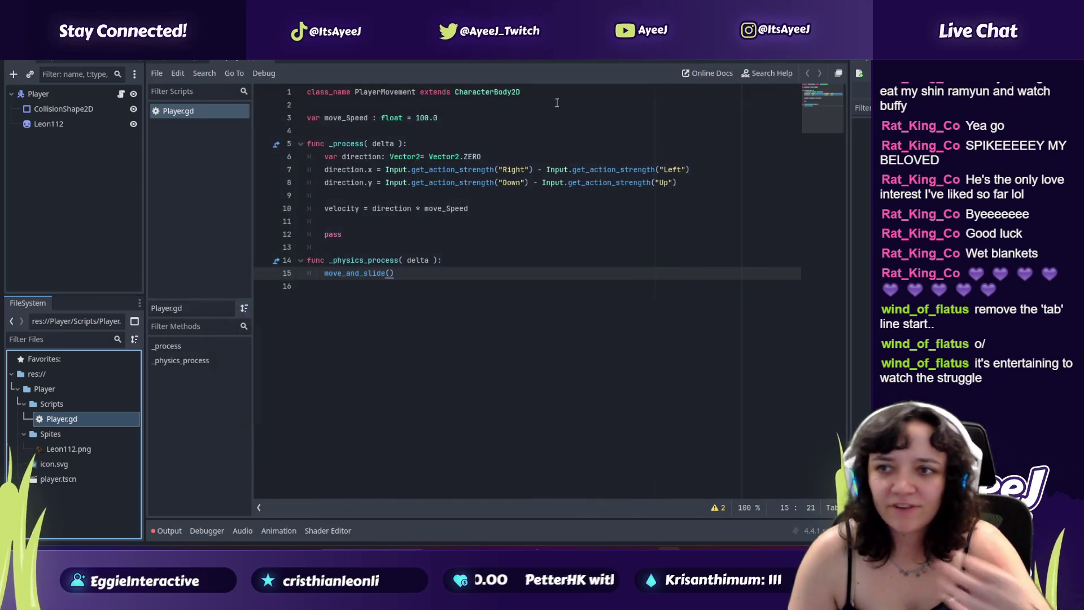
left_click(180, 56)
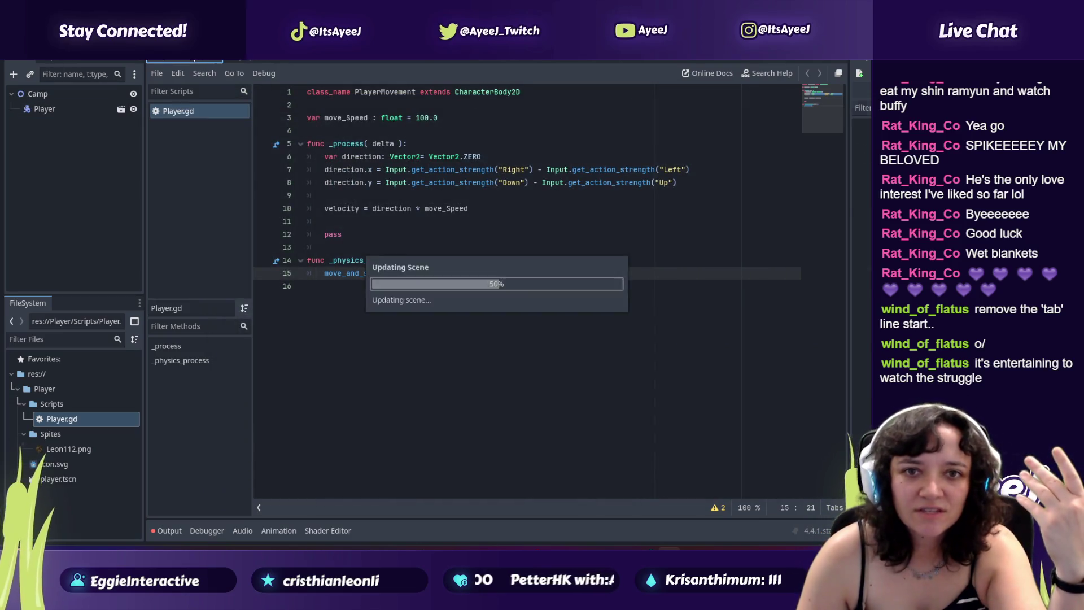
key("F5")
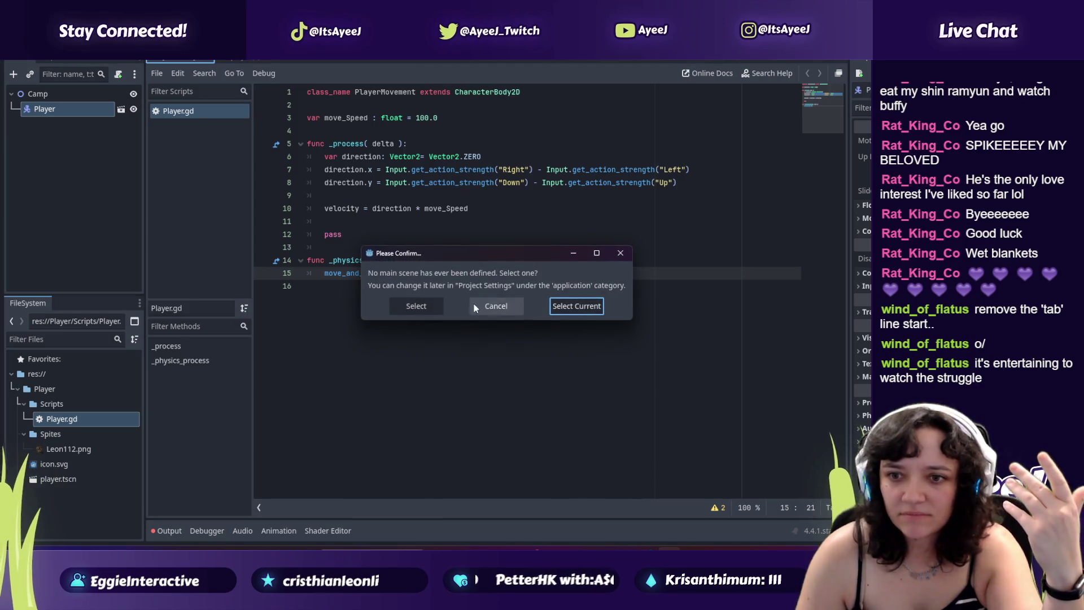
left_click(576, 306)
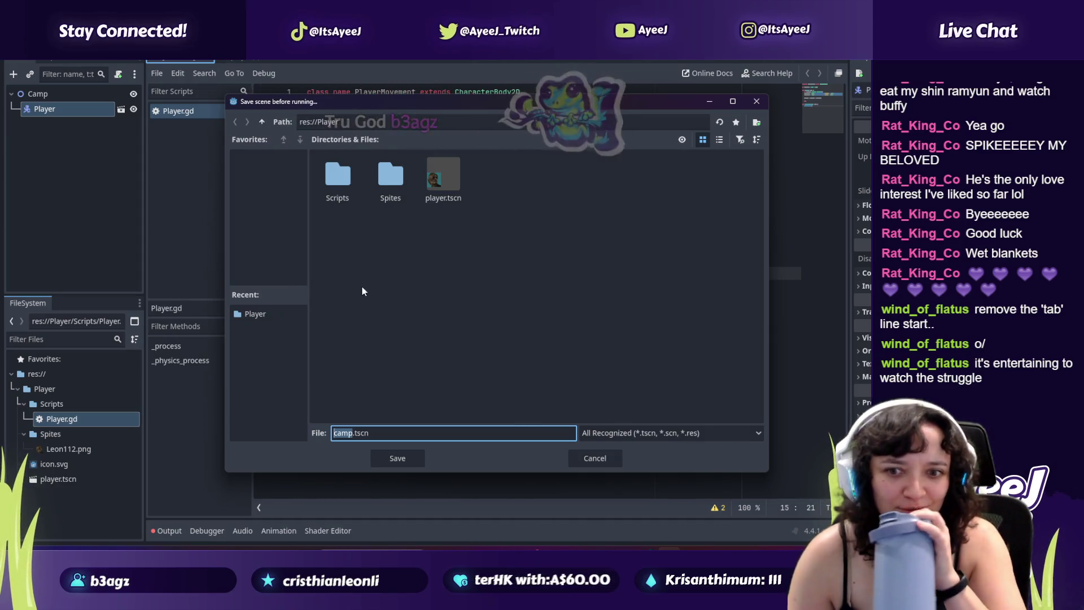
left_click(409, 462)
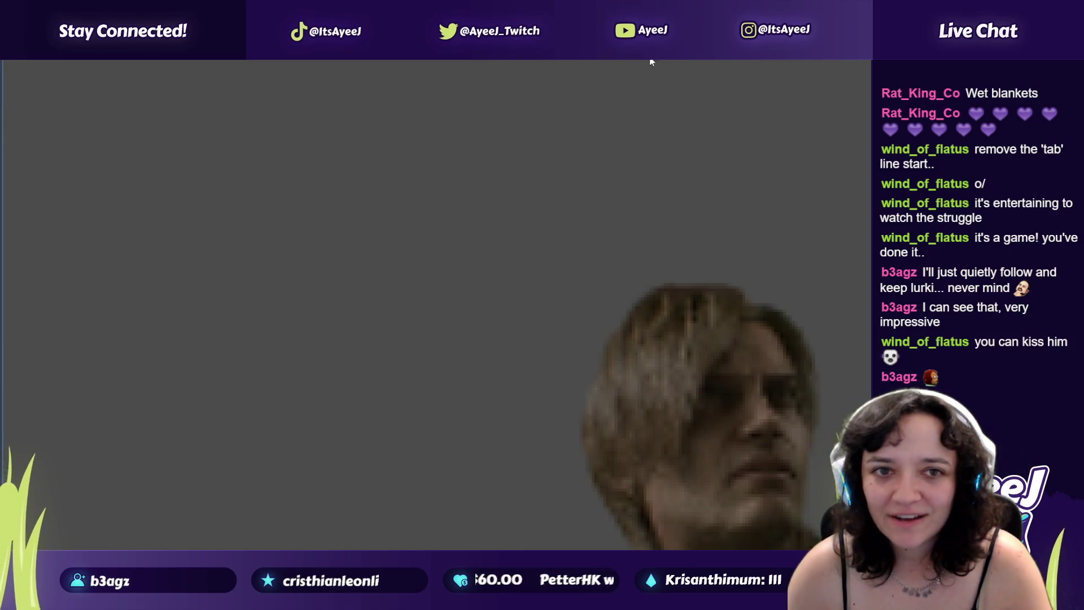
Step: Let the Camp scene run with the Leon sprite moving, then bring up the window switcher
key("alt+Tab")
key("alt+Tab")
key("alt+Tab")
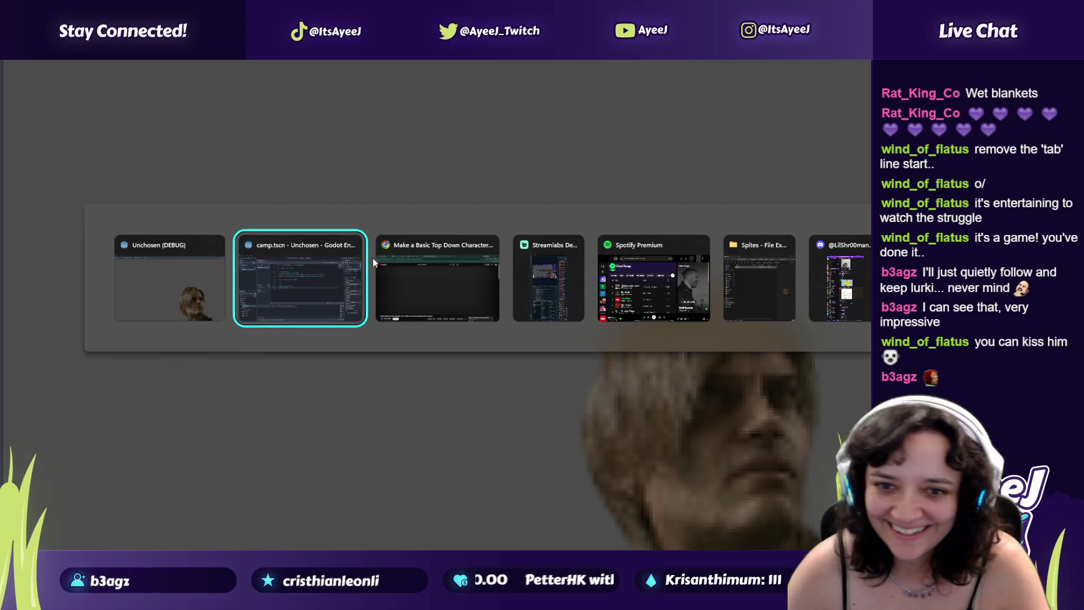
Step: Close the Unchosen (DEBUG) game window, watch the tutorial's moving character, then open the Unchosen GDD
left_click(216, 246)
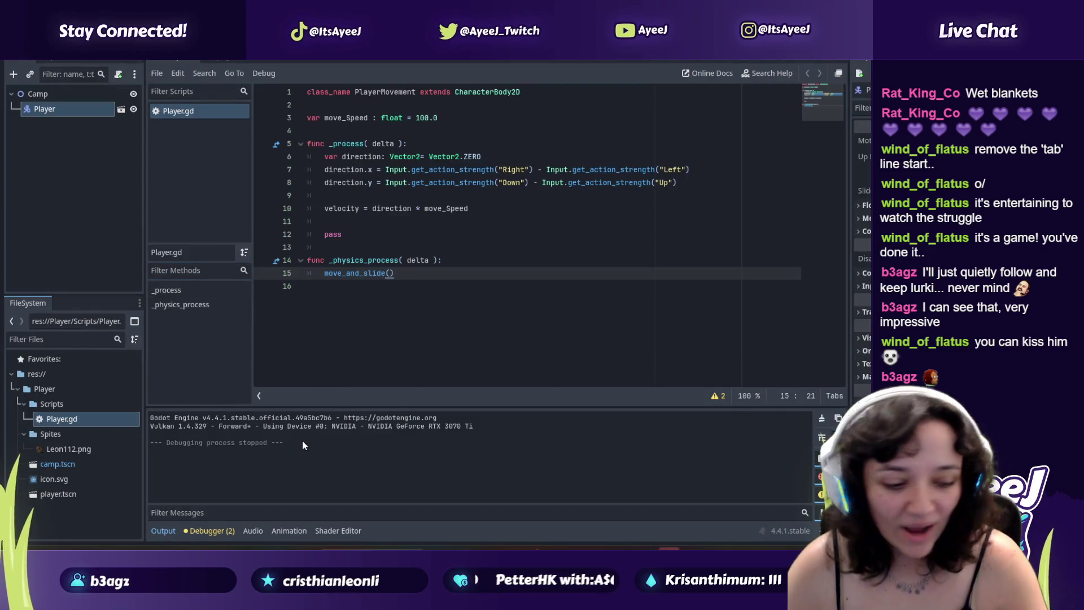
key("alt+Tab")
left_click(459, 308)
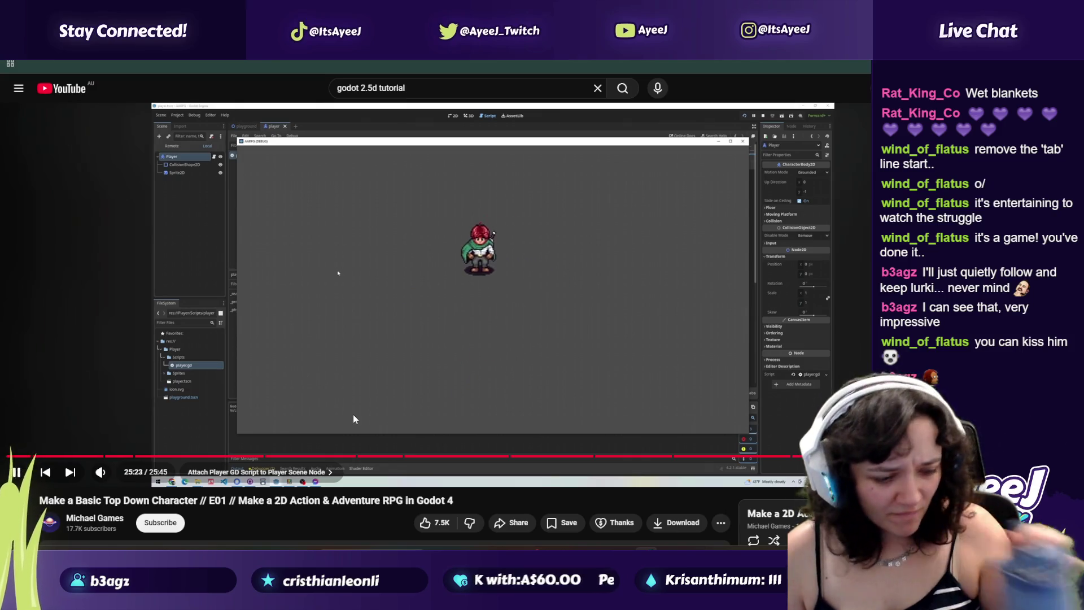
left_click(359, 362)
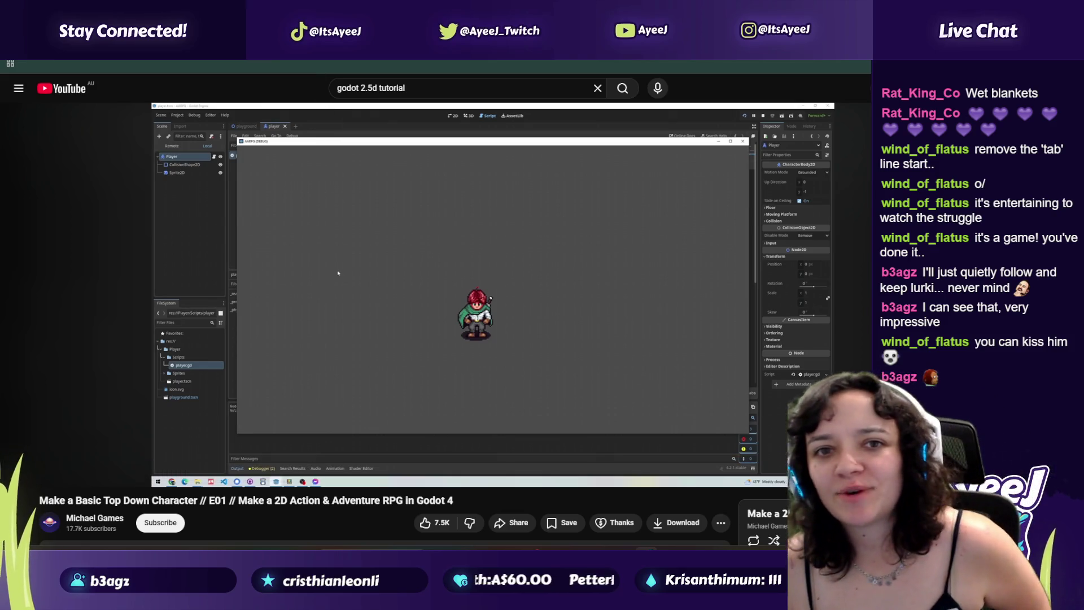
left_click(265, 61)
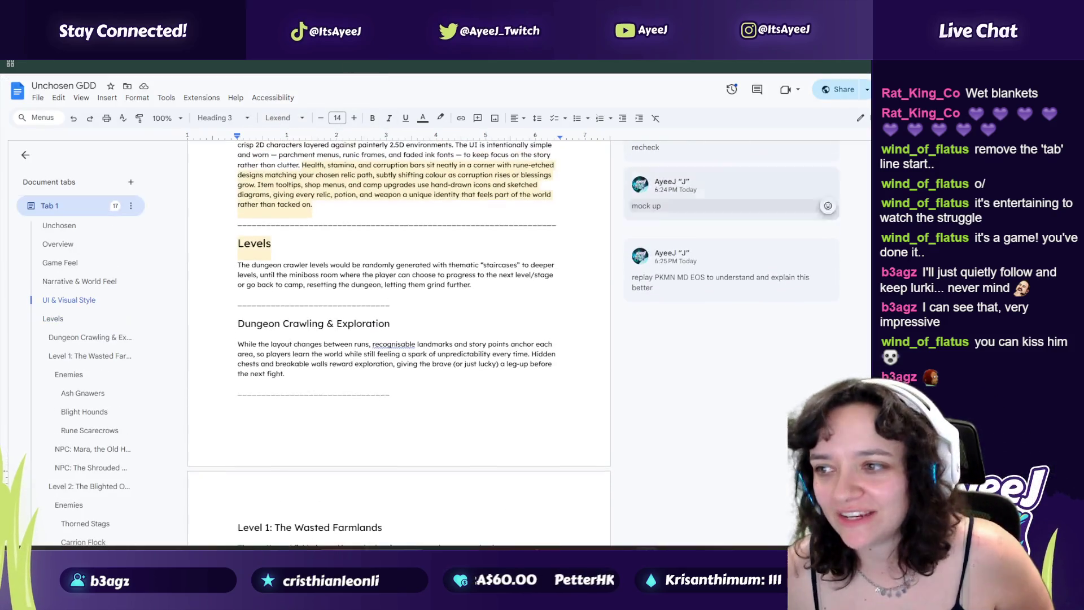
Step: Skim the GDD, then check the NPC's, Boss Loot, Mob Drops and Items sheets in Unchosen- Items
scroll(399, 338, "up", 10)
scroll(399, 338, "down", 20)
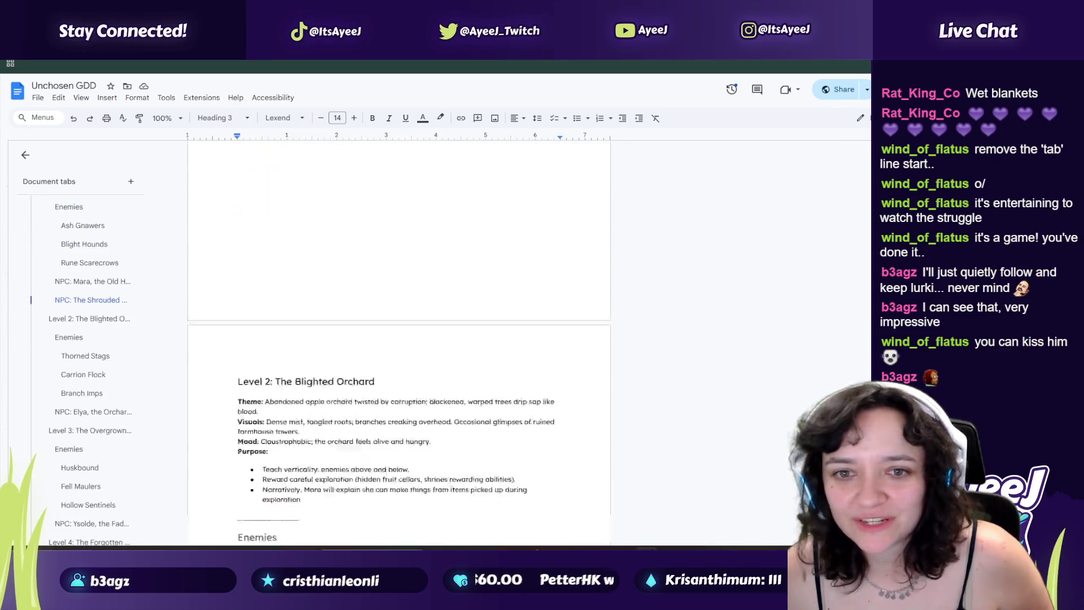
scroll(399, 339, "up", 20)
scroll(399, 339, "down", 15)
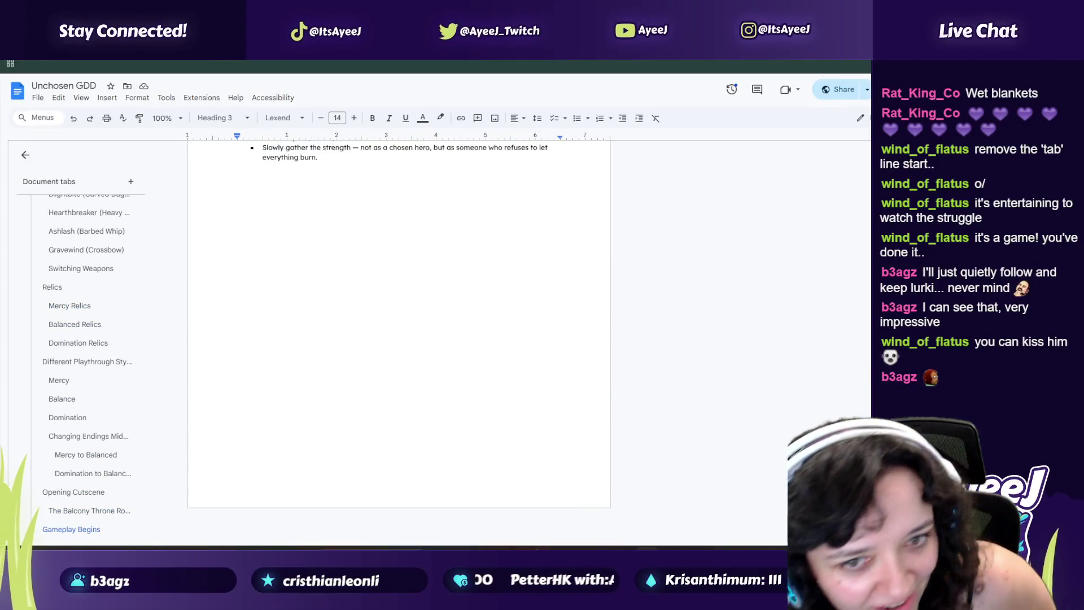
key("ctrl+Tab")
key("ctrl+Tab")
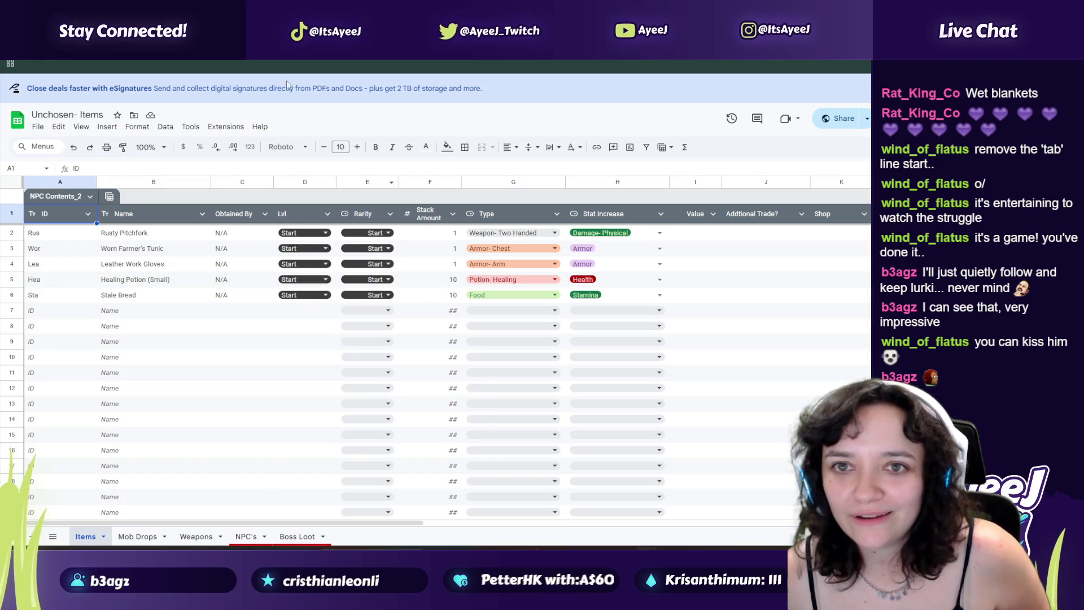
left_click(246, 536)
left_click(298, 536)
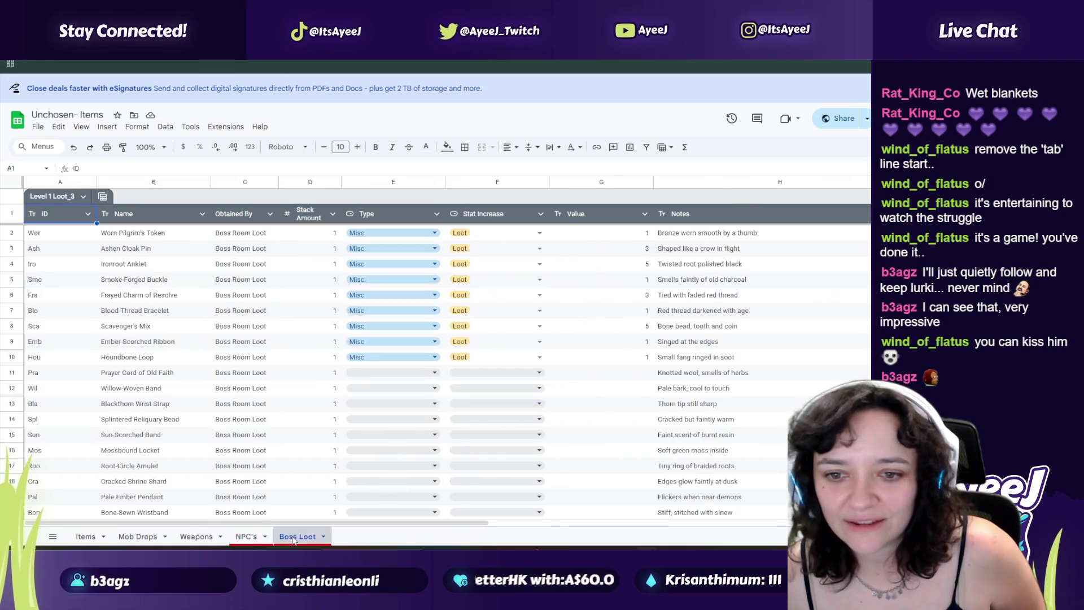
left_click(116, 535)
left_click(86, 536)
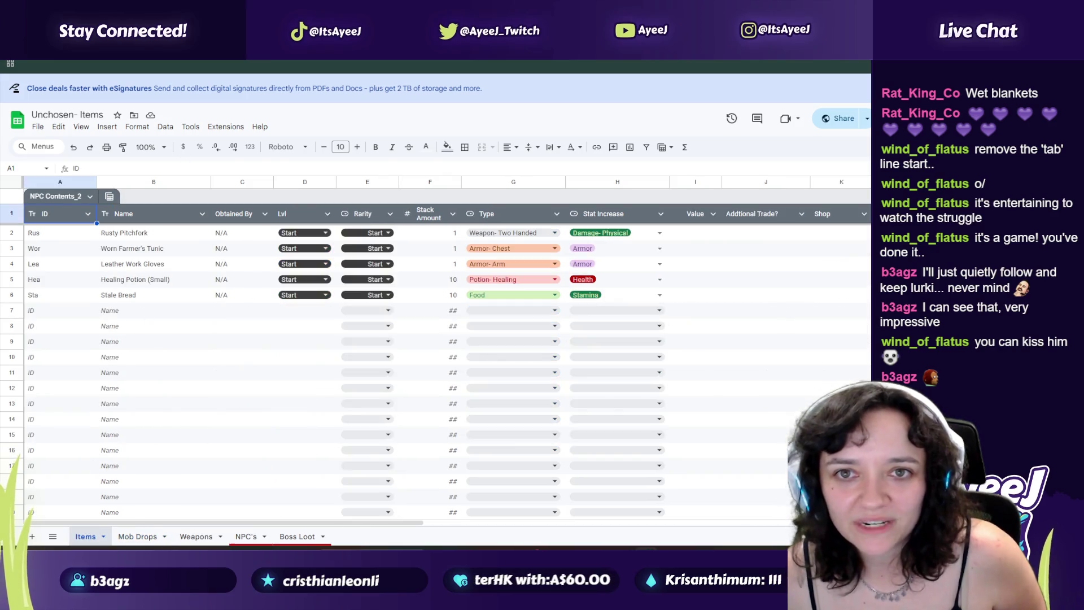
Step: Skim the Unchosen GDD again, then go back to the Player.gd script in Godot
key("ctrl+Tab")
scroll(399, 342, "down", 20)
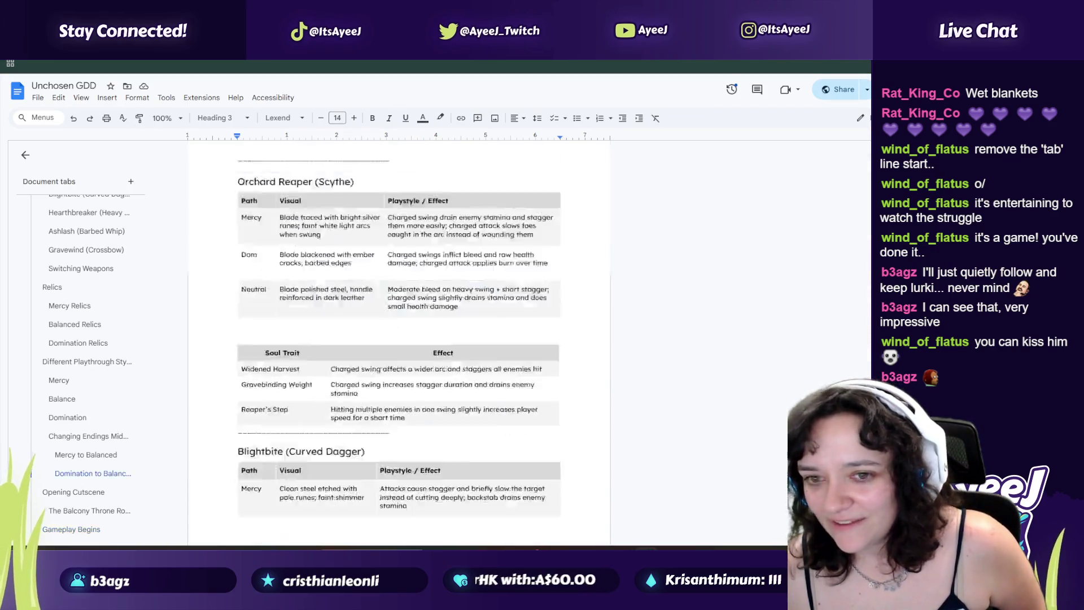
scroll(297, 320, "up", 20)
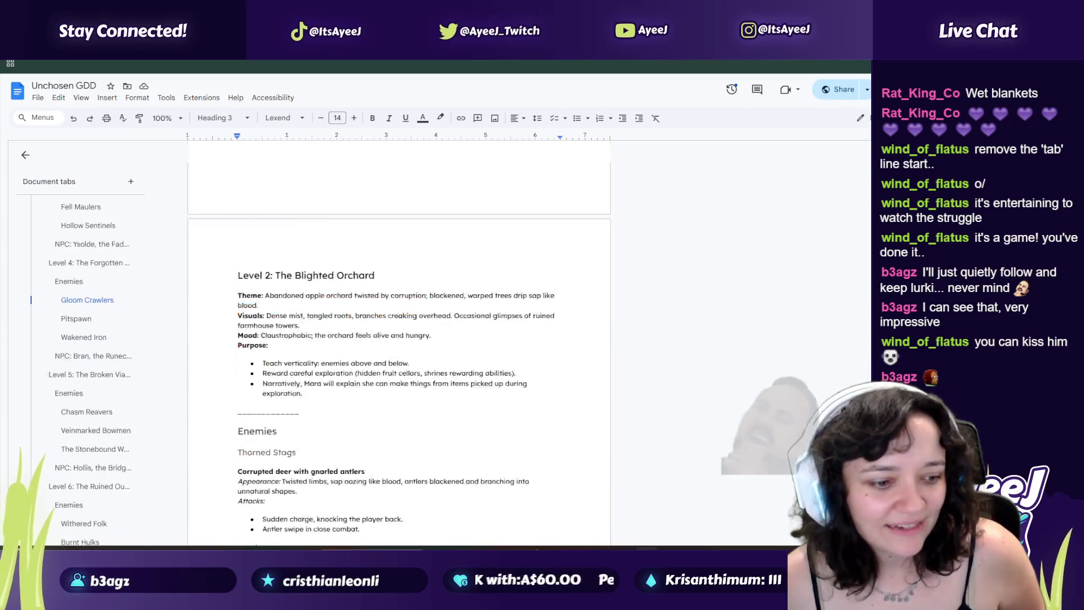
scroll(297, 320, "down", 4)
scroll(339, 276, "up", 4)
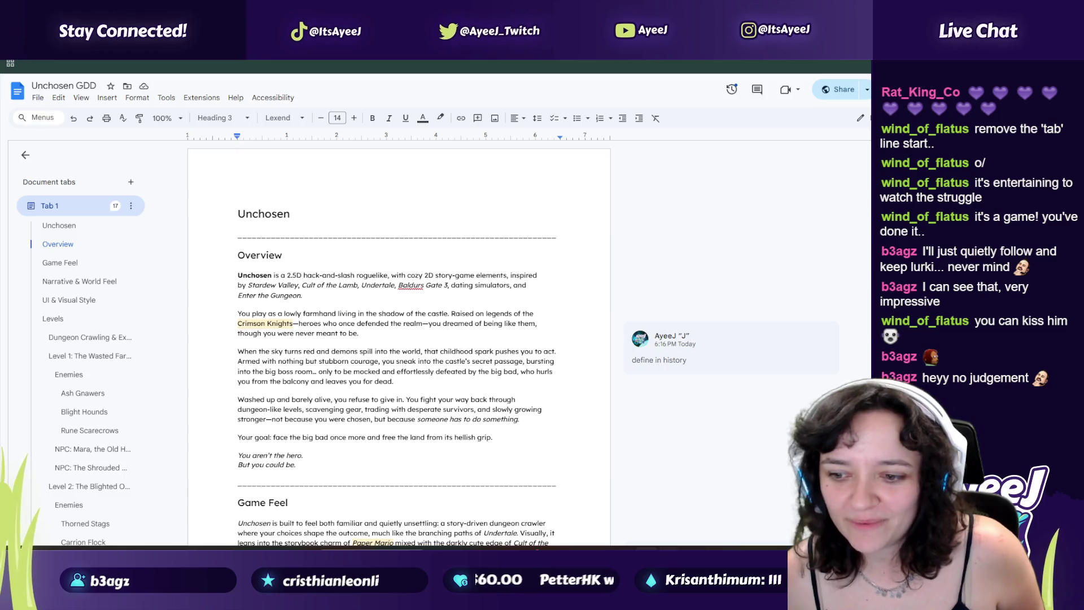
key("alt+Tab")
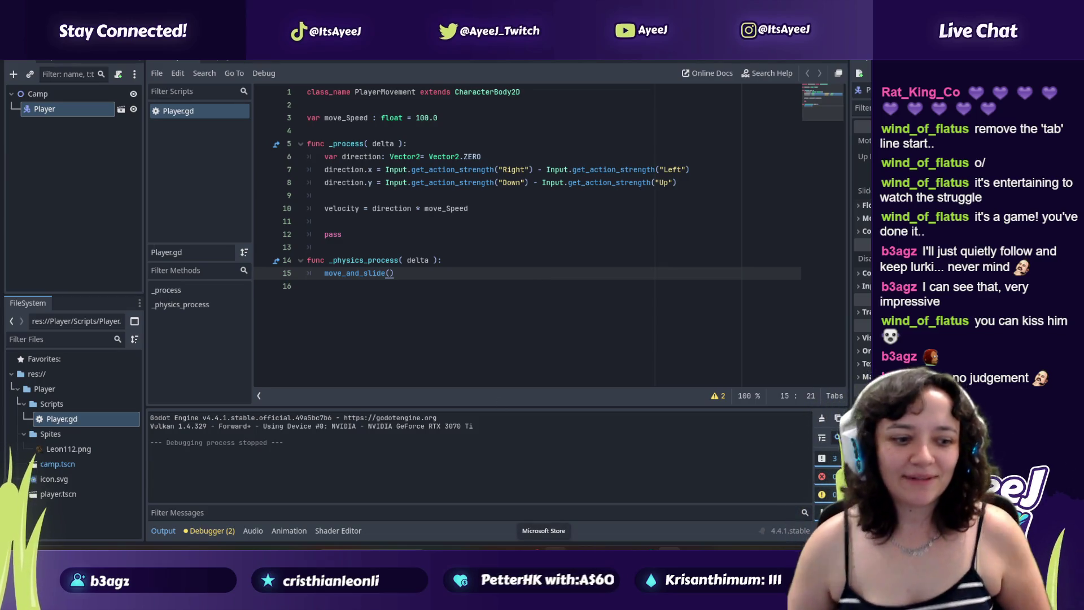
Step: Compare the Godot script with the GDD and scroll down through the document's sections
key("alt+Tab")
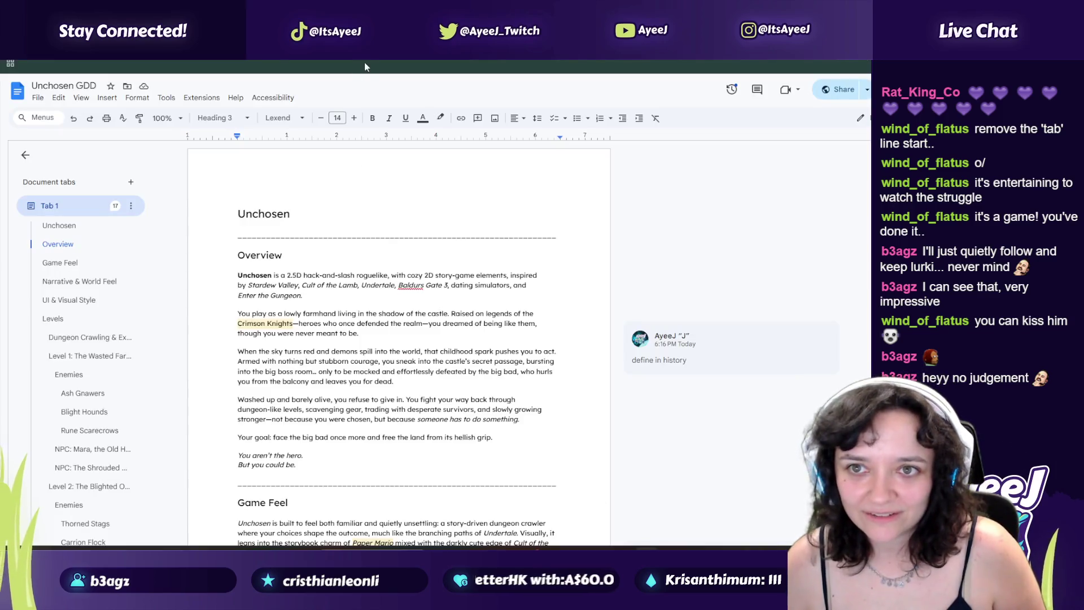
key("alt+Tab")
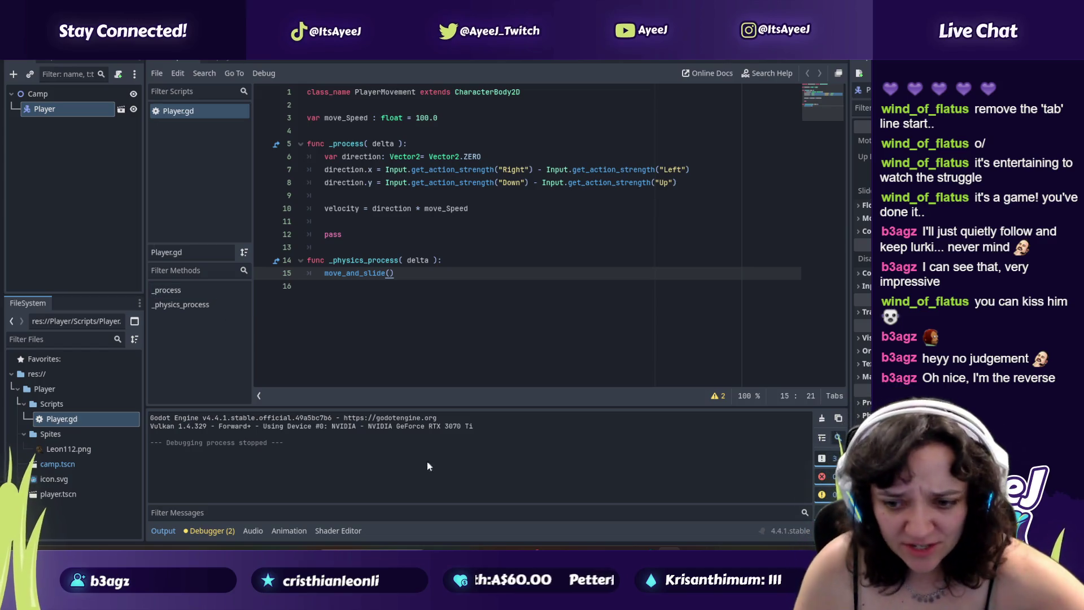
key("alt+Tab")
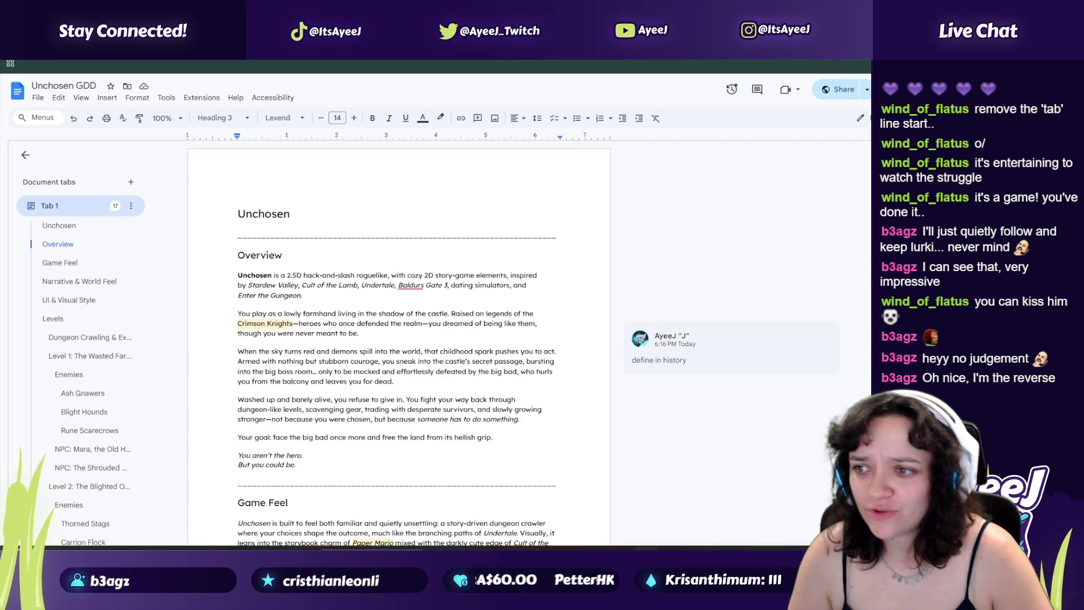
scroll(399, 338, "down", 20)
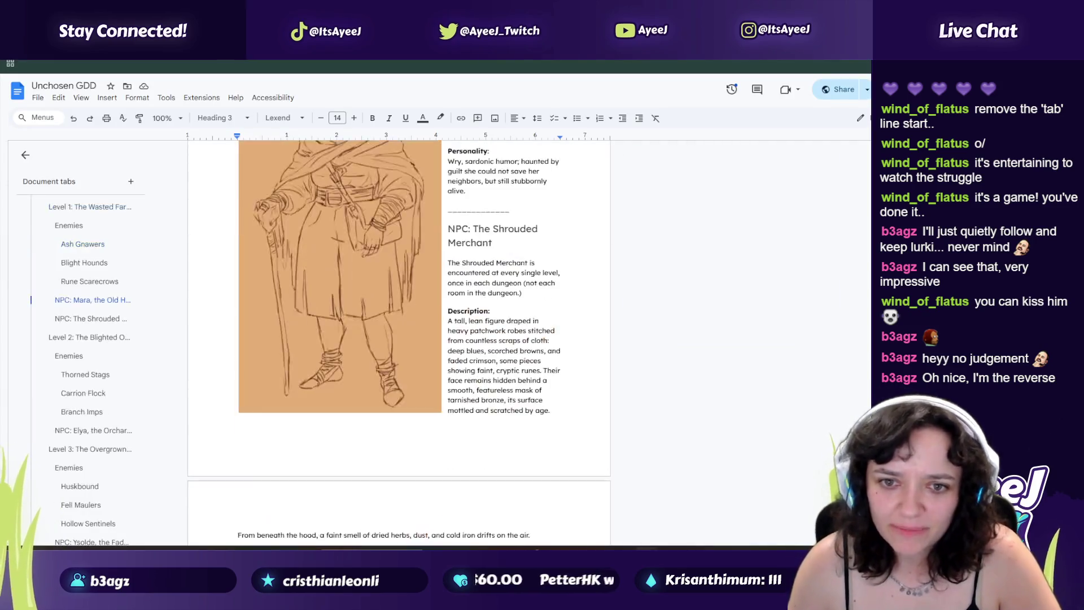
scroll(398, 339, "down", 20)
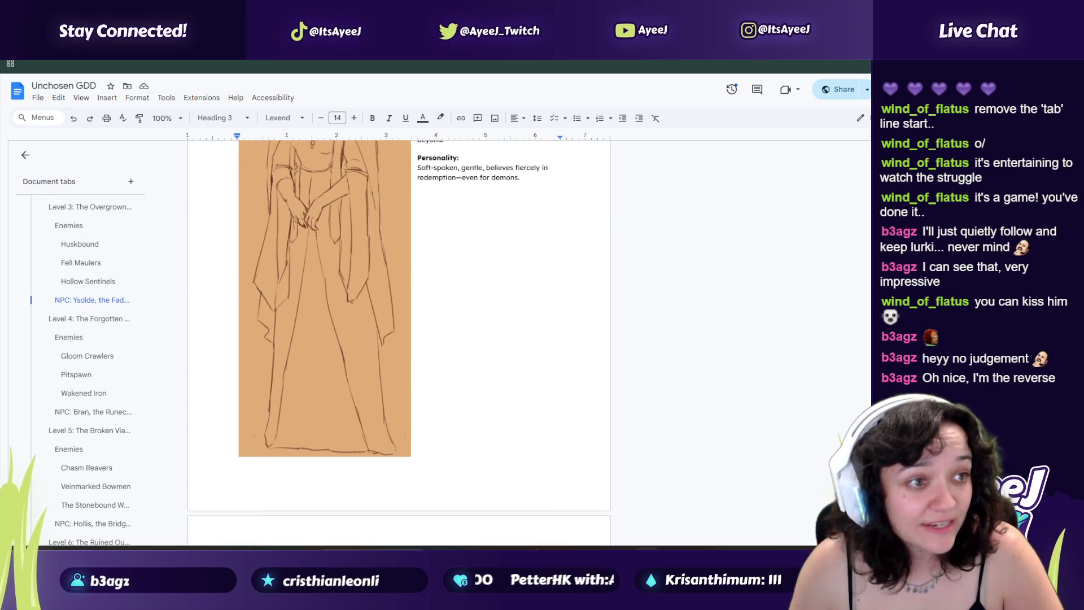
scroll(399, 338, "up", 20)
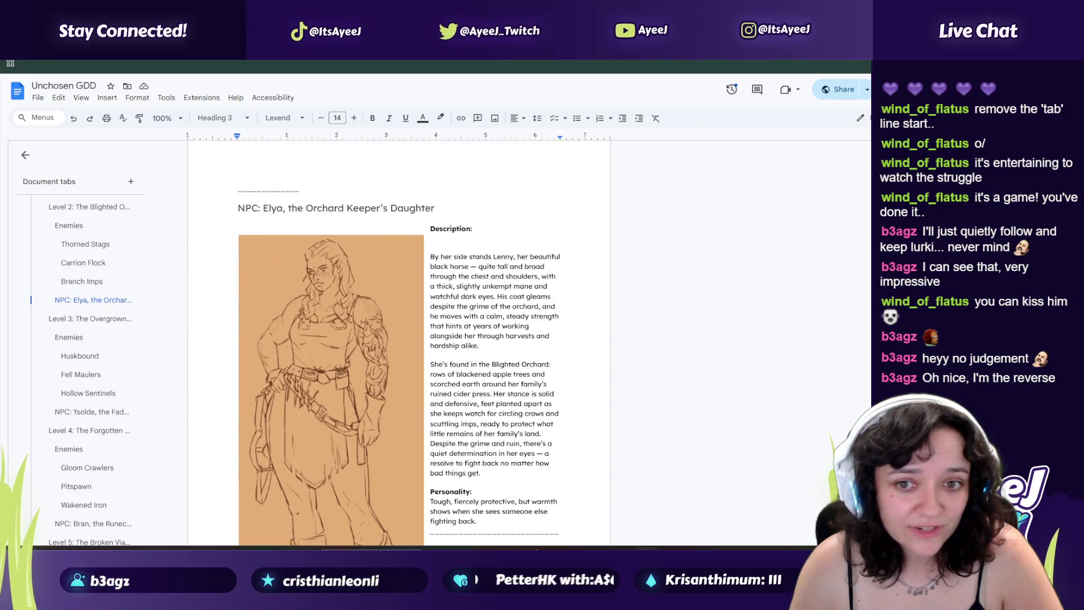
scroll(398, 339, "down", 20)
scroll(399, 339, "down", 20)
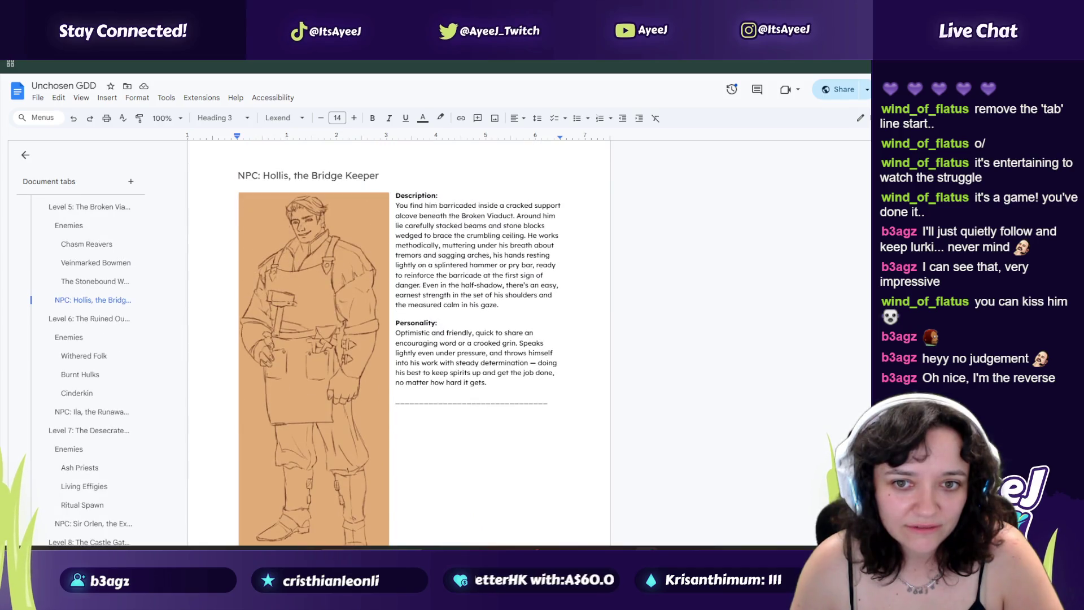
scroll(399, 338, "down", 20)
scroll(398, 339, "down", 20)
scroll(399, 339, "down", 20)
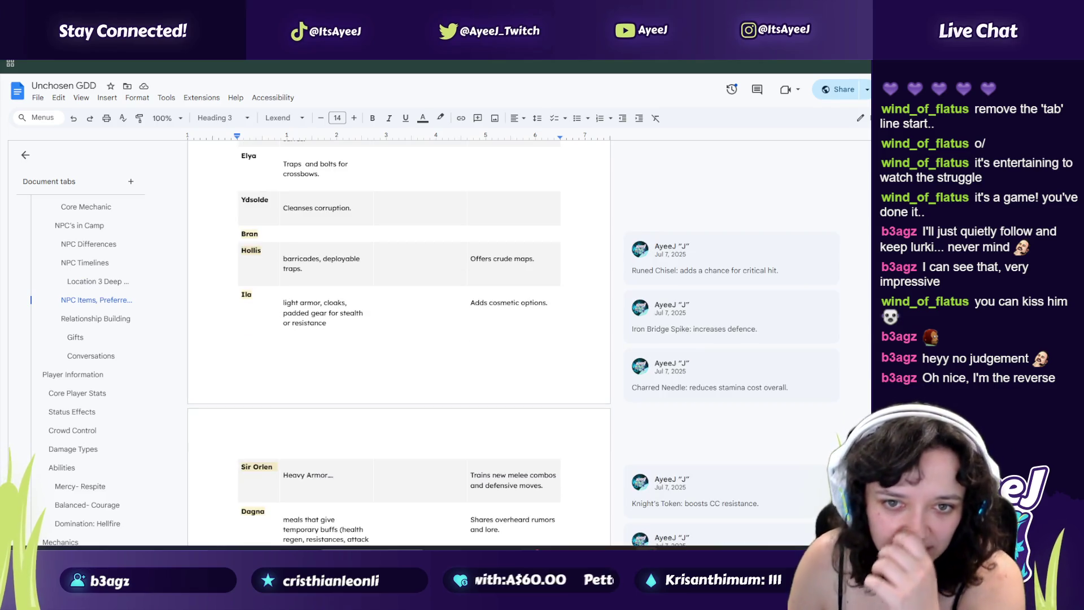
scroll(399, 339, "down", 20)
scroll(398, 338, "down", 7)
Step: Read to the end of the GDD, return to its top, and resume the YouTube Godot tutorial
scroll(398, 339, "down", 20)
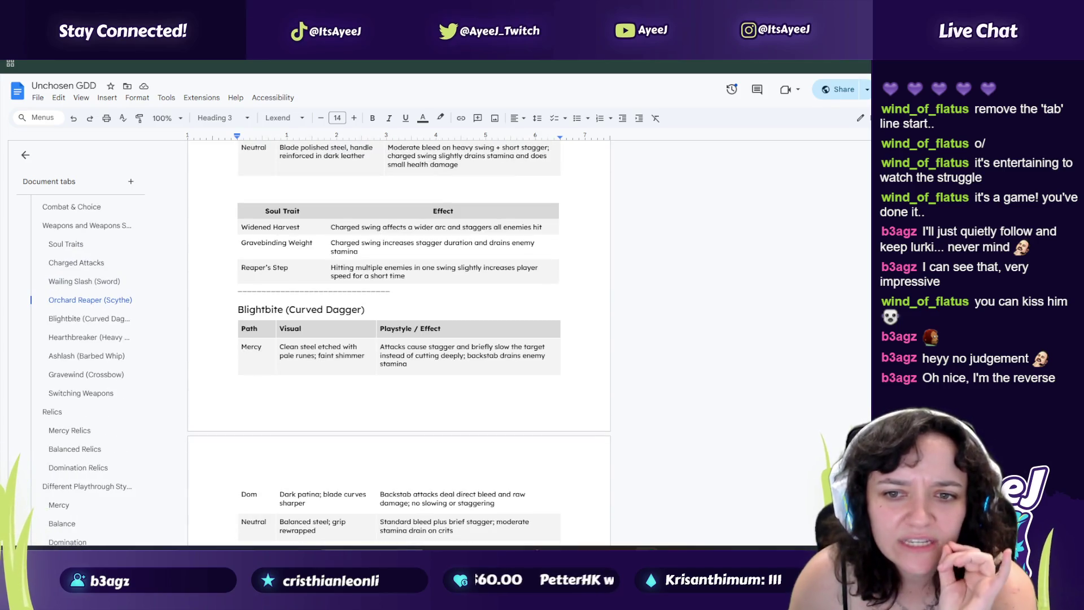
scroll(398, 339, "down", 15)
scroll(399, 338, "down", 20)
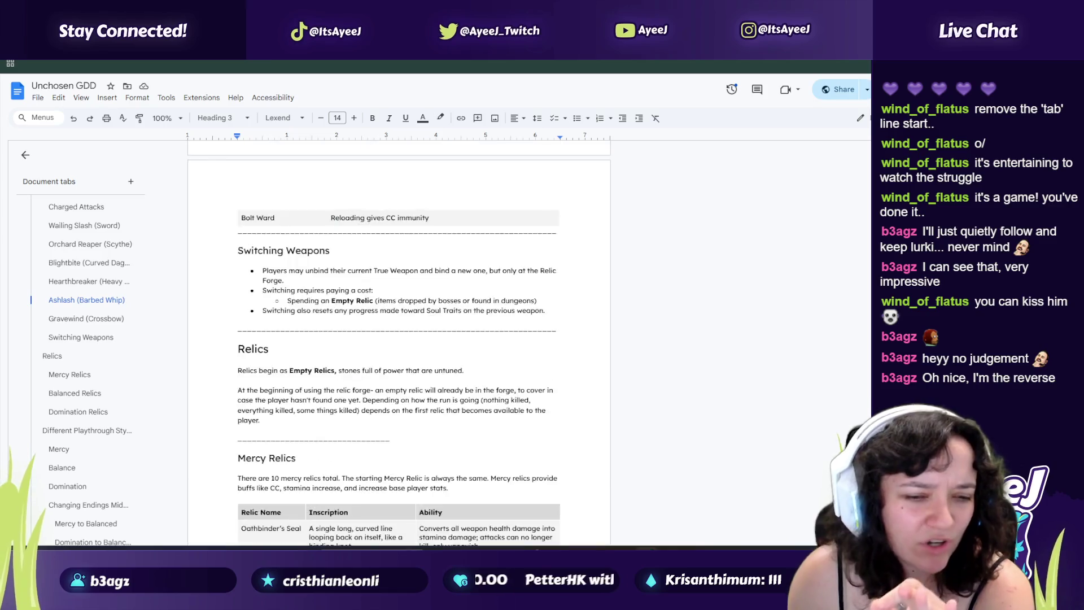
scroll(399, 338, "down", 20)
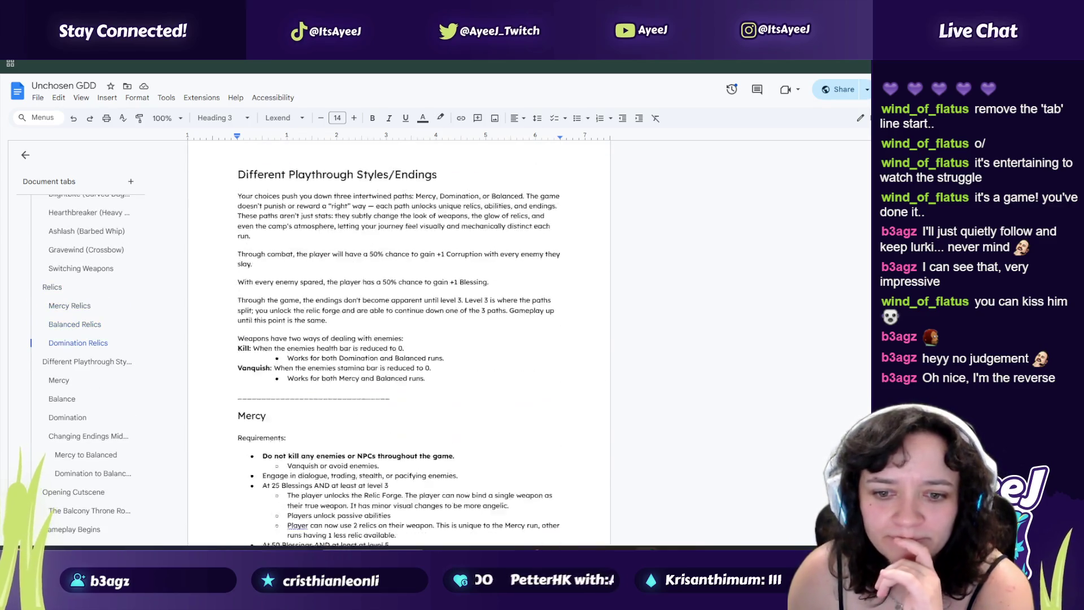
scroll(399, 339, "down", 20)
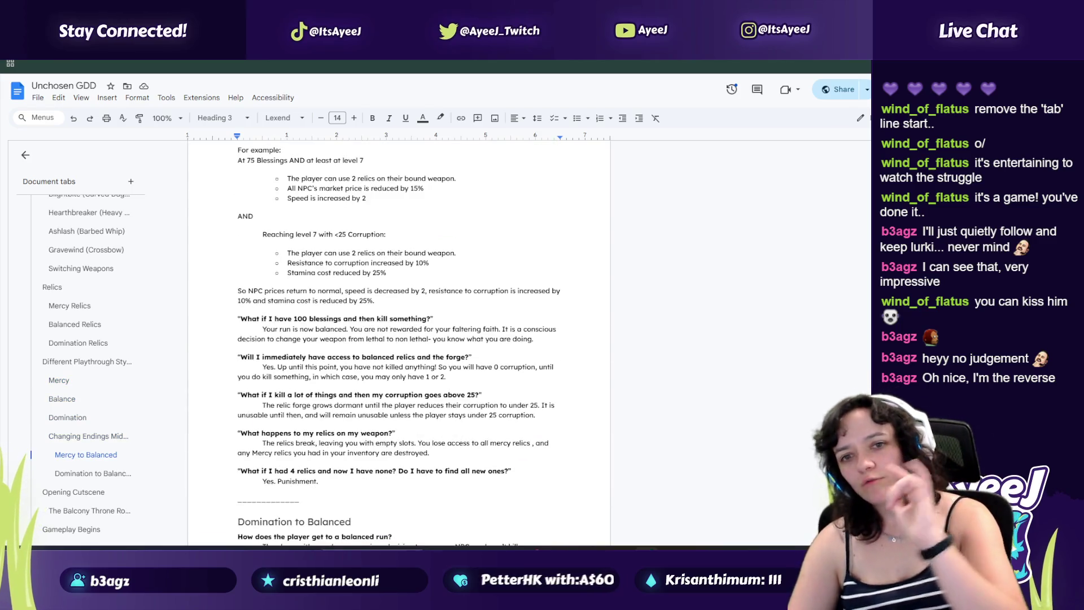
scroll(398, 339, "down", 20)
scroll(399, 338, "down", 20)
scroll(399, 339, "down", 20)
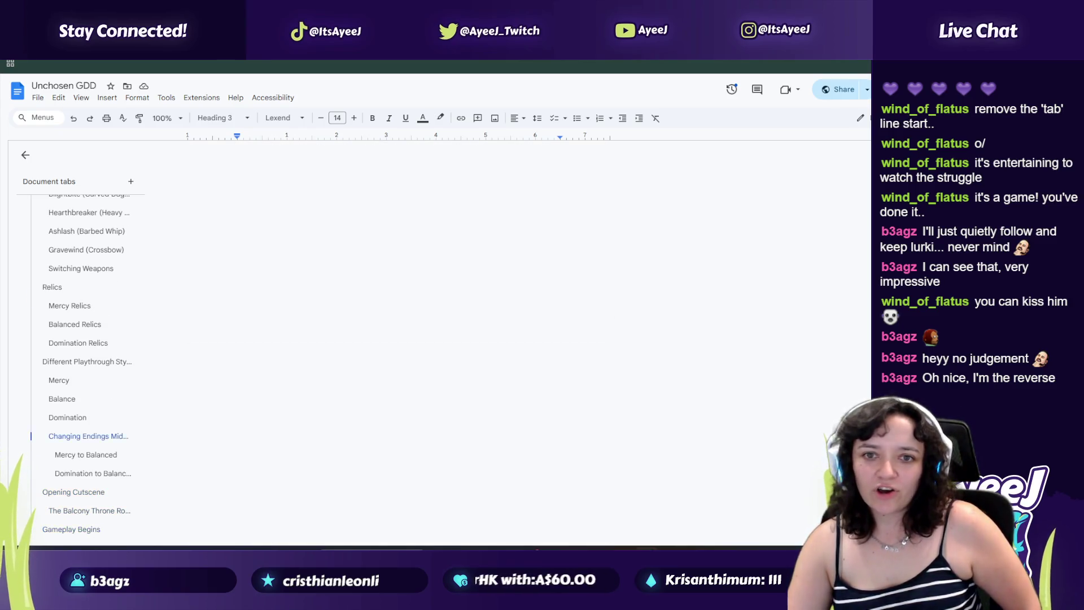
key("ctrl+Home")
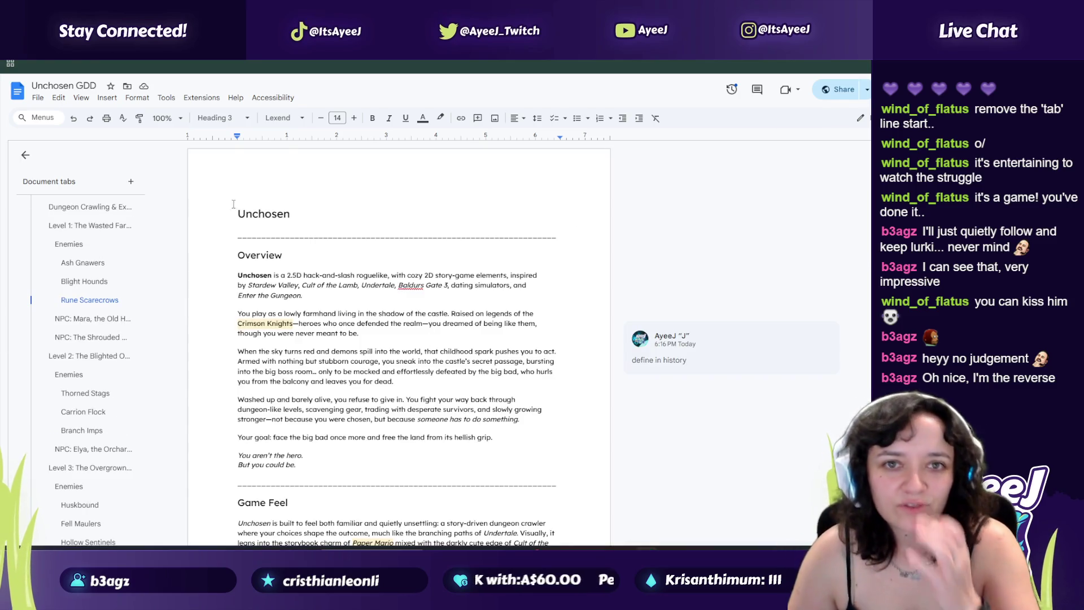
key("ctrl+Tab")
left_click(462, 383)
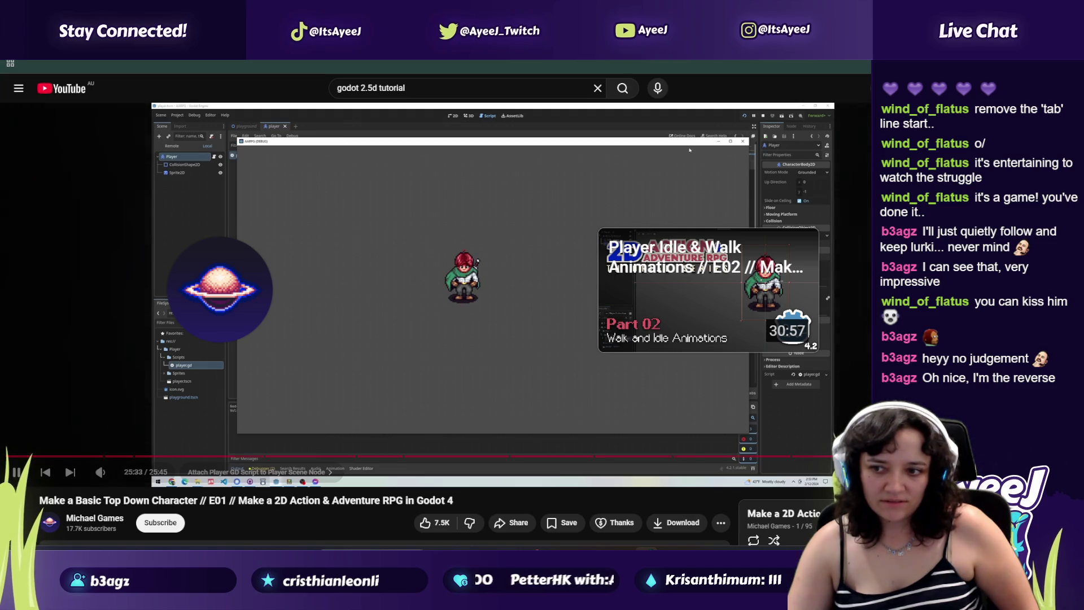
Step: Open the E02 Player Idle & Walk Animations video, sit through the ad, and pause at its start
left_click(450, 314)
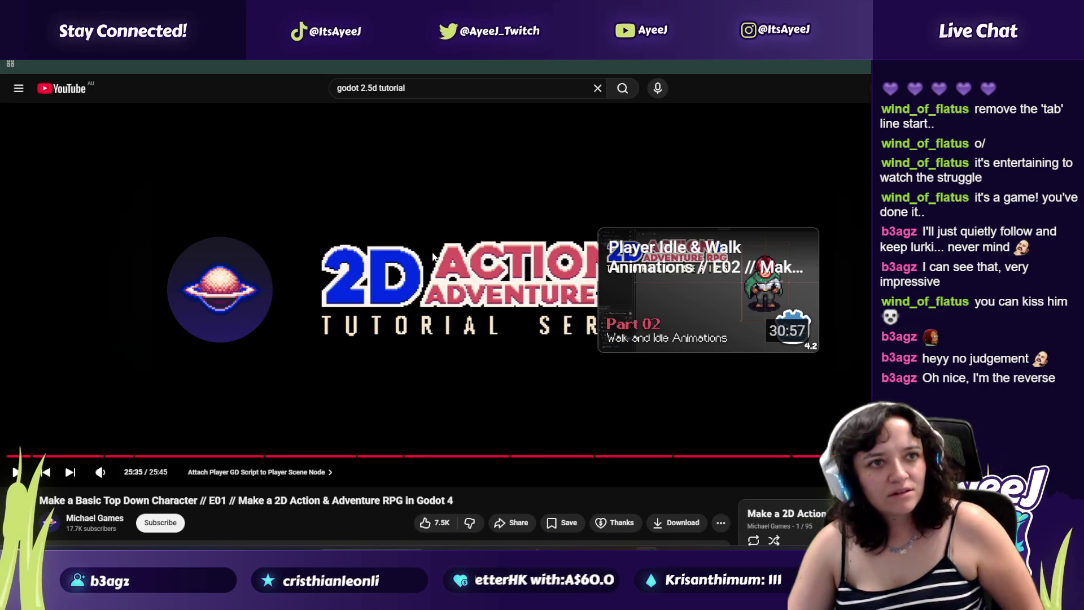
left_click(641, 289)
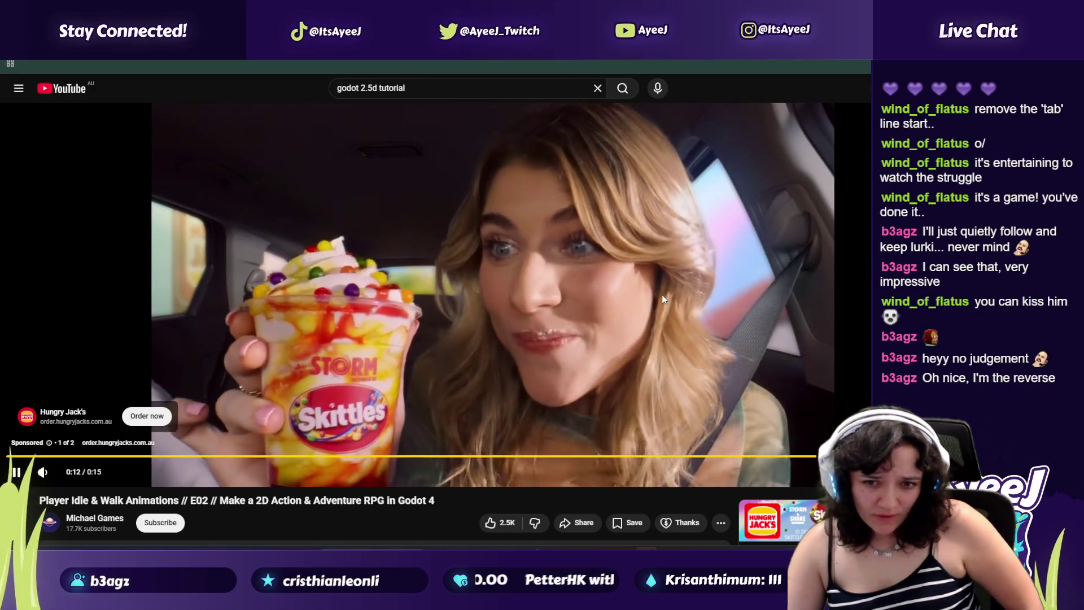
left_click(662, 295)
left_click(666, 298)
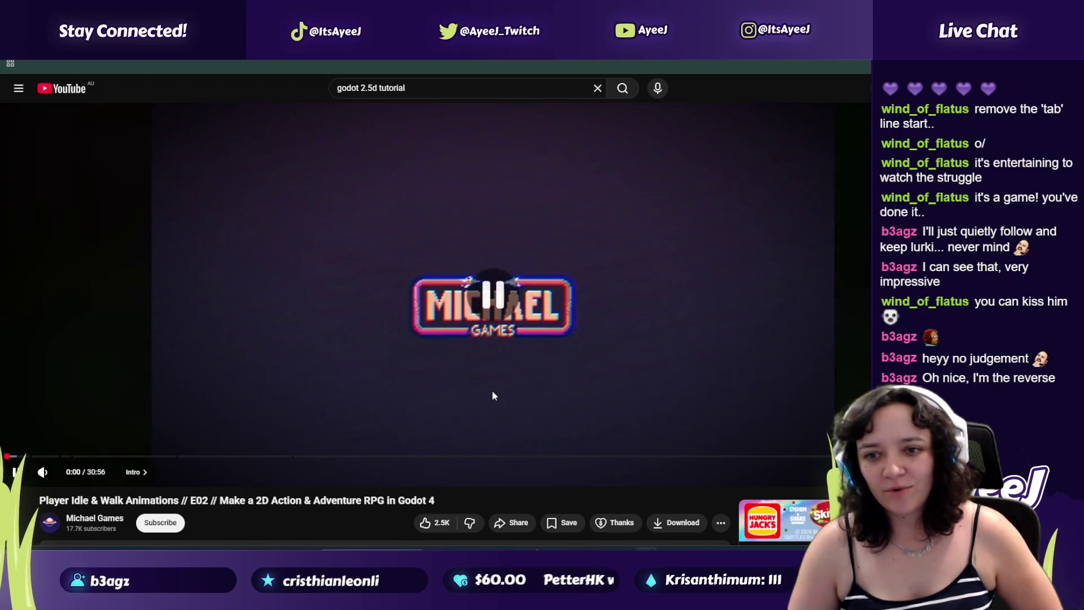
left_click(492, 392)
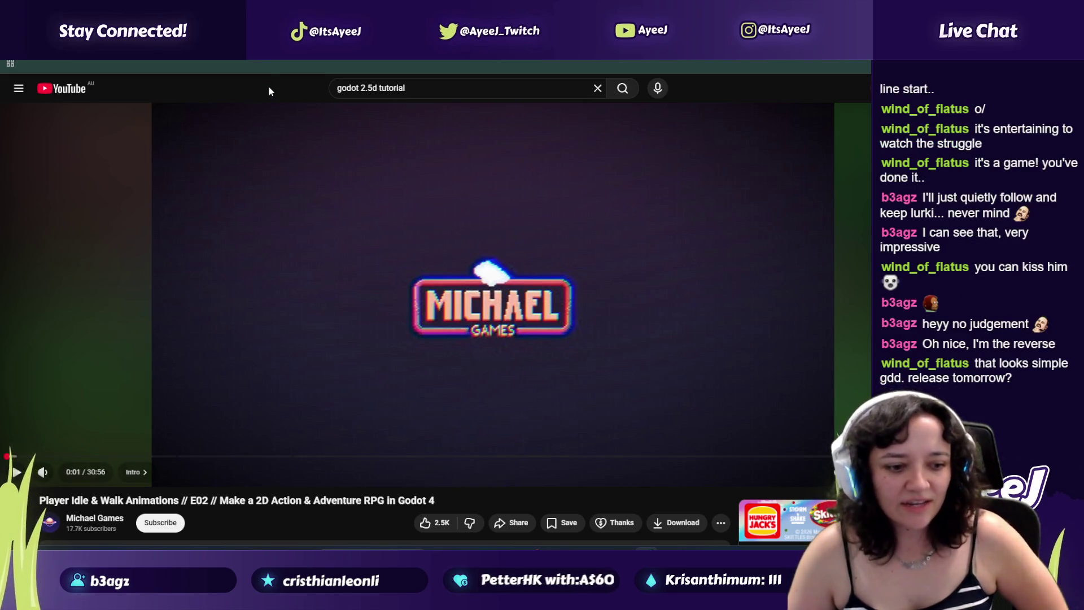
Step: Scroll the Unchosen GDD down to the Level 2 section, then bring Godot to the front
key("ctrl+Tab")
scroll(377, 370, "down", 10)
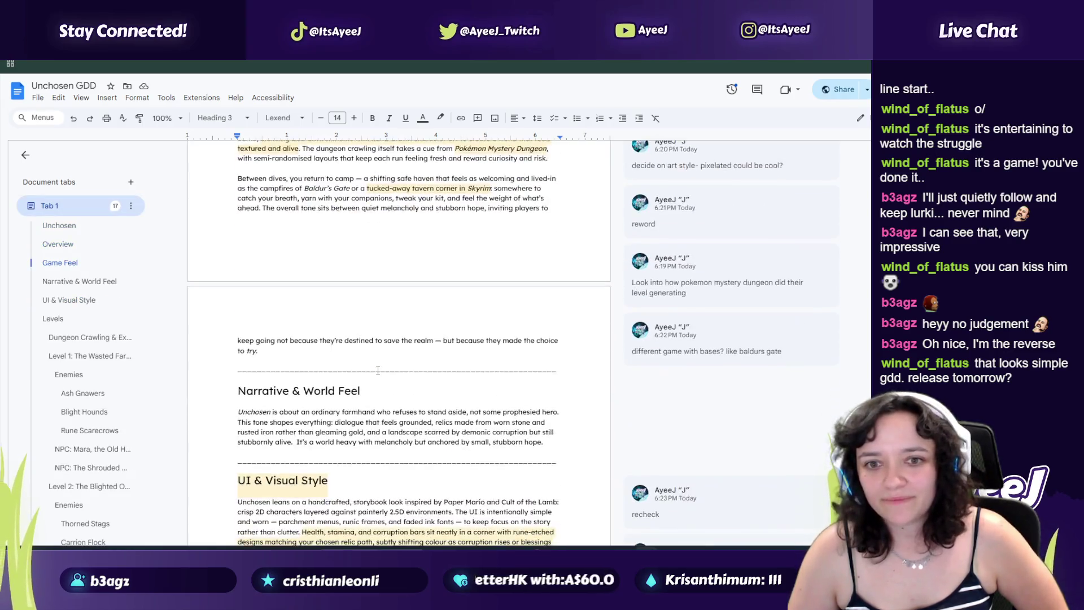
scroll(378, 369, "down", 20)
scroll(376, 370, "down", 10)
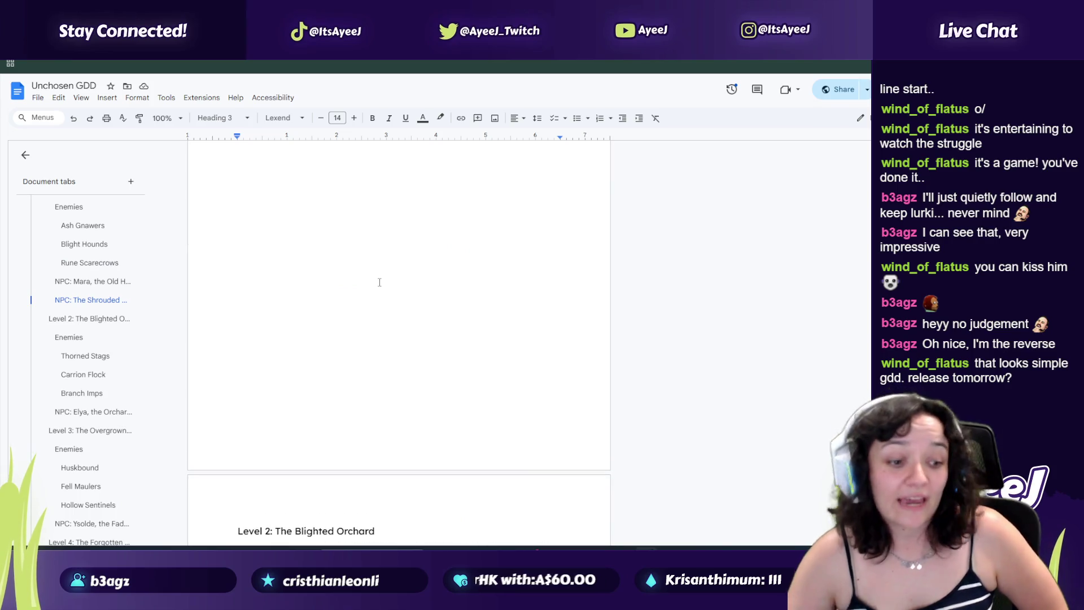
key("alt+Tab")
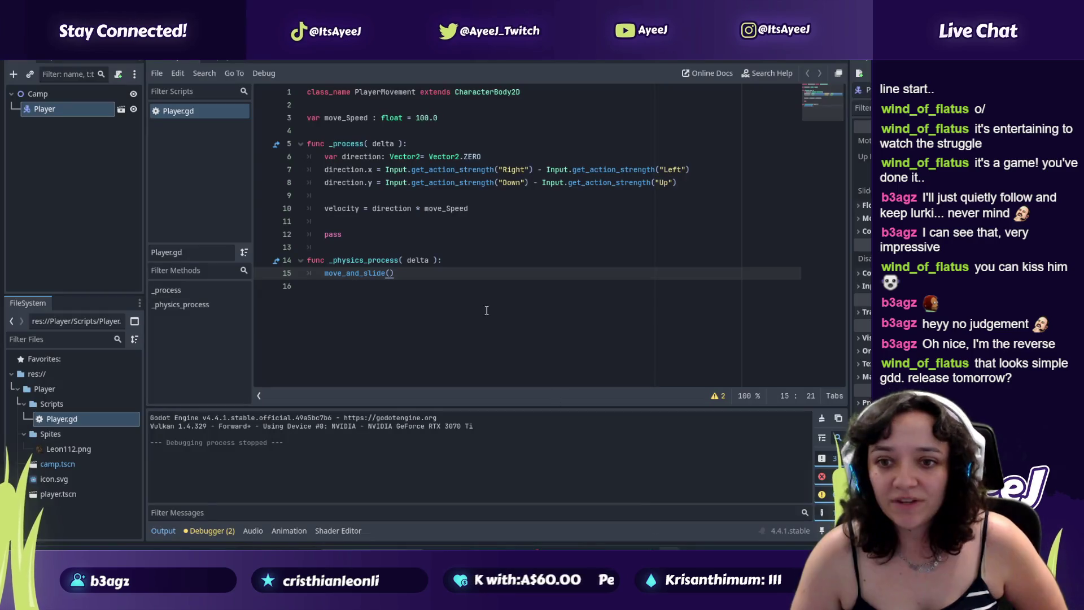
Step: Select the Camp root node, the pass lines in Player.gd, and the Leon112.png sprite file
left_click(62, 97)
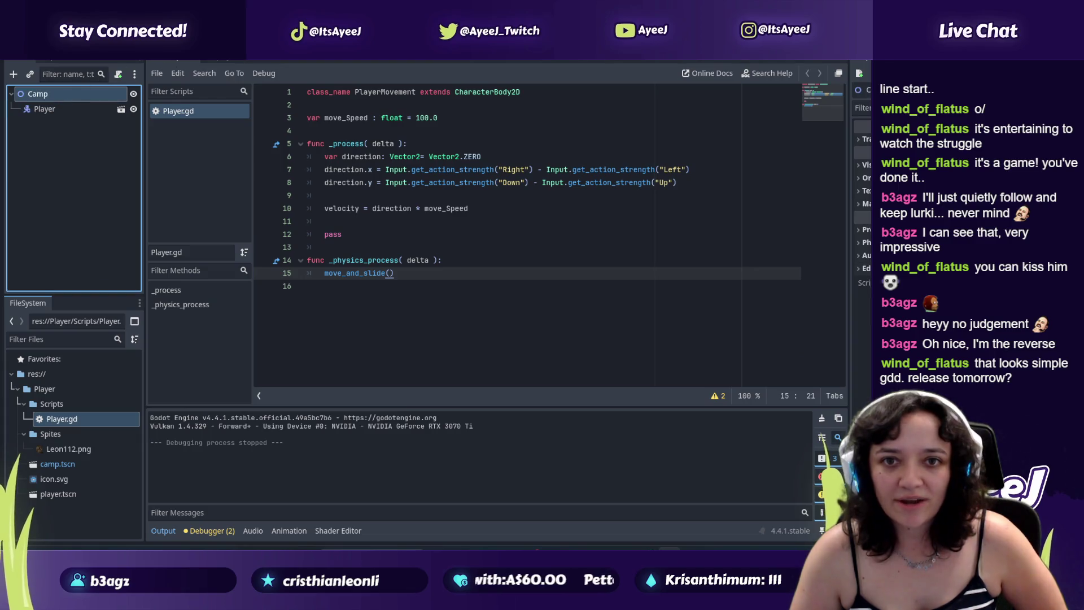
left_click(226, 57)
left_click(172, 56)
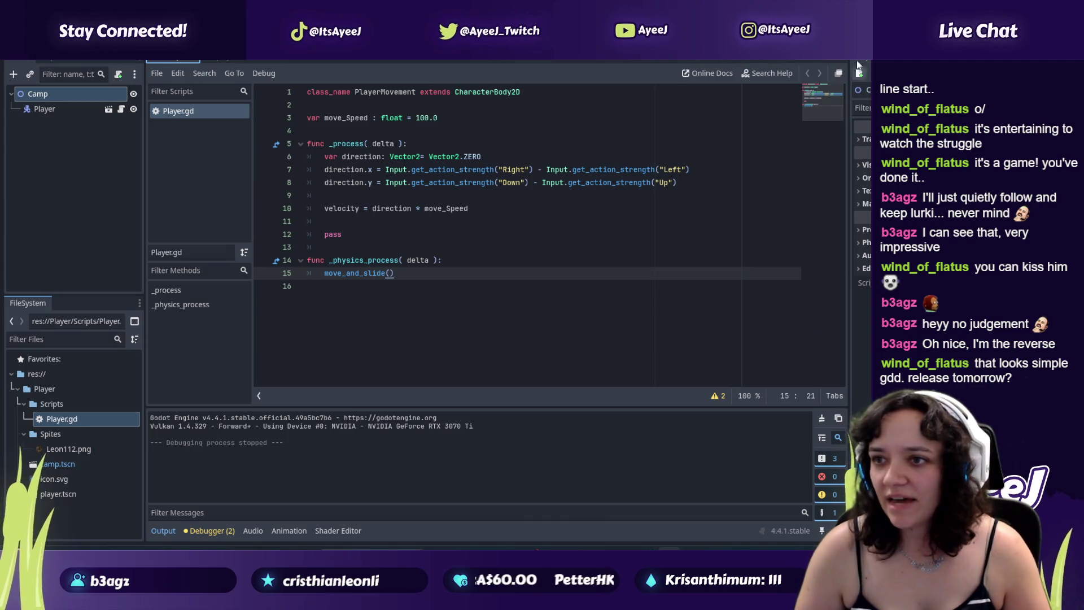
left_click_drag(384, 235, 420, 221)
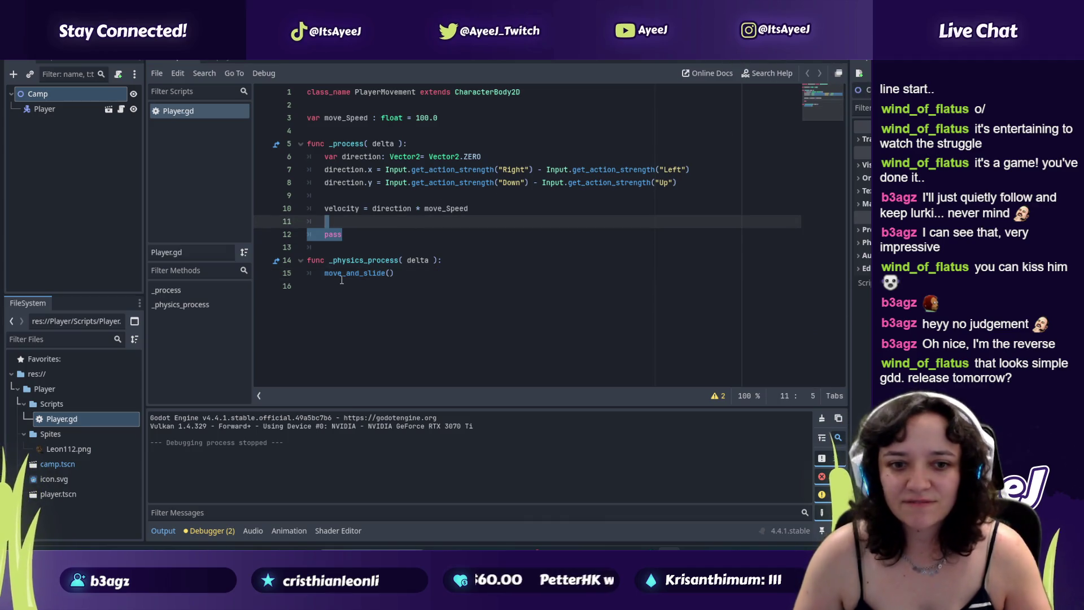
left_click(56, 450)
Step: Detach and close the Script Editor to reveal the Camp scene's 2D canvas, then bring up the GDD
left_click(173, 58)
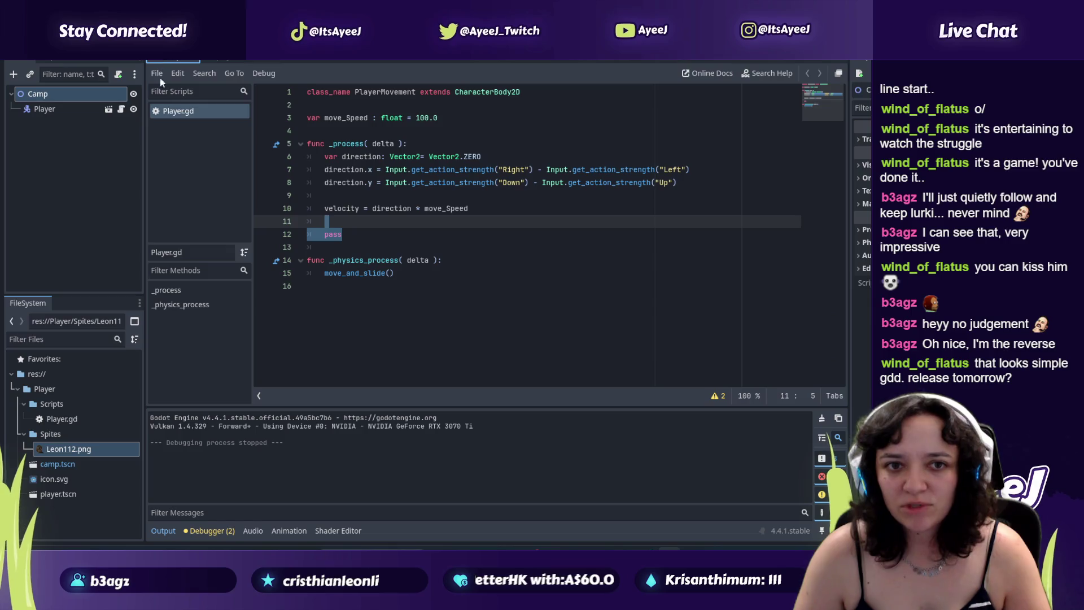
left_click(233, 73)
left_click(839, 74)
left_click(838, 73)
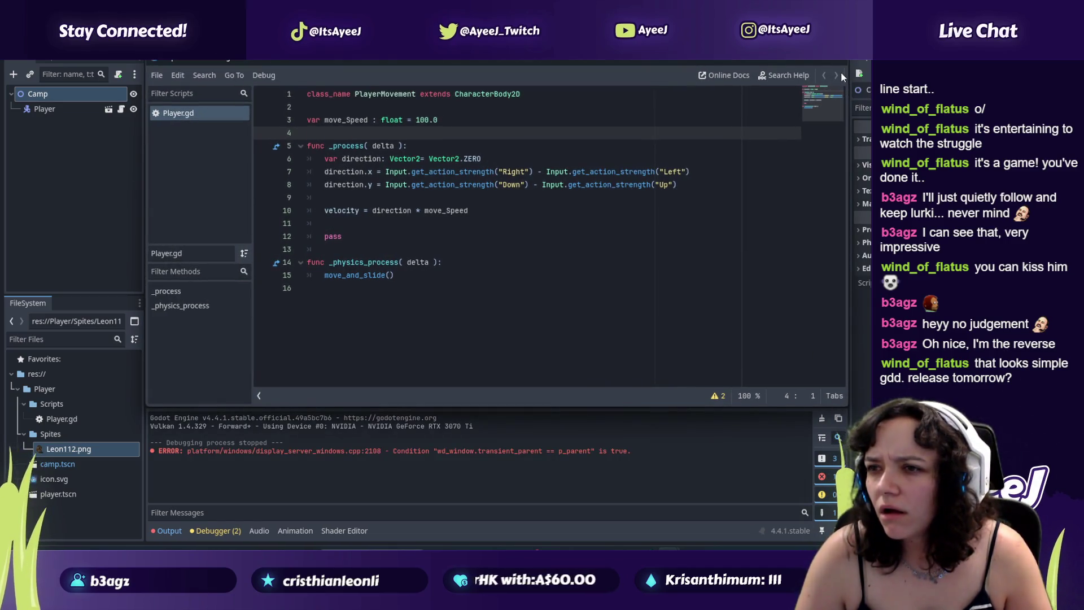
left_click(815, 66)
scroll(462, 263, "down", 1)
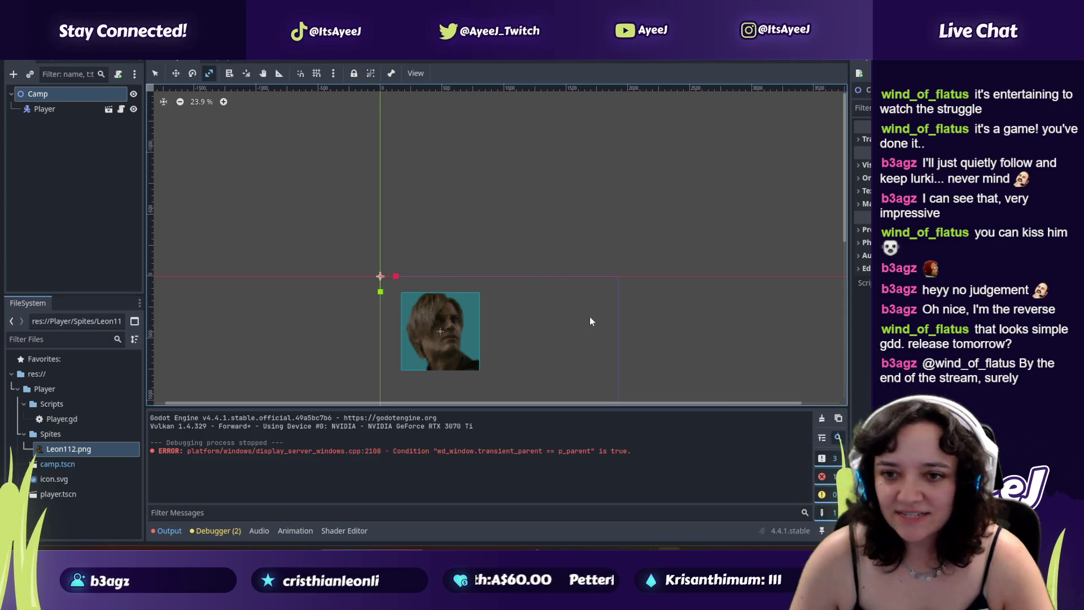
left_click_drag(845, 155, 843, 231)
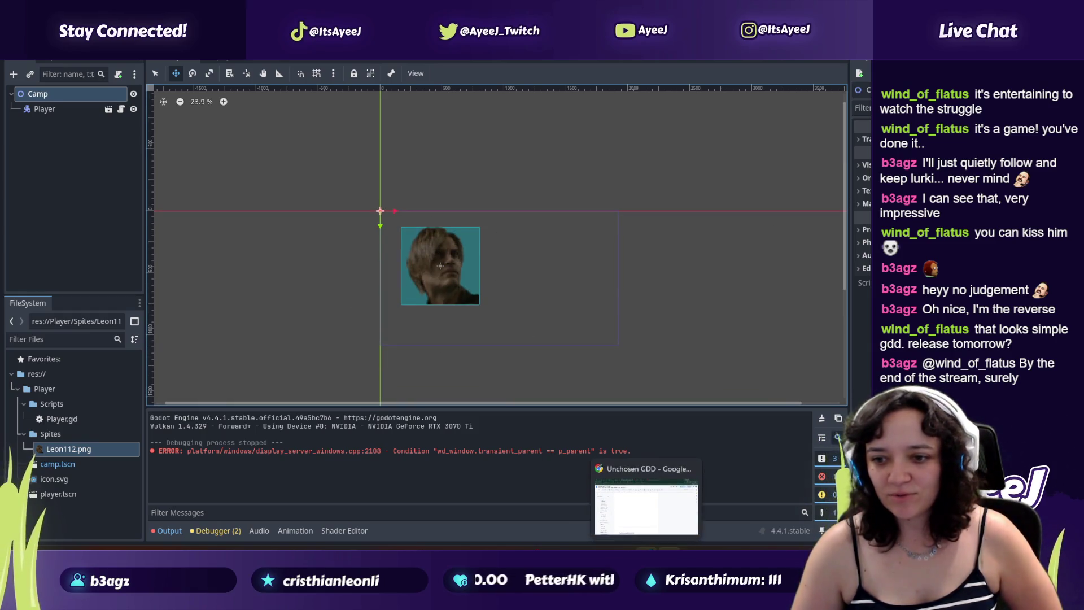
left_click(646, 550)
Step: Scroll through the GDD outline and return to the top at the Overview section
scroll(648, 253, "down", 8)
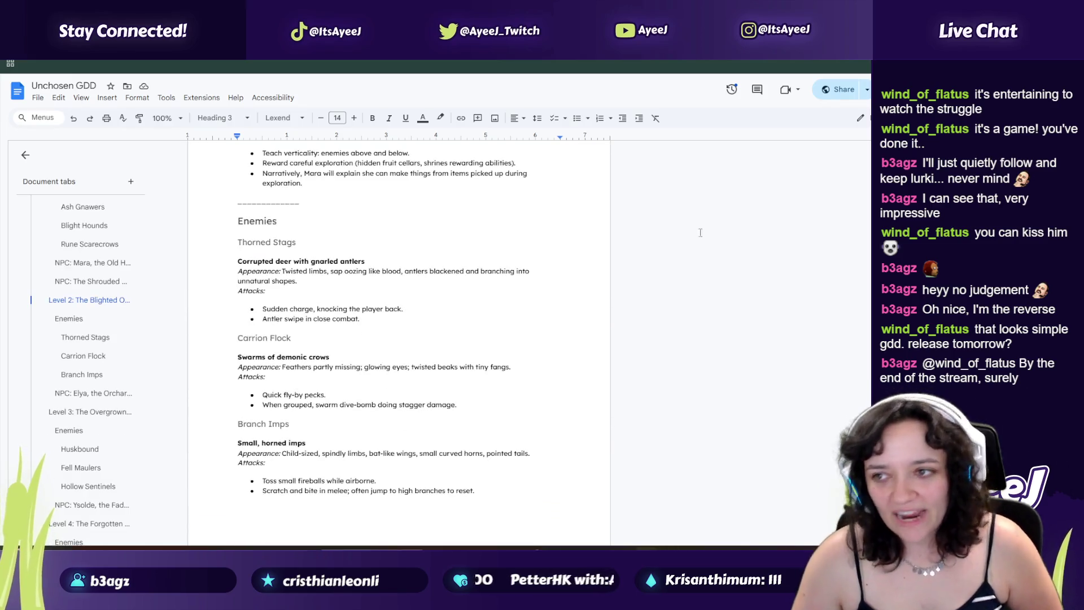
scroll(398, 338, "down", 20)
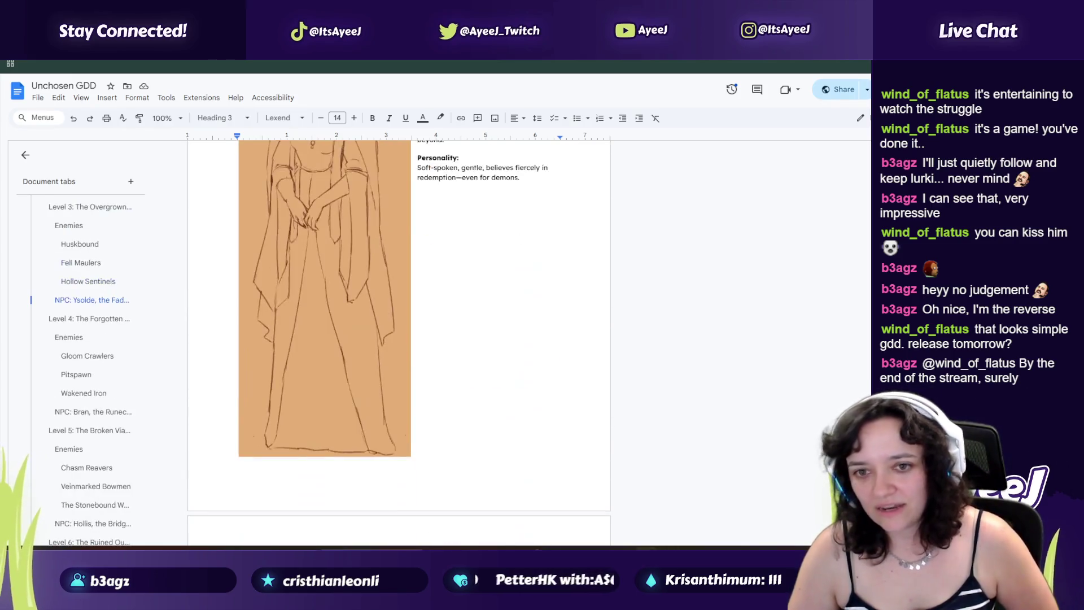
scroll(399, 342, "down", 20)
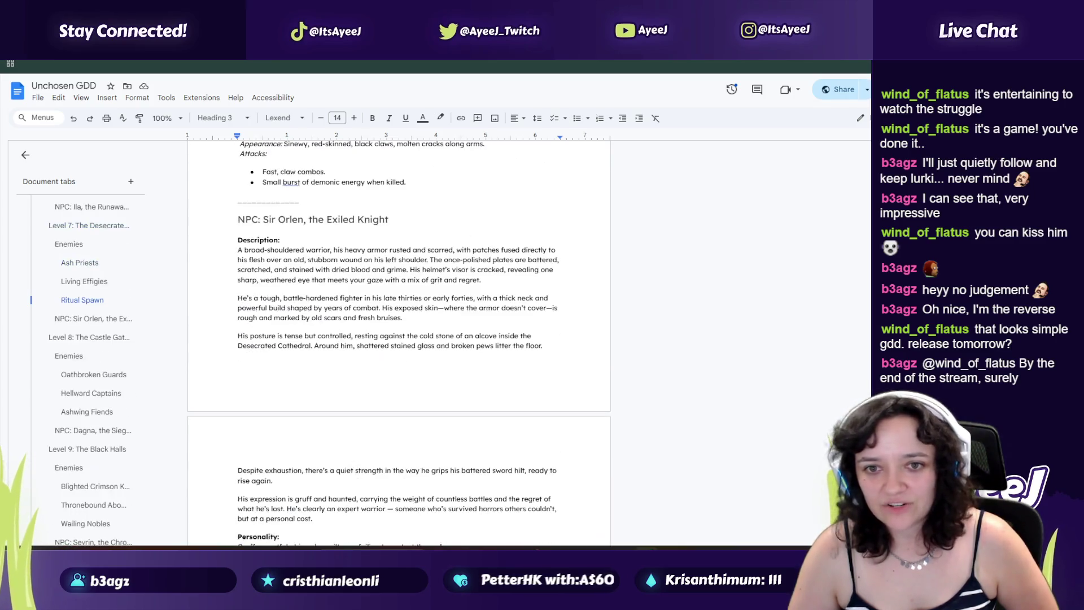
scroll(399, 341, "down", 20)
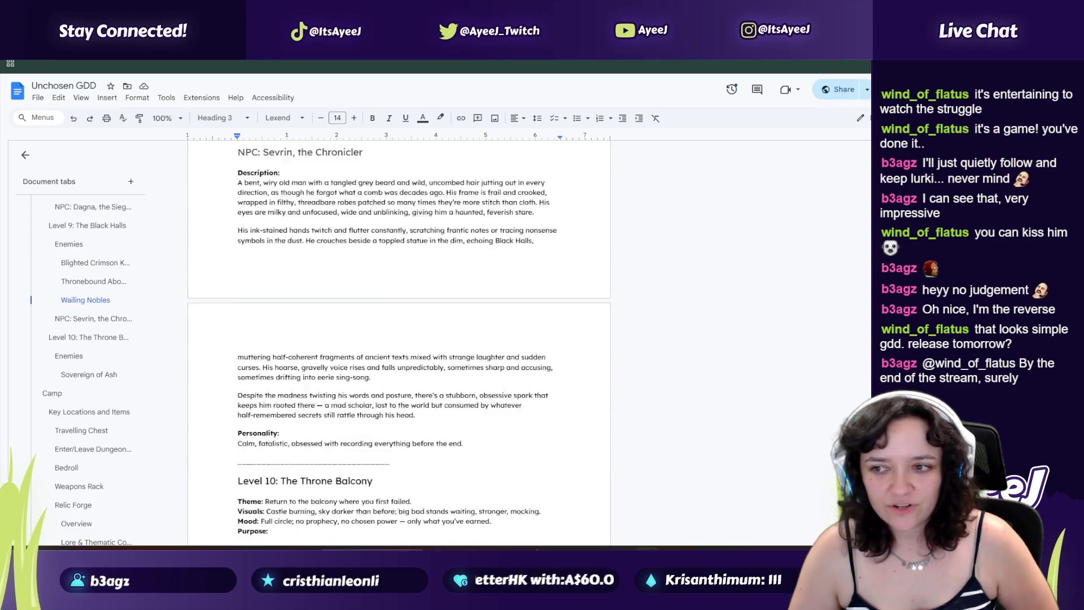
scroll(398, 338, "up", 5)
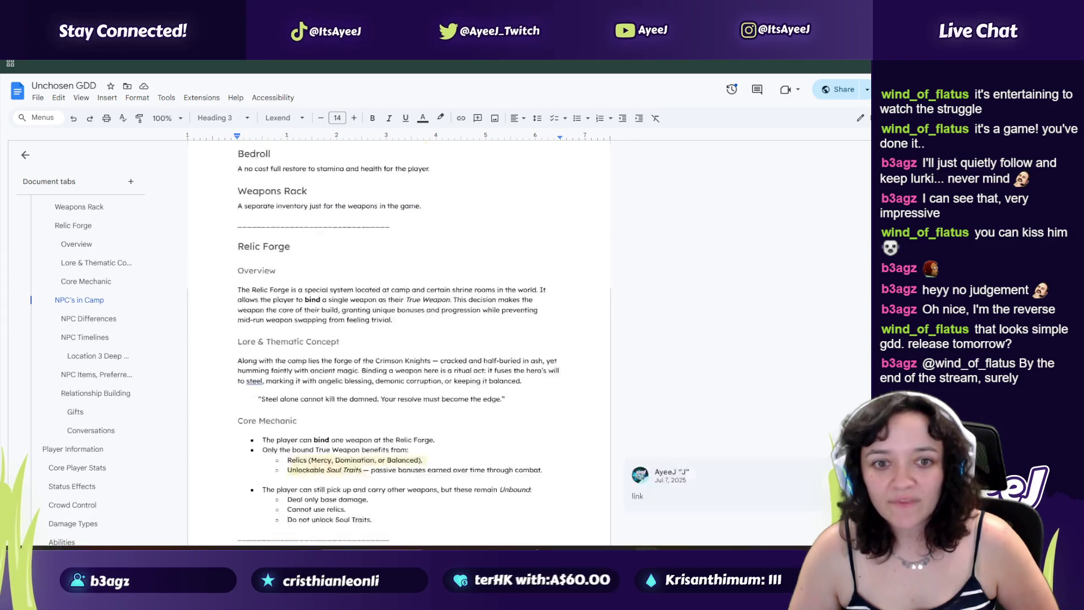
key("ctrl+Home")
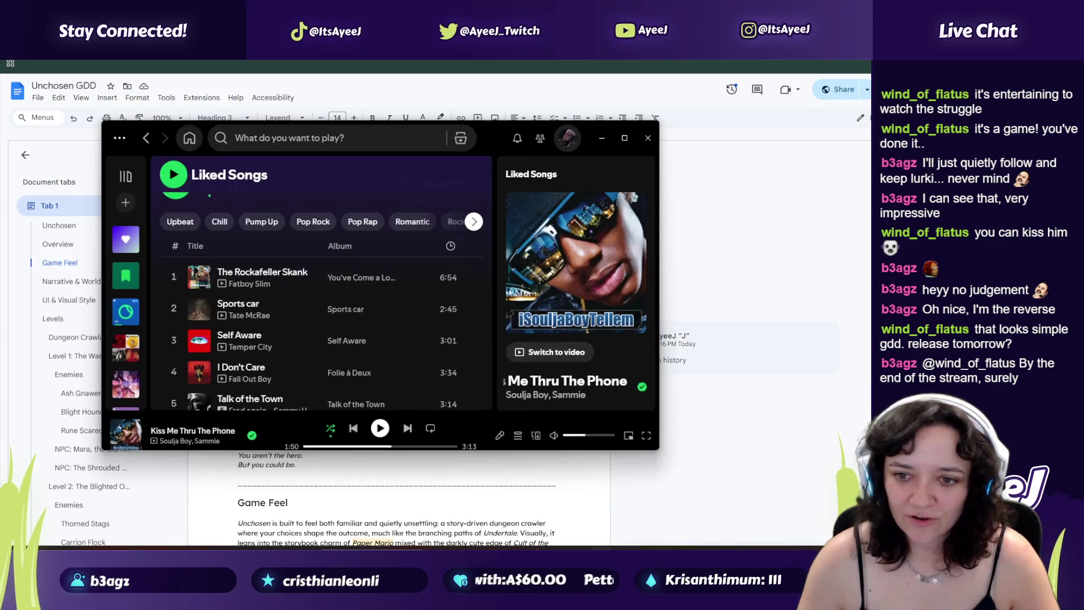
Step: Close the Spotify popup and focus the search box on the YouTube page
left_click(661, 125)
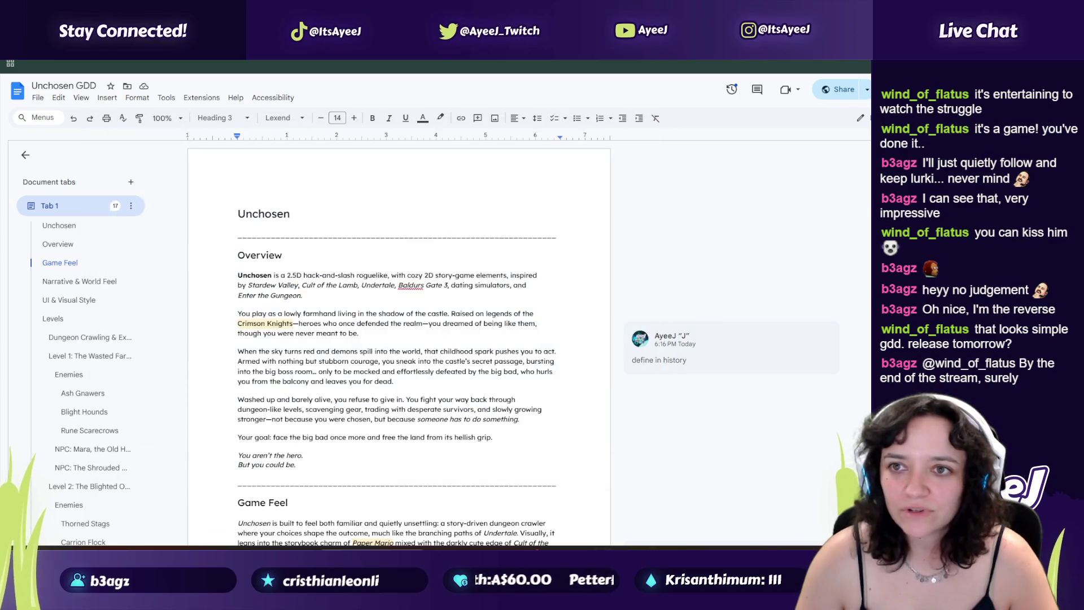
left_click(167, 67)
key("/")
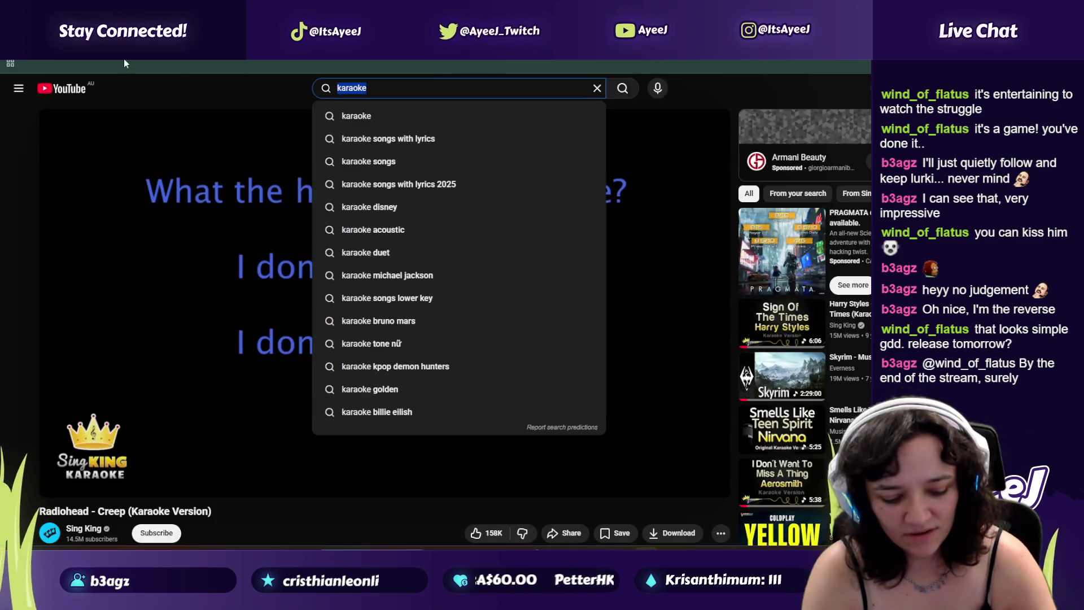
Step: Search 'nintendo background music', play the first video slightly louder, then return to the GDD
type("nintendo background music")
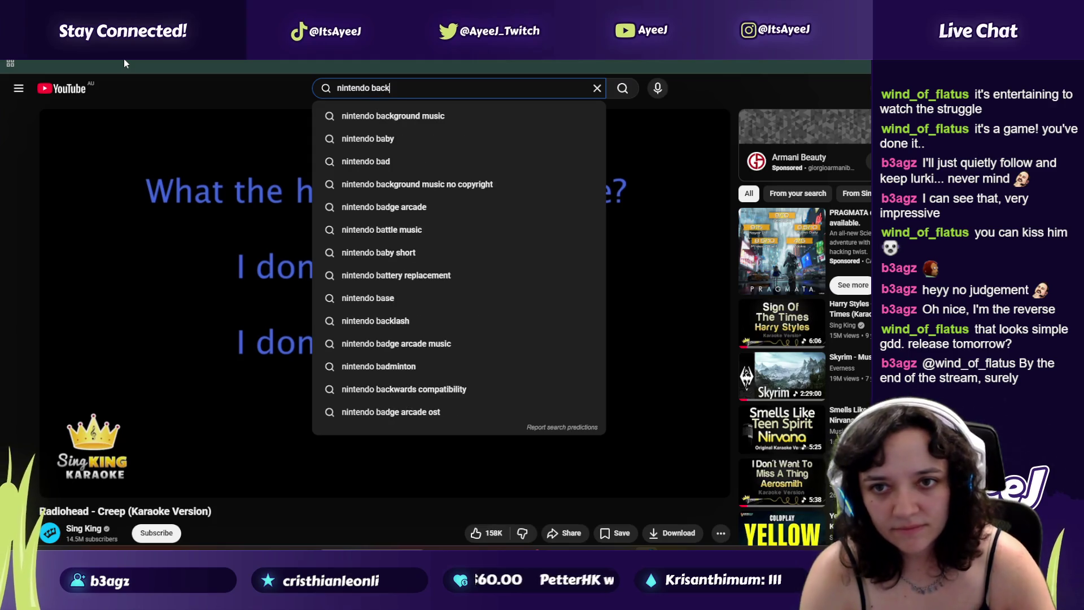
key("Return")
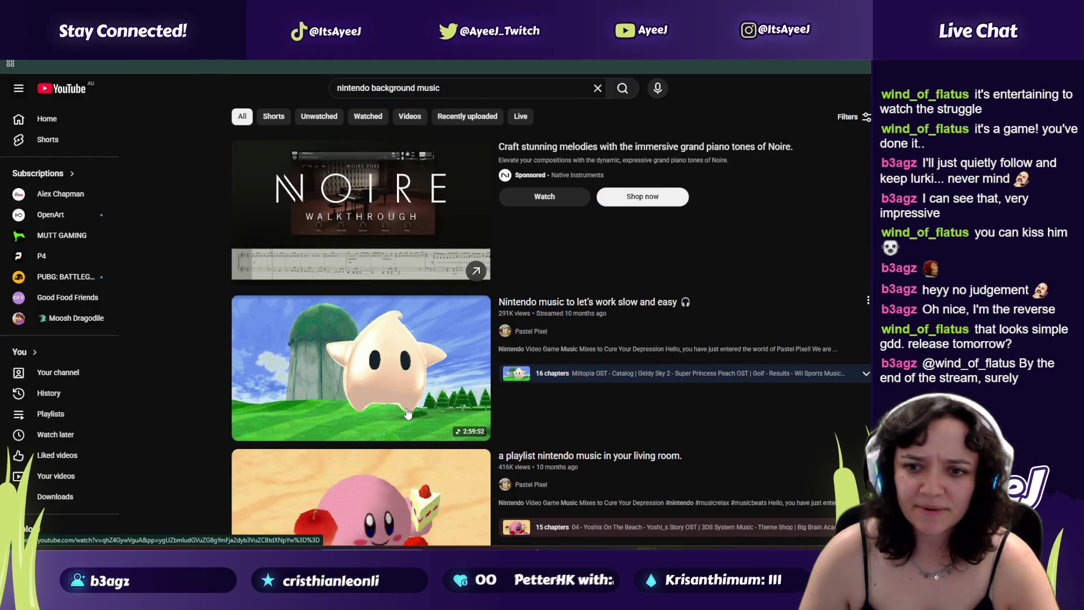
left_click(355, 350)
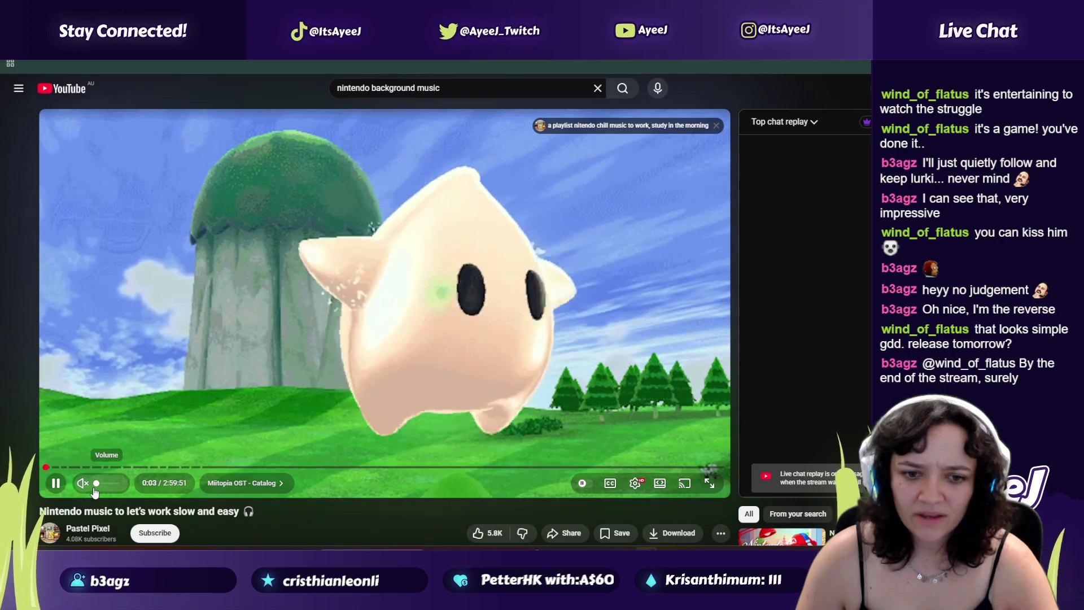
left_click_drag(95, 489, 98, 489)
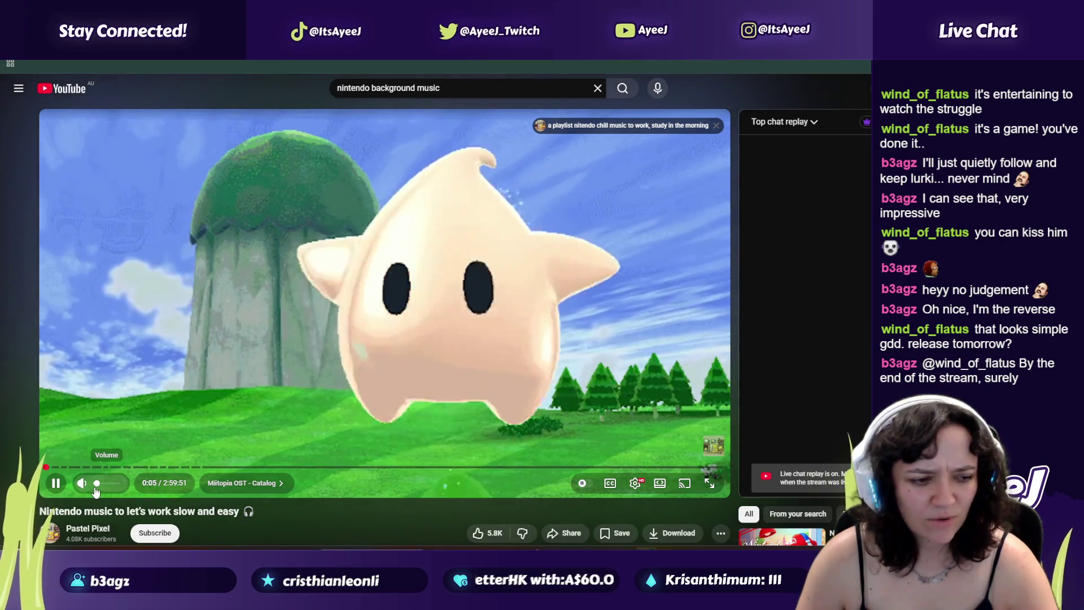
key("alt+Tab")
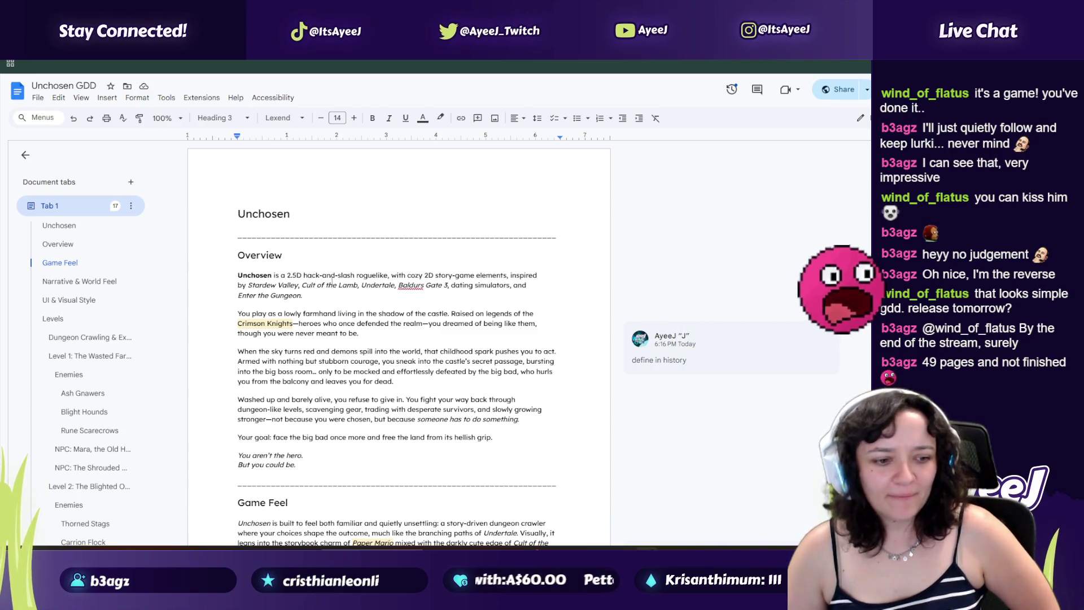
Step: Scroll down through the GDD to find the Levels paragraph, trying a few text selections
left_click_drag(303, 275, 361, 333)
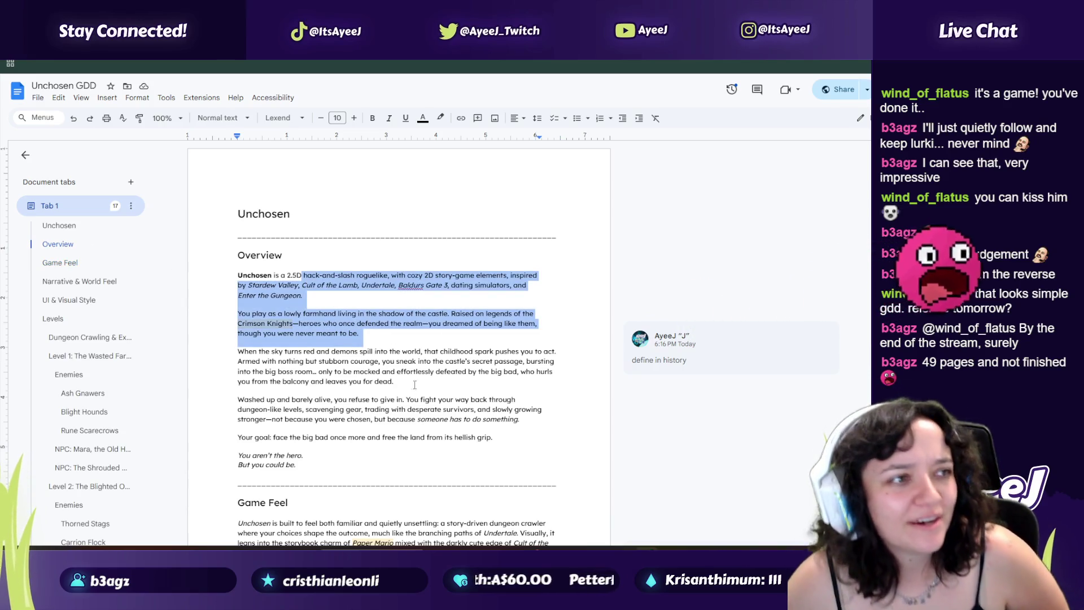
scroll(373, 281, "down", 1)
scroll(319, 326, "down", 4)
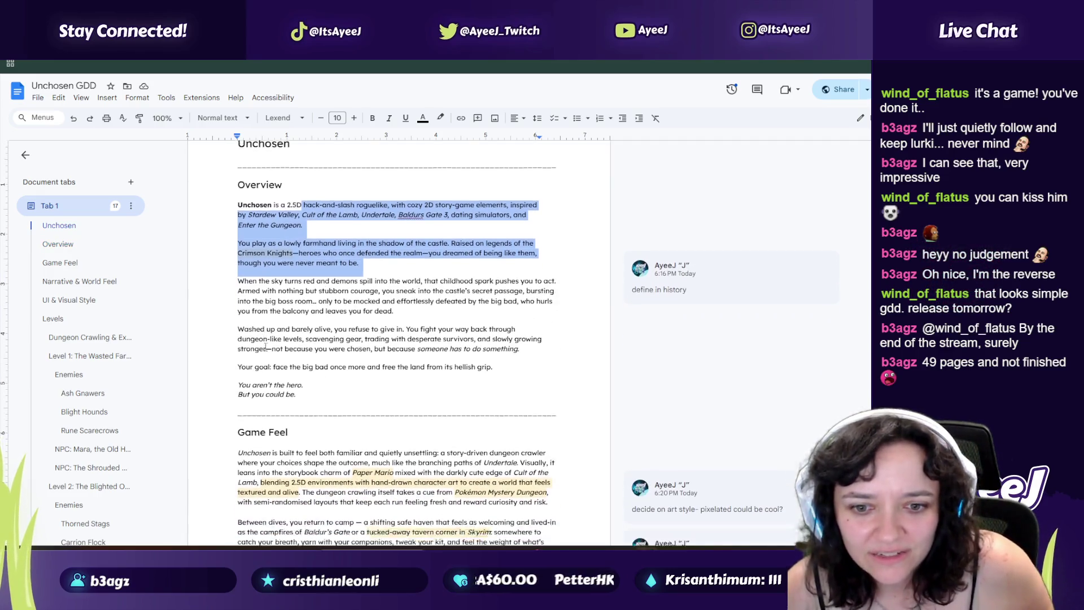
mouse_move(272, 263)
left_mouse_down()
mouse_move(395, 277)
mouse_move(335, 361)
left_mouse_up()
scroll(339, 359, "down", 1)
scroll(339, 359, "down", 2)
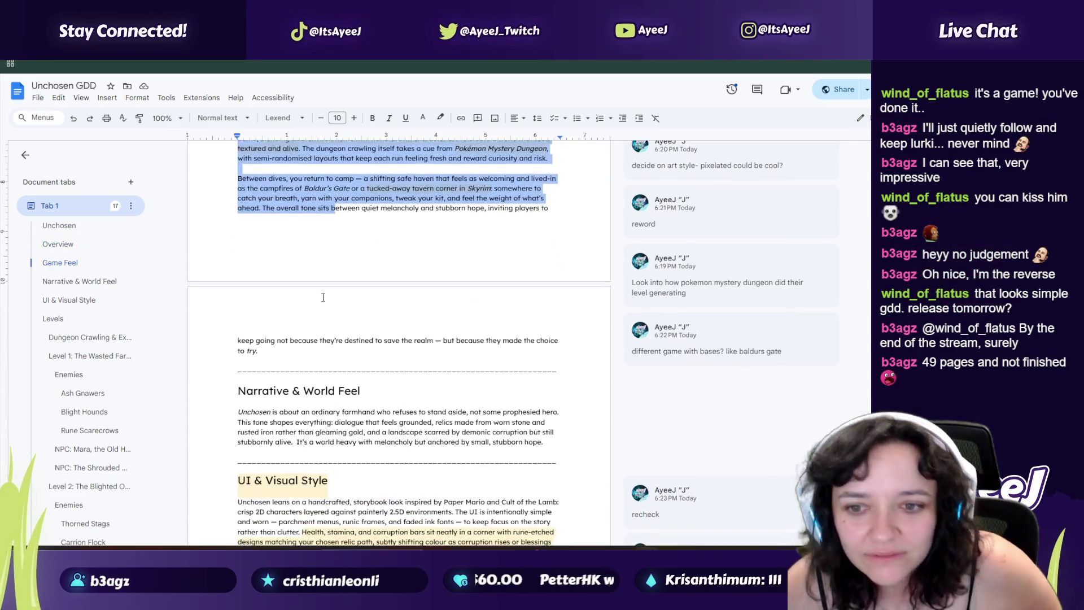
scroll(285, 274, "down", 3)
scroll(285, 274, "up", 4)
left_click_drag(247, 359, 431, 372)
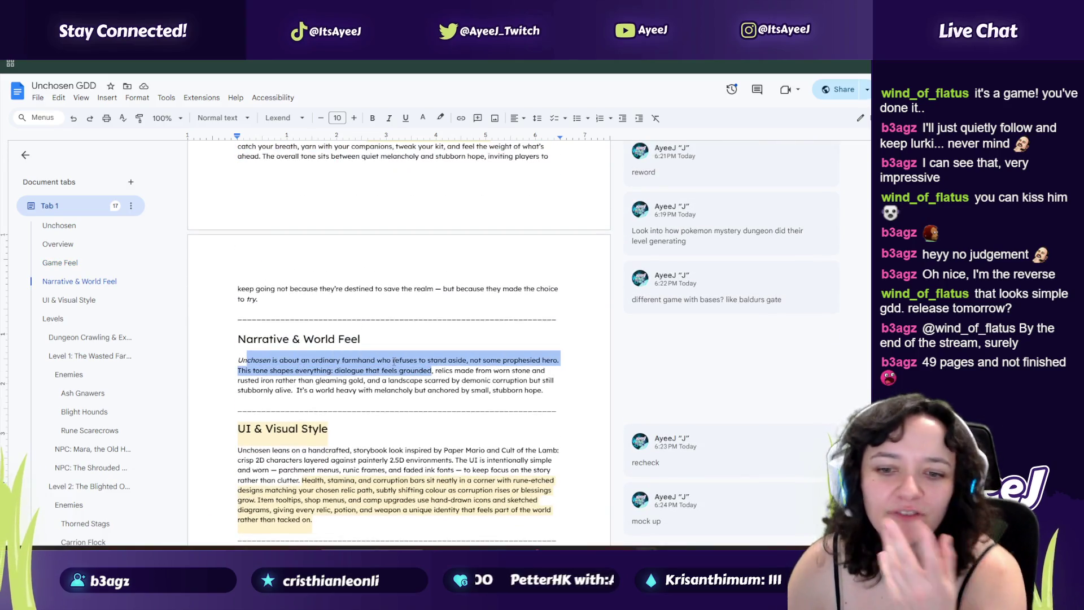
scroll(393, 361, "down", 2)
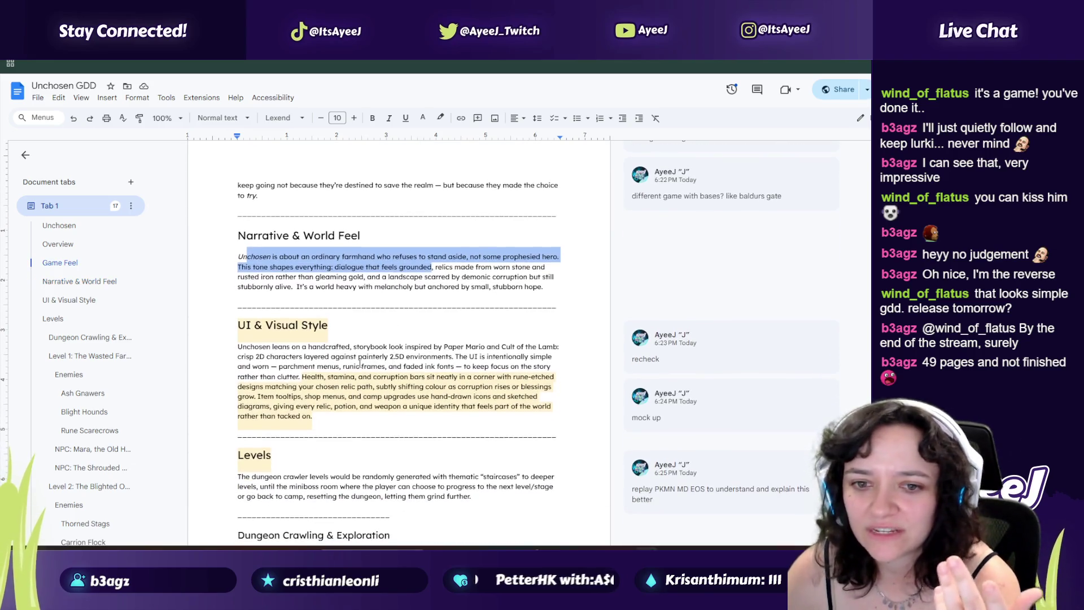
Step: Delete the Levels text from 'miniboss' through 'grind' and the stray leftover letter
left_click_drag(282, 346, 399, 359)
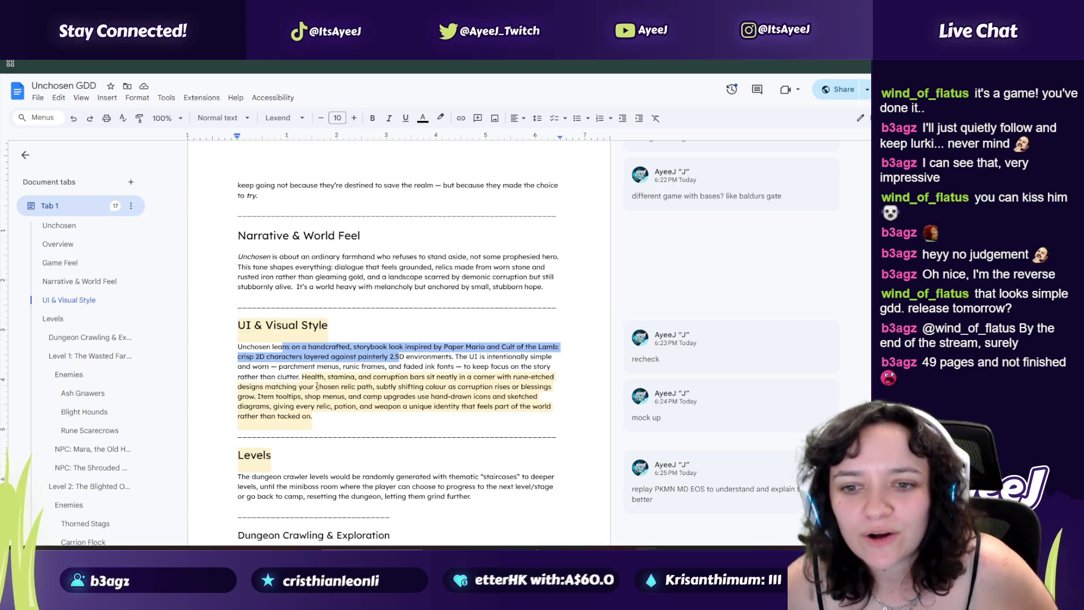
scroll(316, 389, "down", 2)
scroll(312, 332, "down", 1)
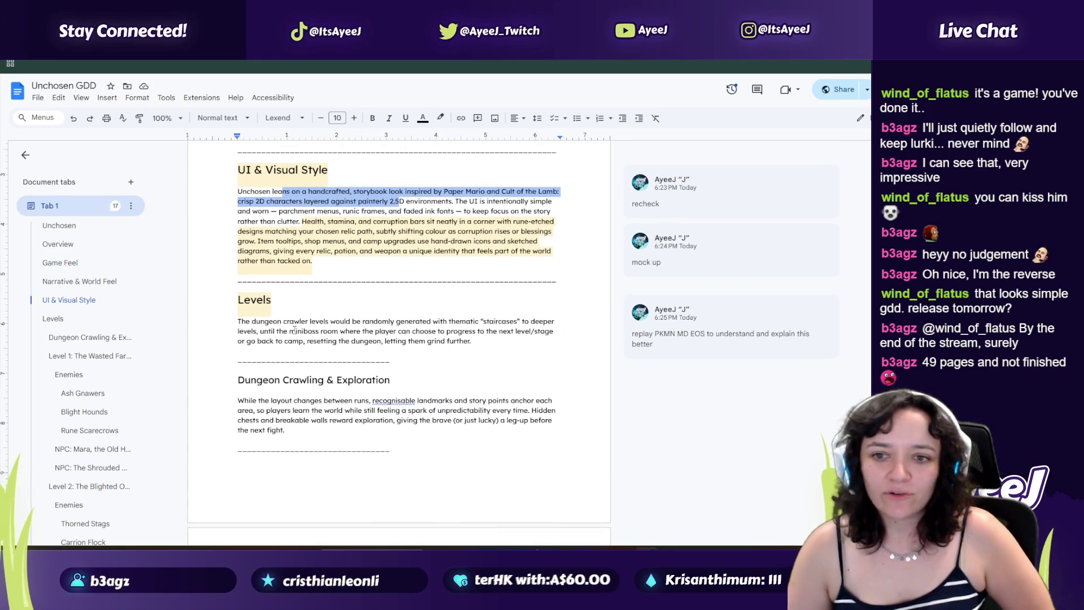
left_click_drag(295, 331, 432, 341)
key("BackSpace")
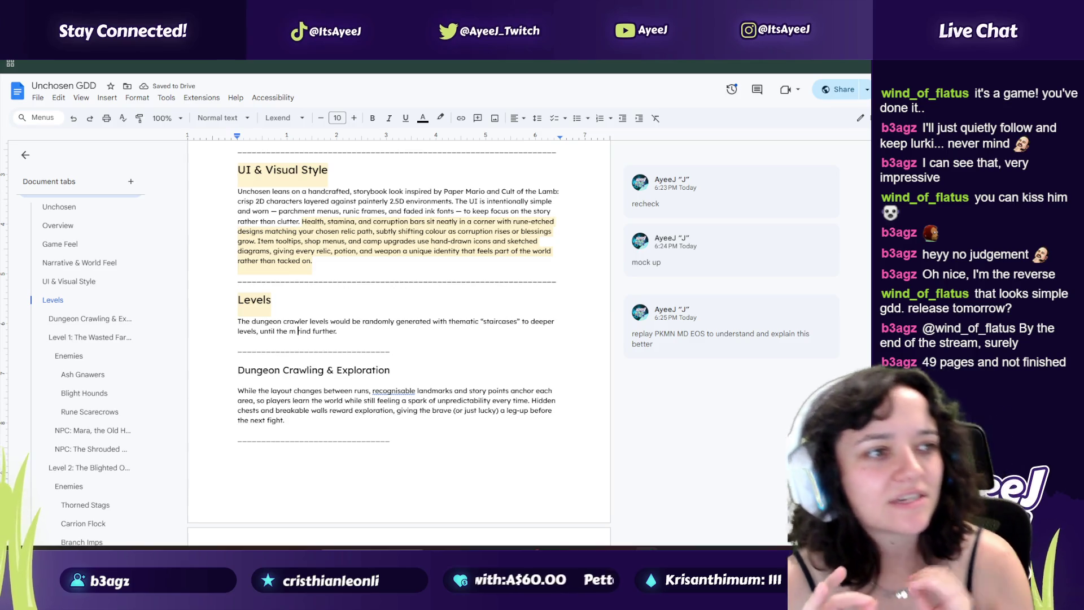
key("BackSpace")
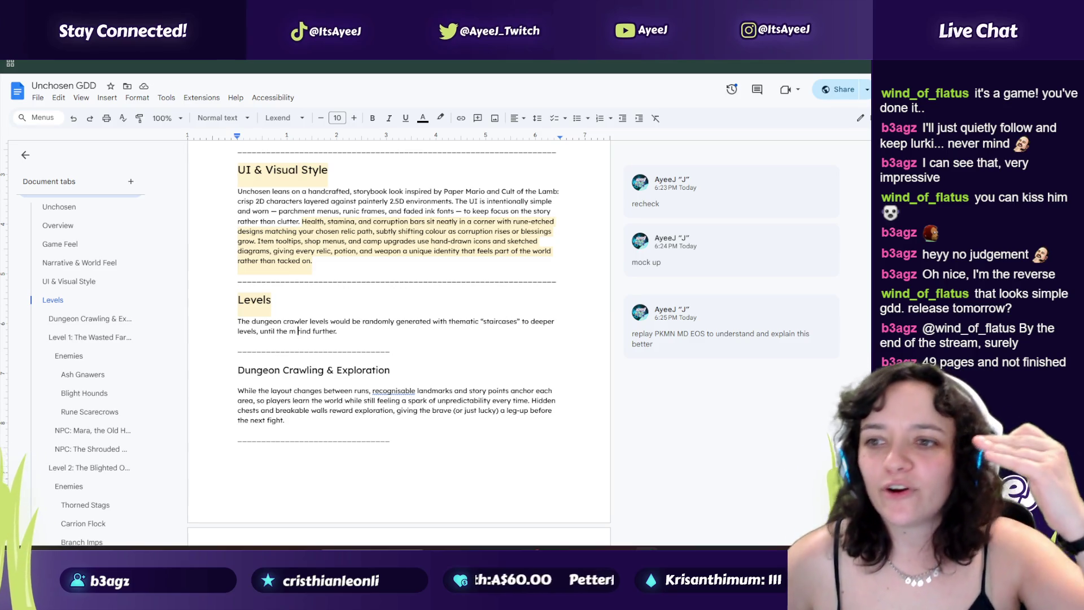
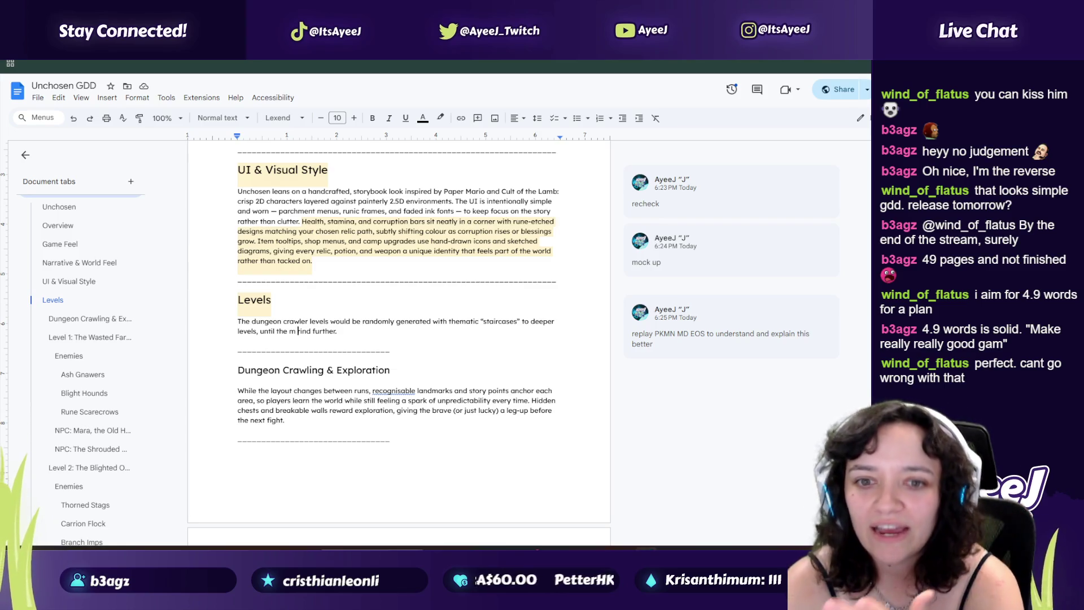
Step: Read through the Levels and Dungeon Crawling text, highlighting passages along the way
type("r")
scroll(327, 300, "down", 3)
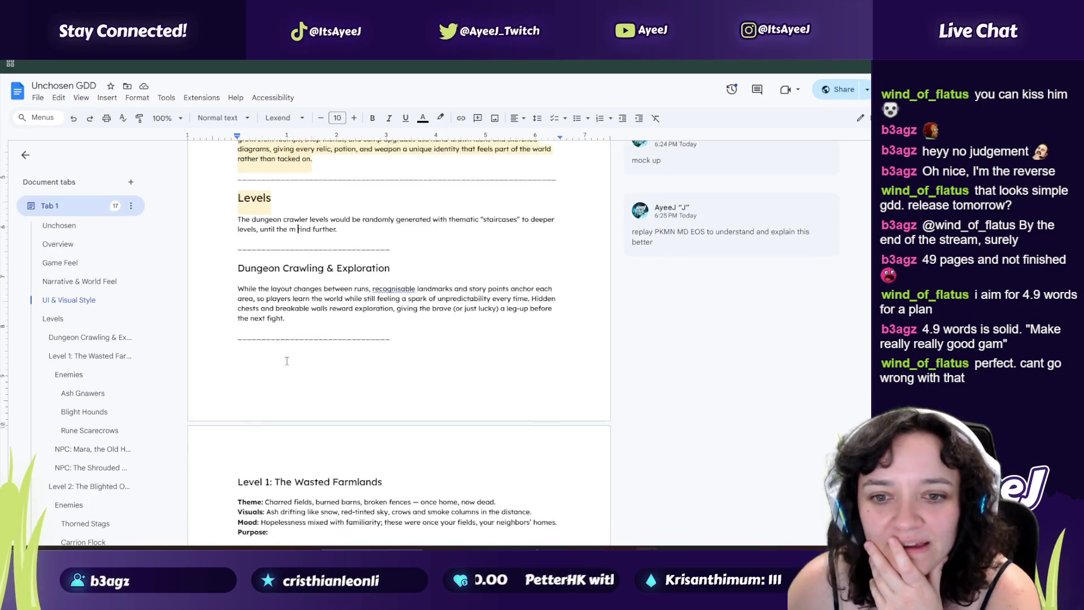
left_click_drag(258, 235, 406, 245)
left_click(249, 161, "shift")
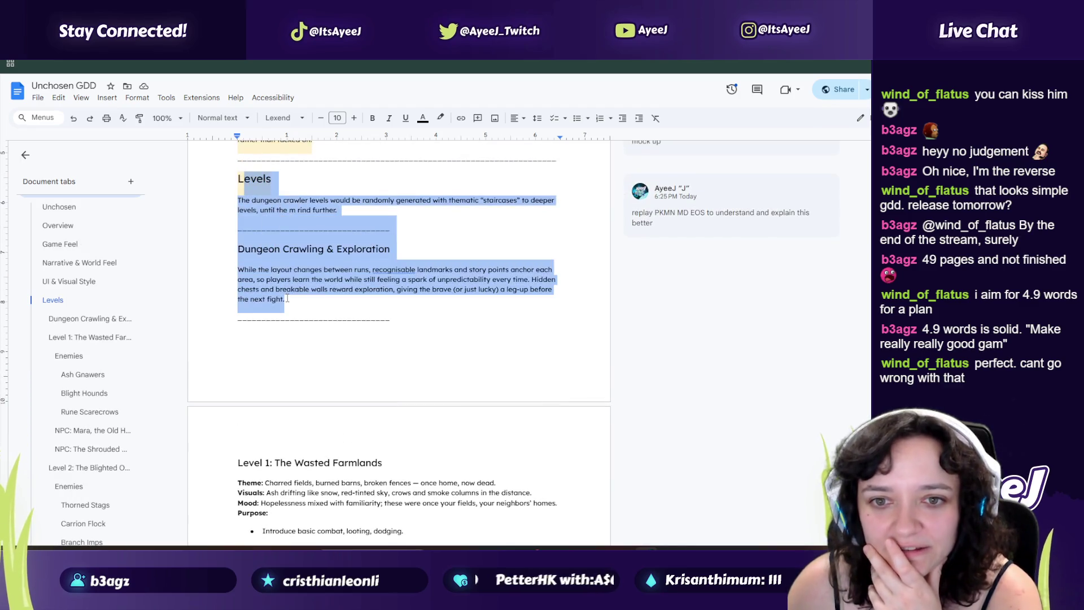
scroll(257, 257, "down", 4)
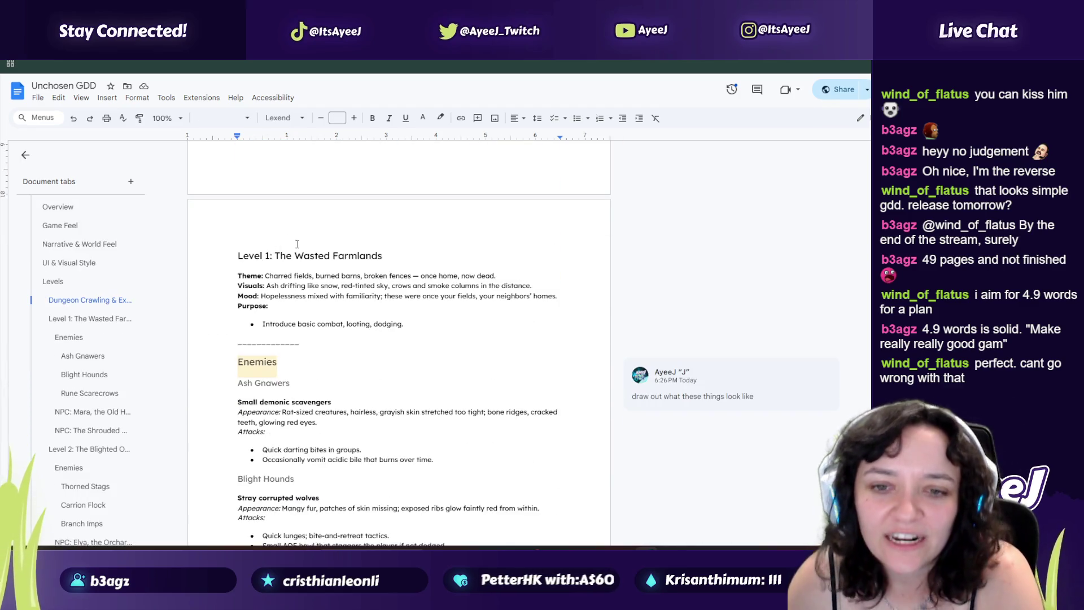
left_click_drag(265, 275, 500, 286)
Step: Highlight Level 1's Purpose line and place the caret on its Enemies heading
scroll(294, 253, "down", 3)
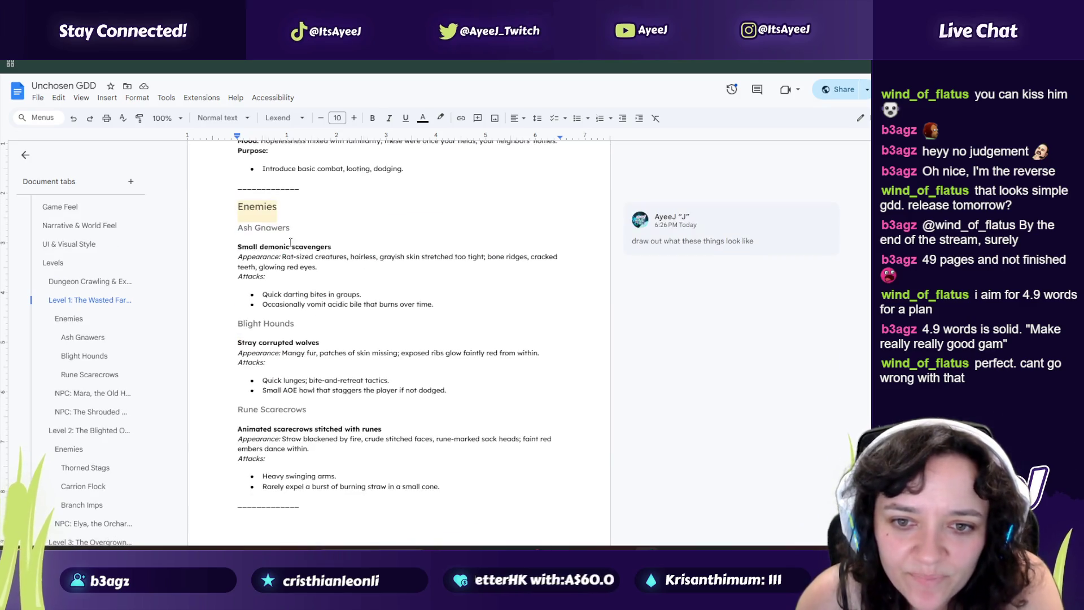
scroll(285, 253, "up", 2)
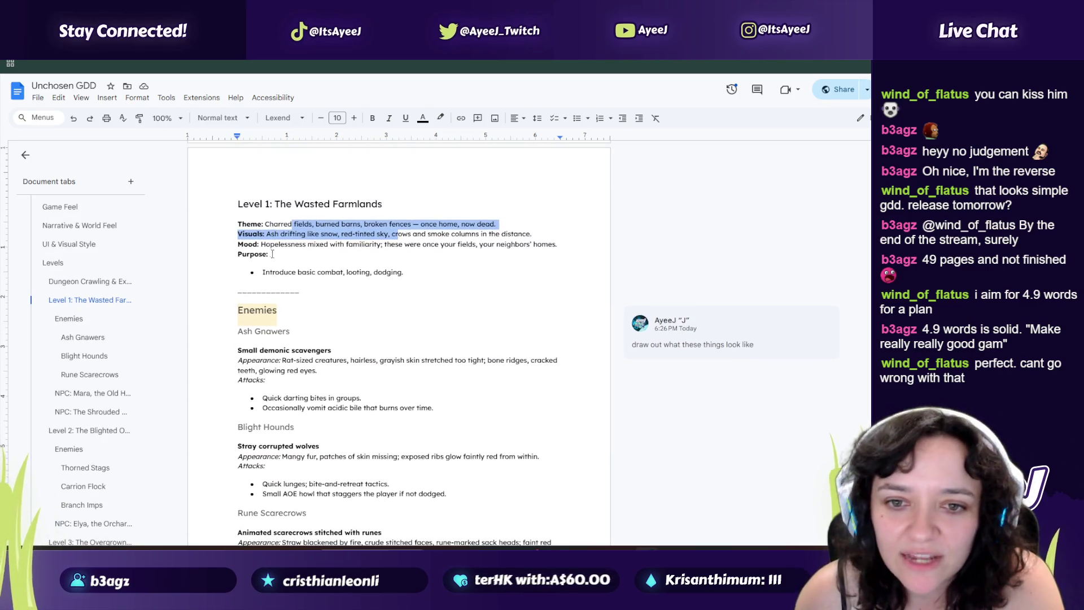
left_click_drag(274, 255, 276, 311)
left_click_drag(403, 272, 243, 265)
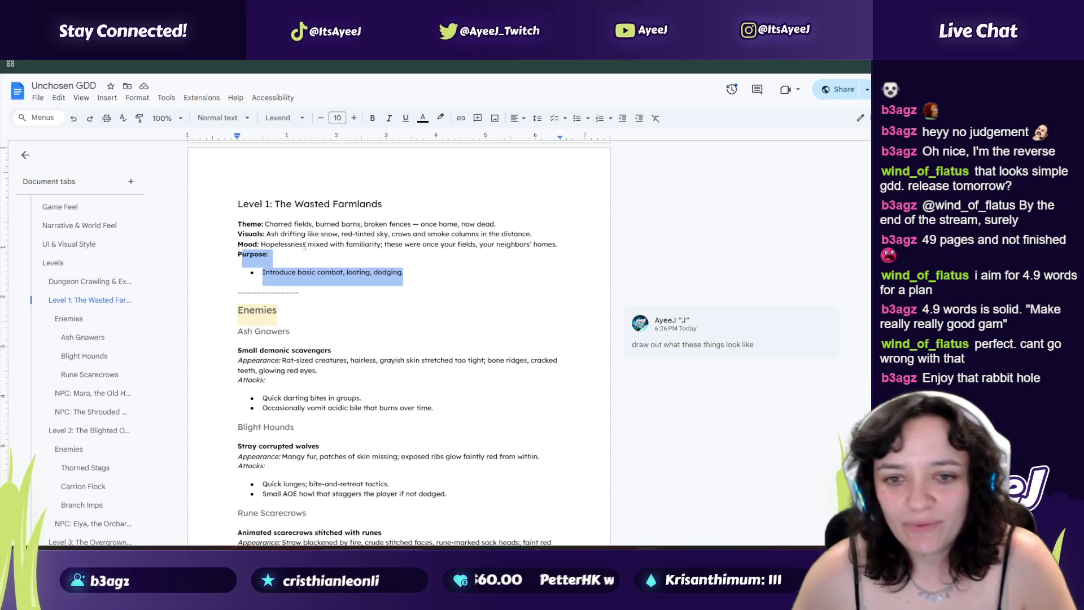
left_click(262, 310)
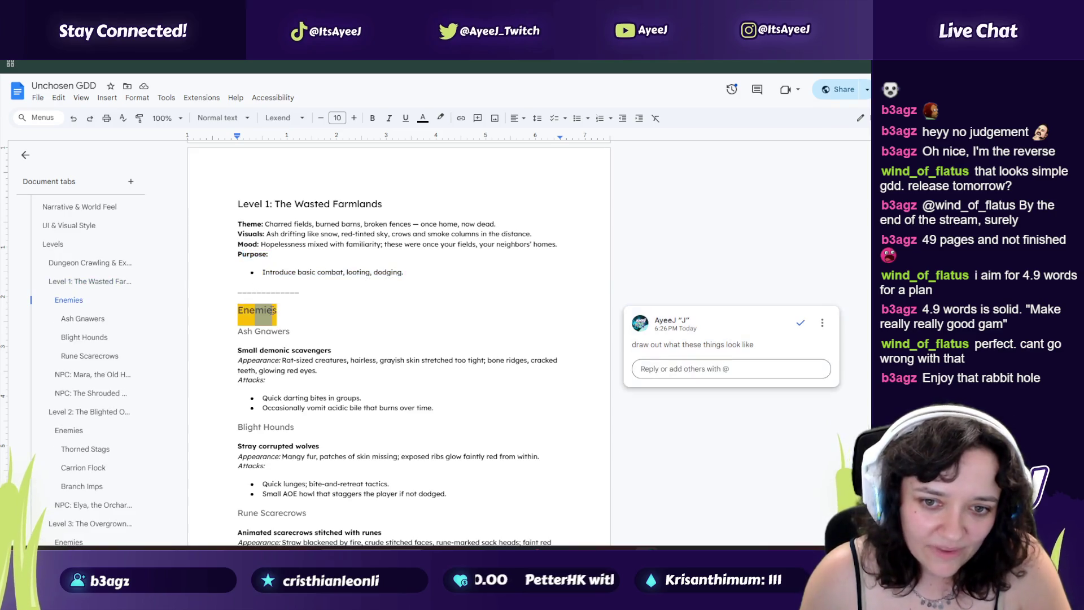
left_click(284, 311)
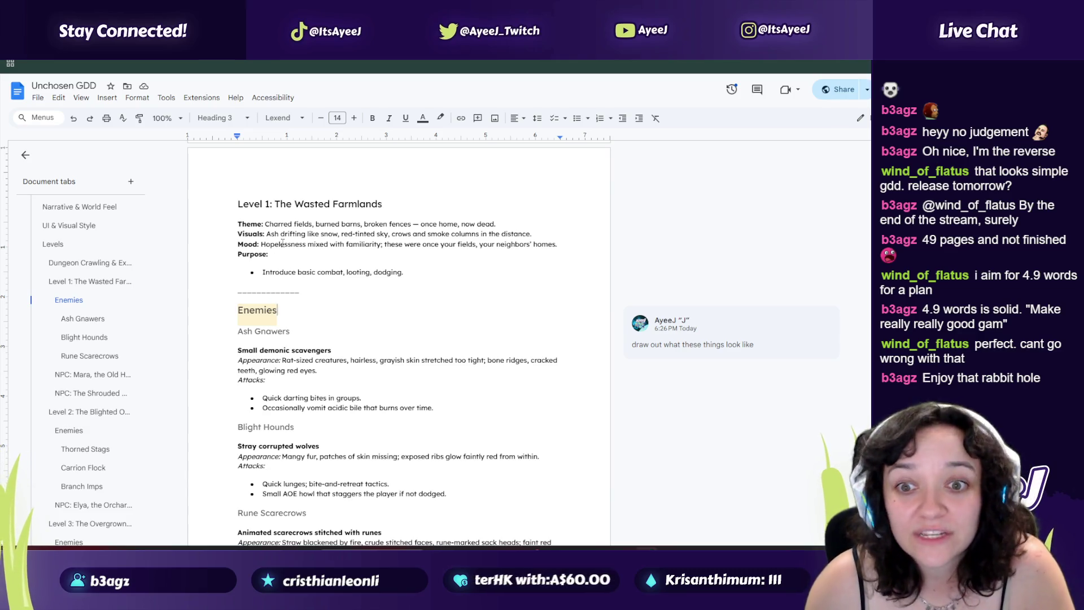
scroll(302, 326, "down", 3)
Step: Skim Level 1's enemies and NPCs, highlighting passages while reading
left_click_drag(267, 224, 300, 311)
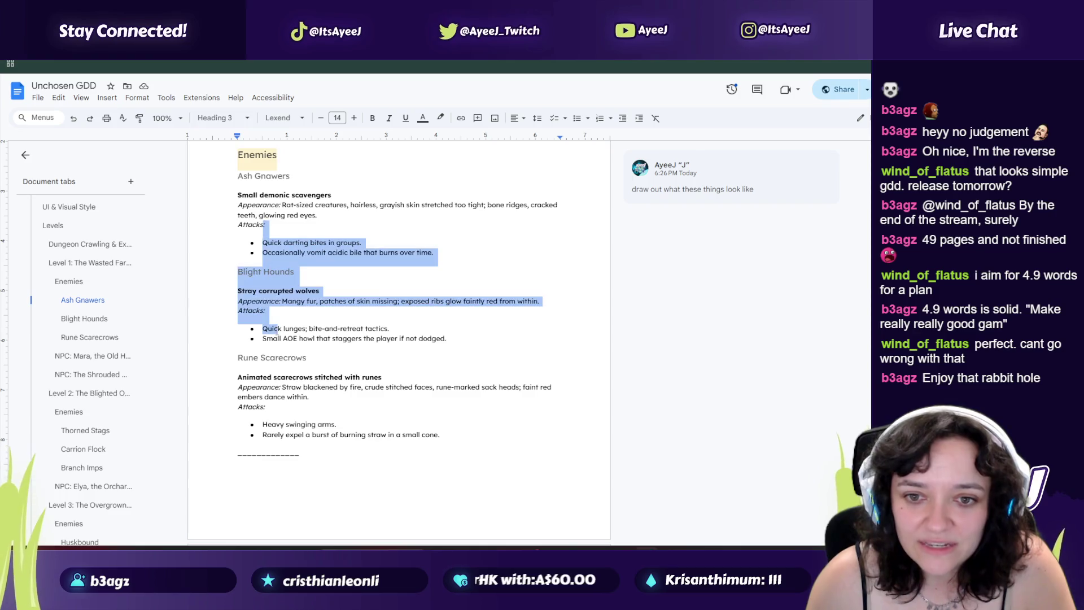
scroll(298, 305, "down", 1)
left_click_drag(295, 273, 446, 286)
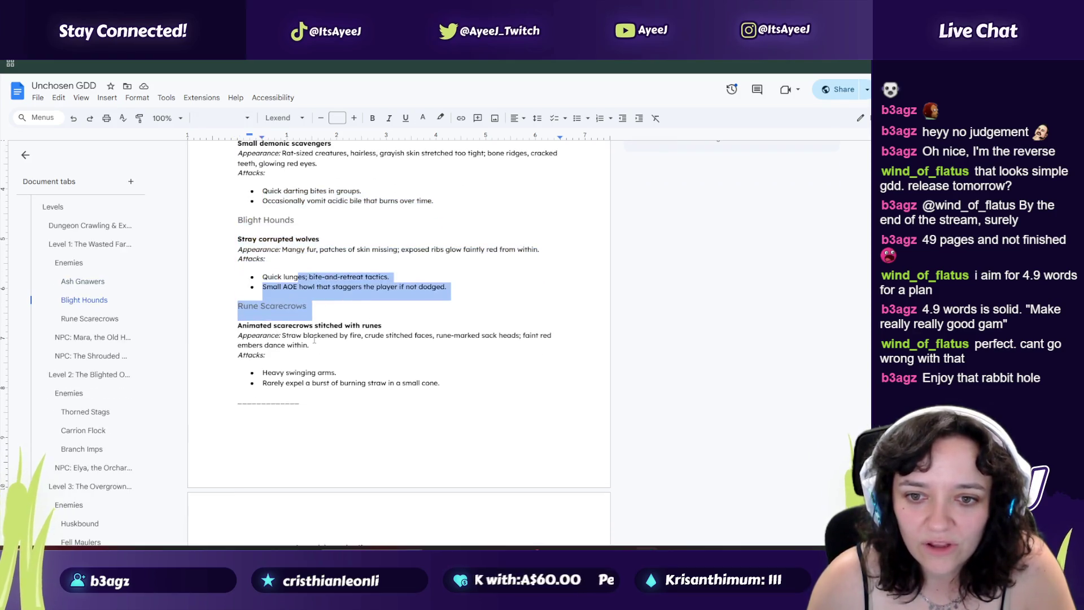
scroll(305, 271, "down", 7)
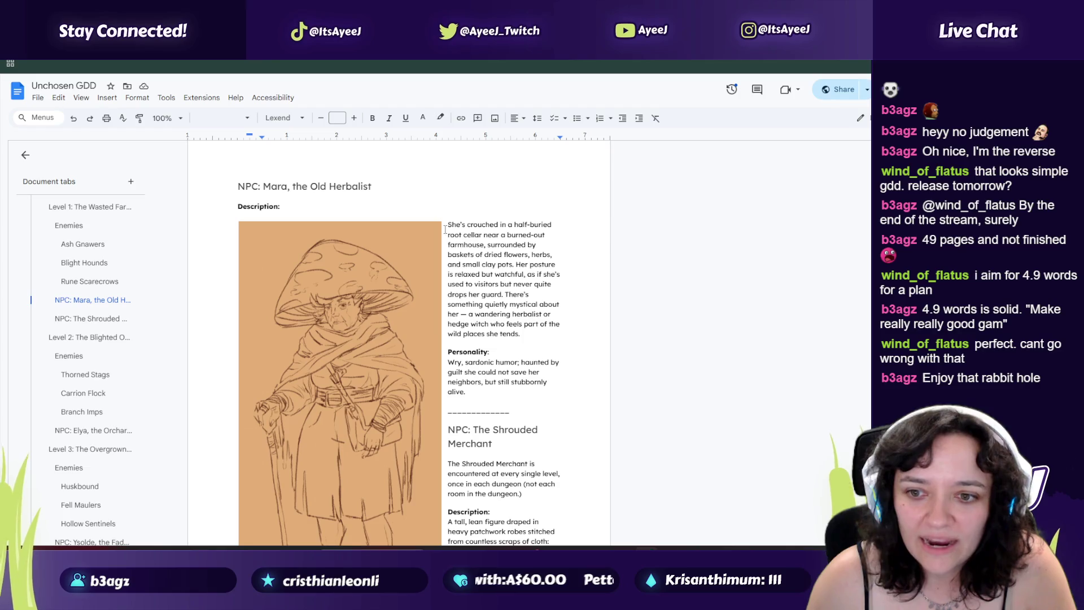
scroll(312, 259, "down", 1)
left_click_drag(477, 223, 490, 367)
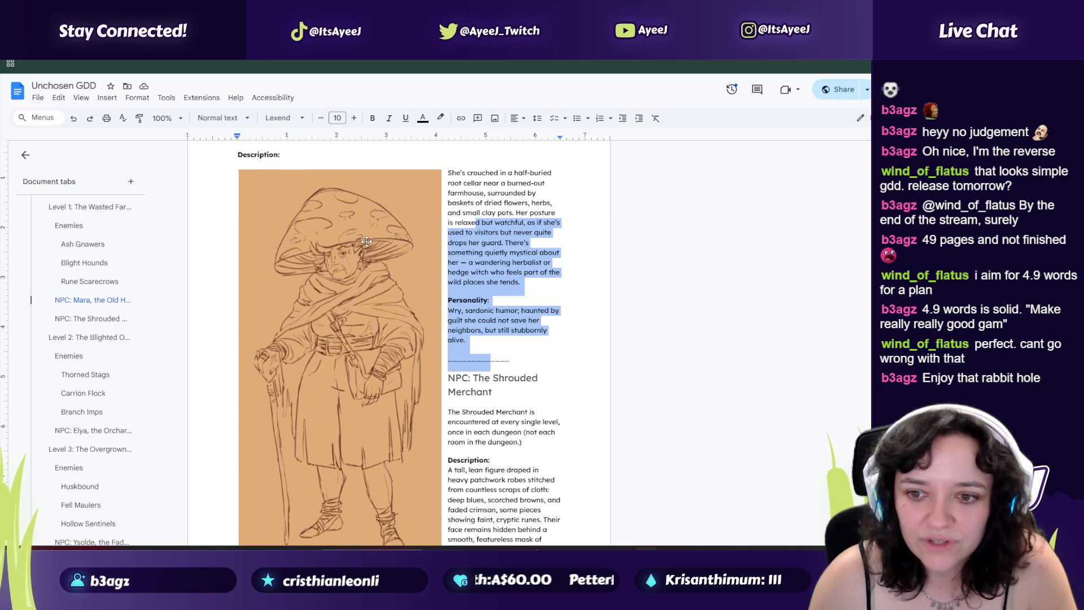
scroll(367, 242, "down", 2)
left_click_drag(481, 308, 519, 456)
scroll(407, 342, "down", 6)
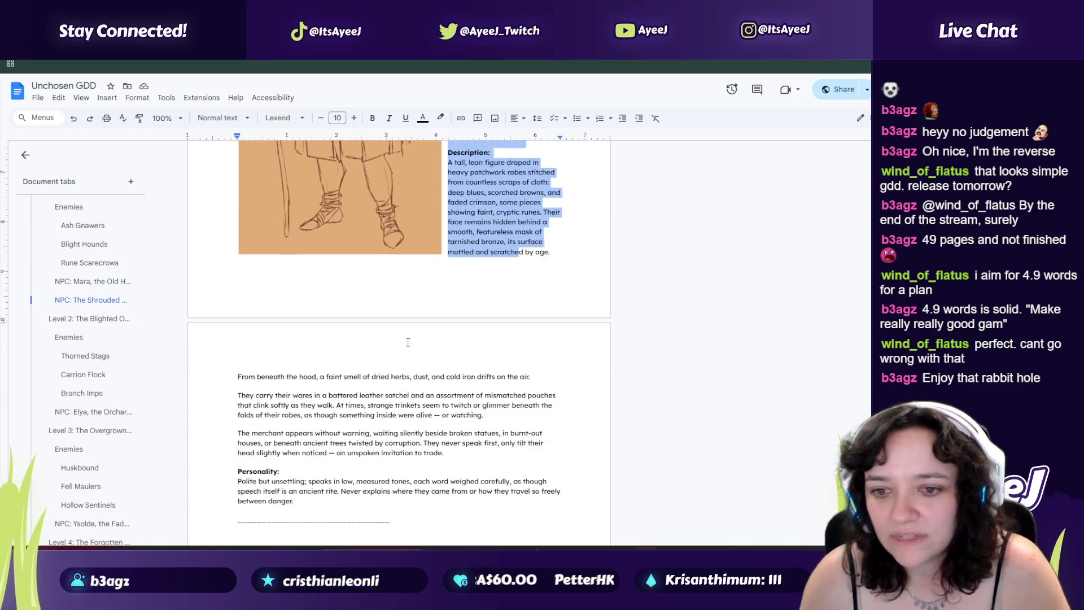
left_click_drag(275, 288, 301, 375)
Step: Jump through the outline to Level 2: The Blighted Orchard, then Level 9: The Black Halls
left_click(89, 319)
scroll(89, 319, "down", 12)
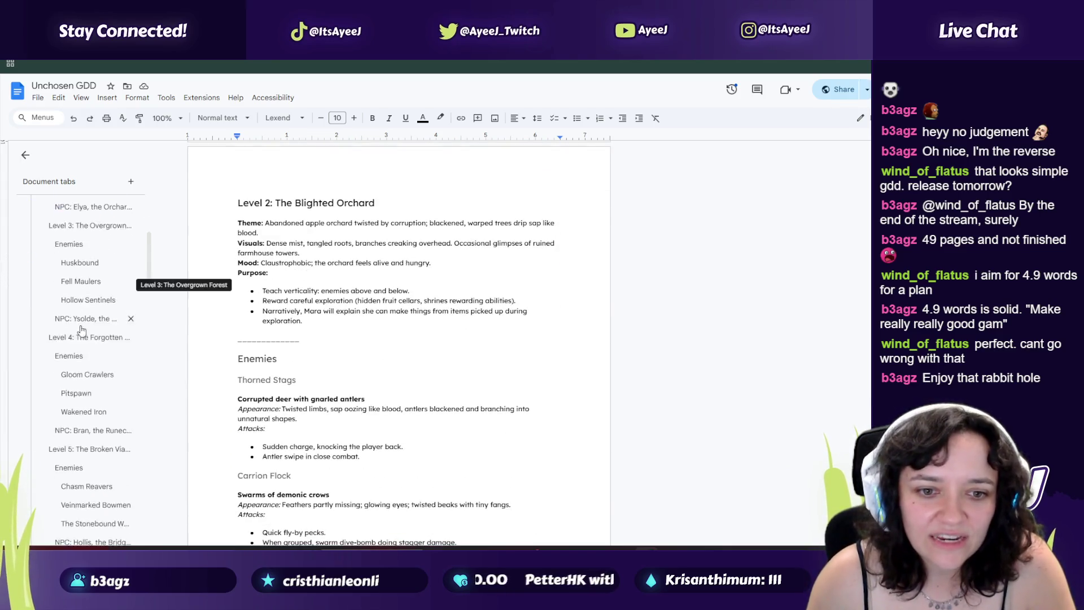
scroll(77, 354, "down", 3)
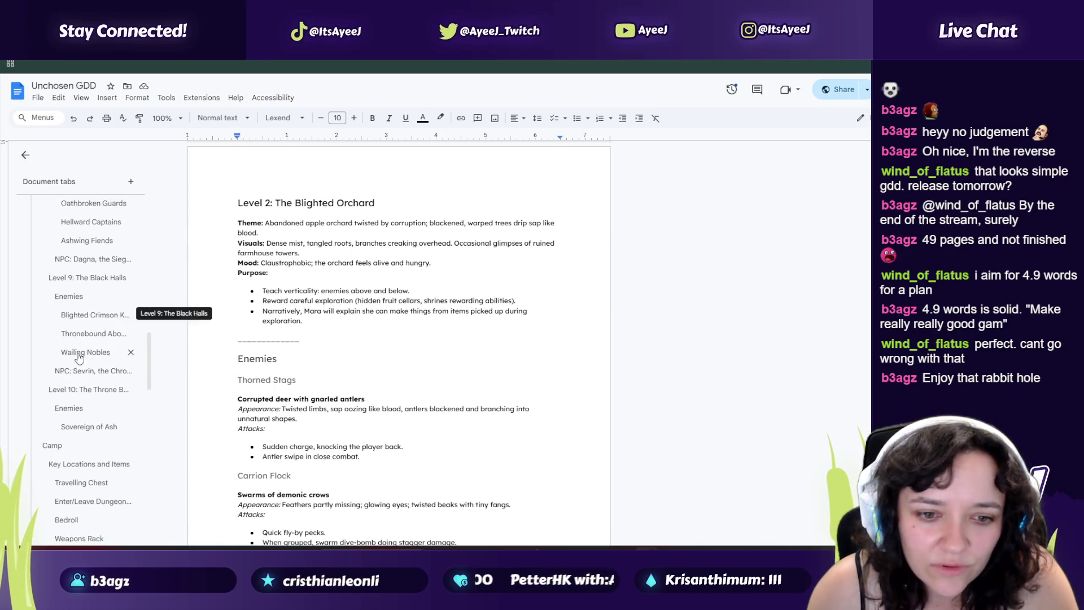
left_click(63, 285)
scroll(334, 277, "down", 10)
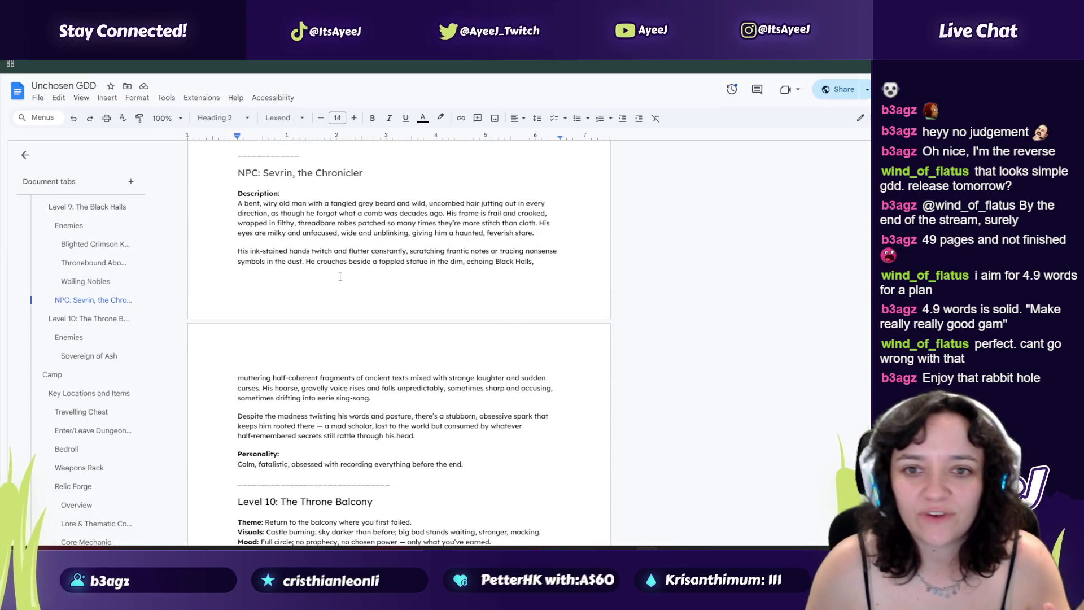
scroll(295, 252, "down", 9)
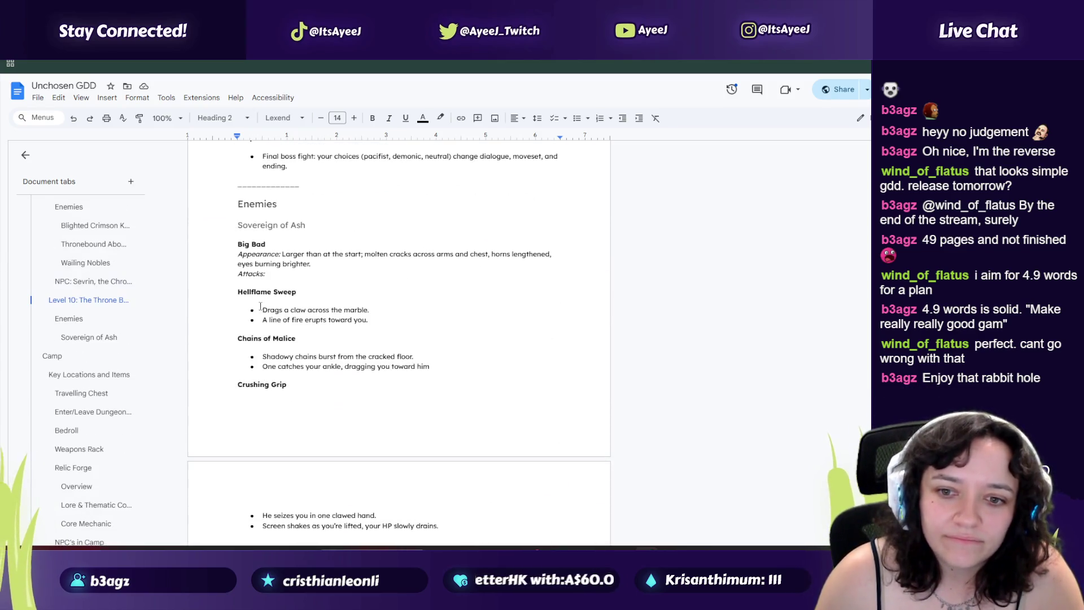
scroll(276, 288, "down", 7)
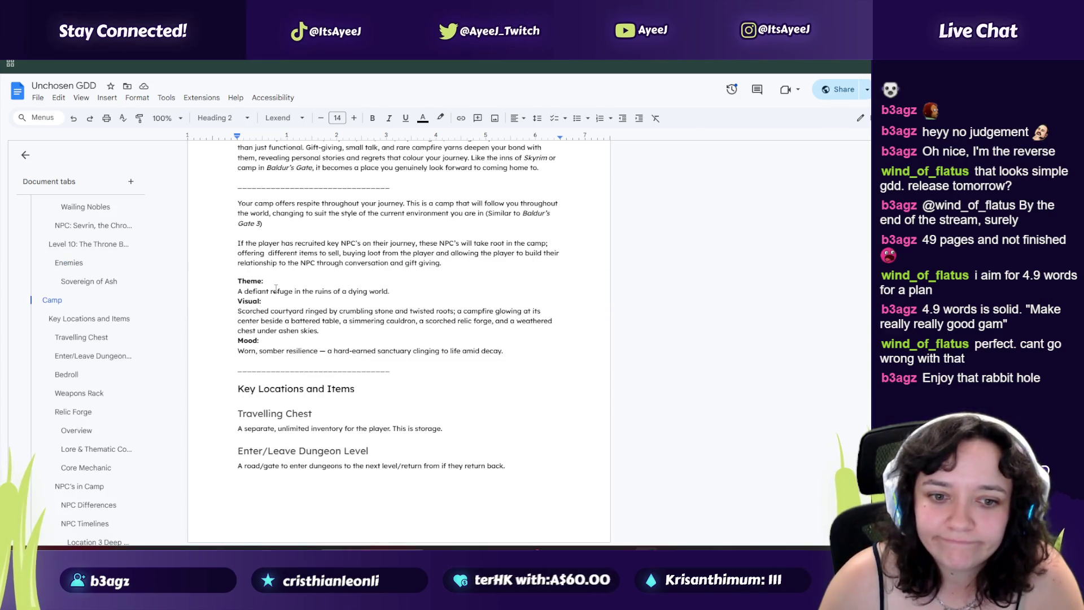
scroll(294, 292, "up", 3)
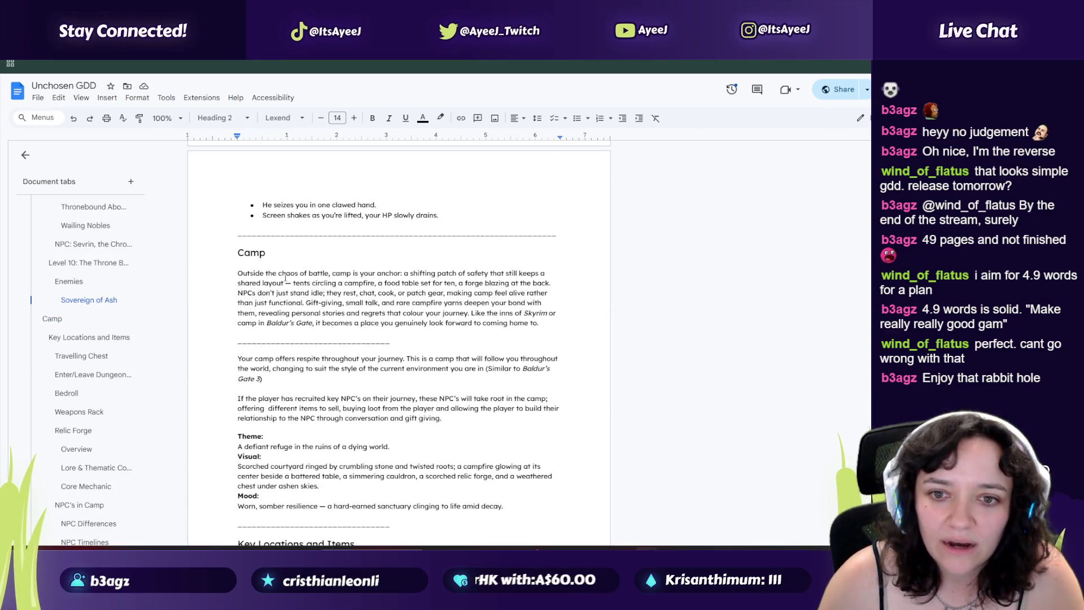
Step: Skim Level 10 and the Camp section down to the Relic Forge
left_click_drag(285, 278, 508, 302)
scroll(316, 281, "down", 4)
left_click(317, 281)
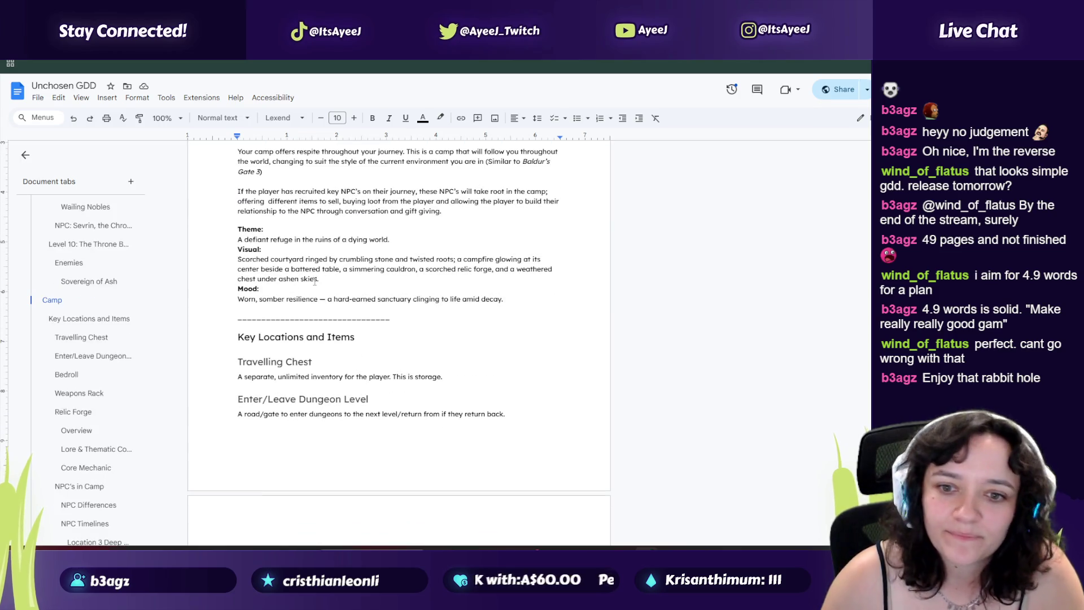
scroll(314, 281, "down", 1)
left_click_drag(250, 283, 314, 362)
scroll(255, 260, "down", 4)
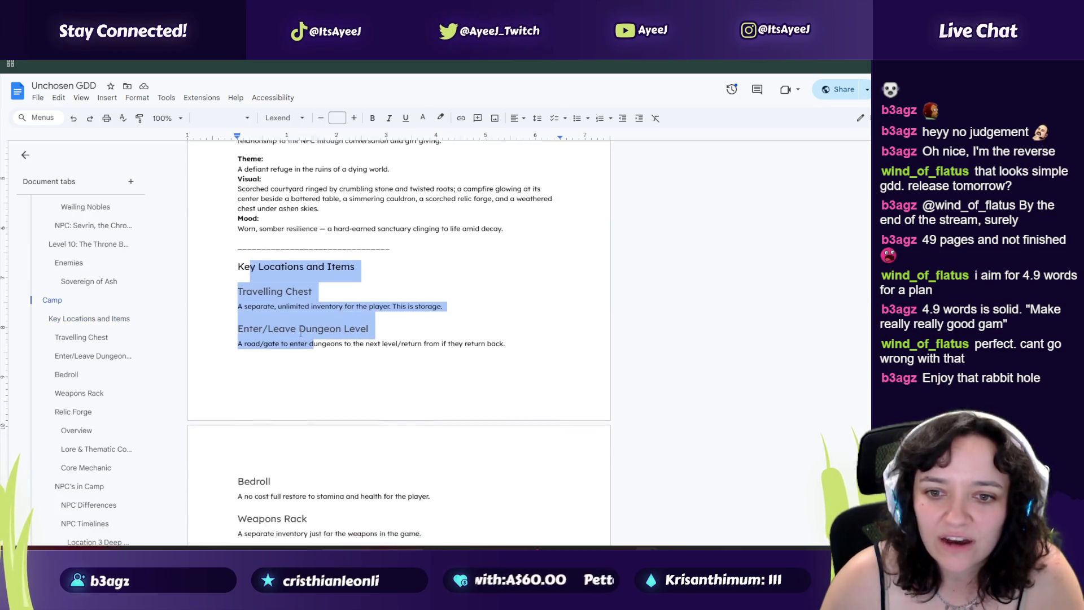
scroll(255, 261, "down", 2)
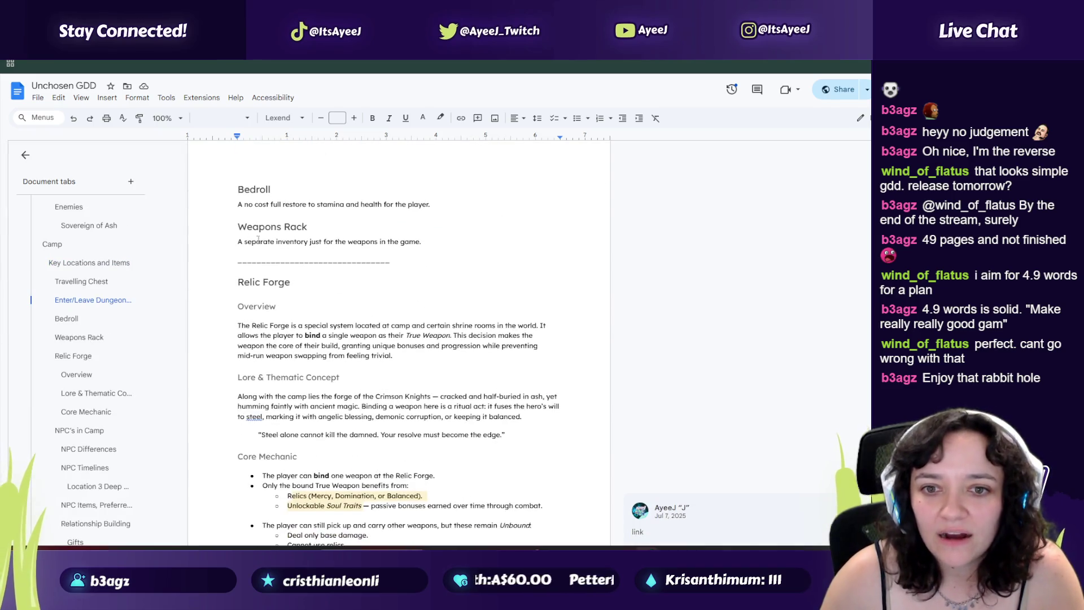
scroll(307, 274, "down", 1)
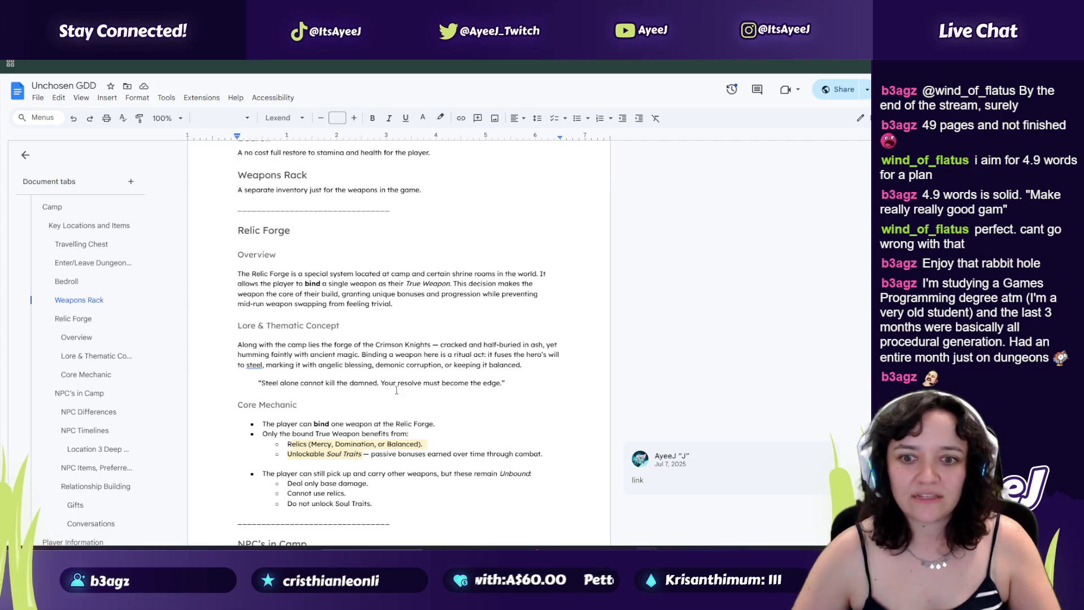
Step: Read Relic Forge's Overview, Core Mechanic and NPC's in Camp, then switch to the Unchosen- Items spreadsheet
scroll(389, 366, "down", 3)
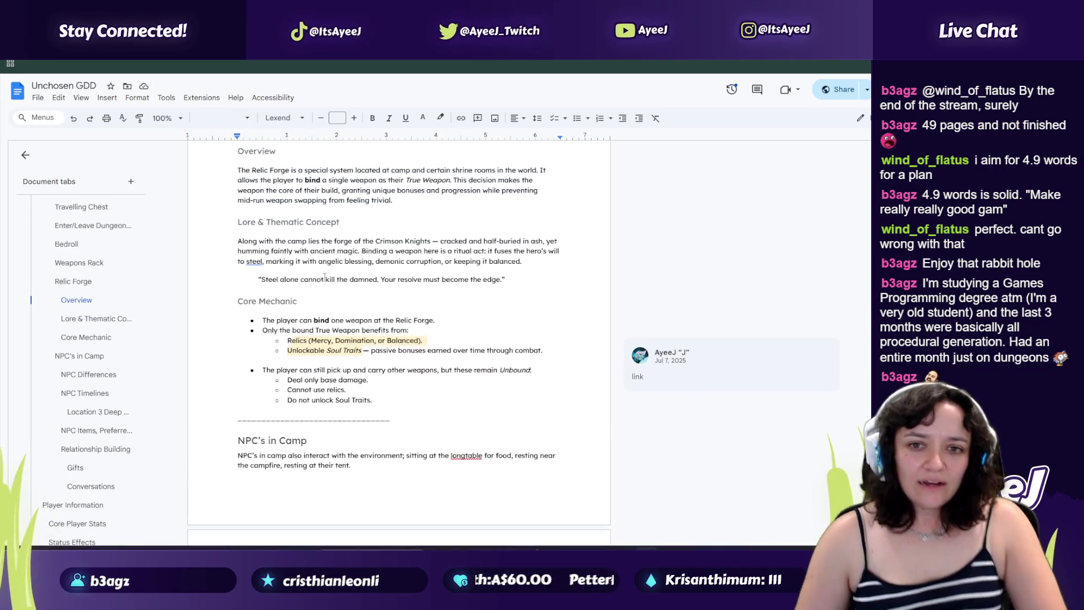
scroll(317, 293, "down", 5)
scroll(320, 289, "down", 2)
scroll(320, 289, "up", 1)
scroll(319, 289, "down", 1)
scroll(319, 282, "up", 4)
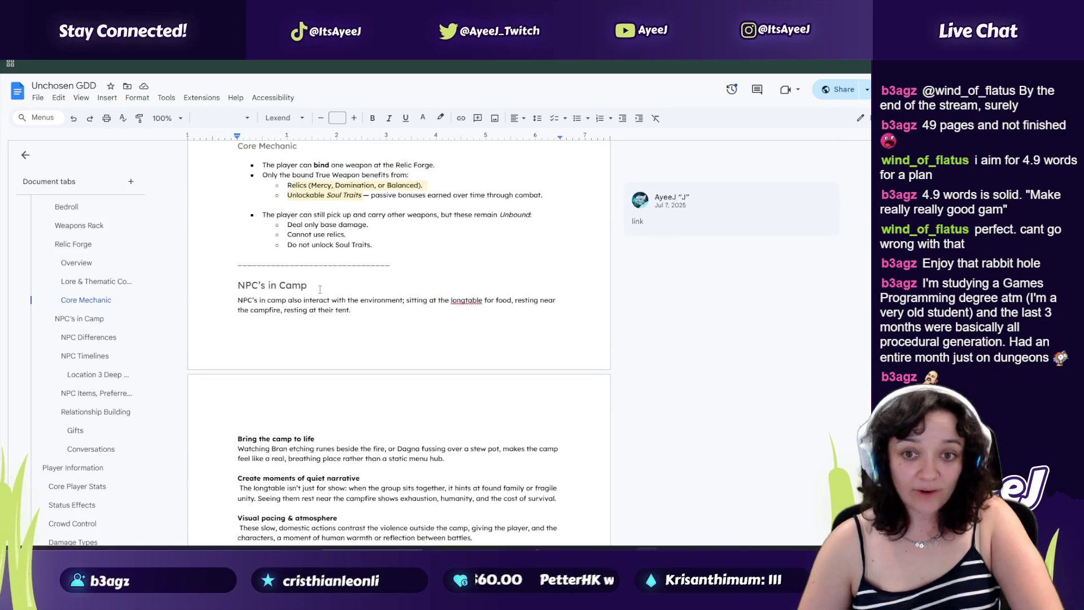
scroll(319, 274, "up", 2)
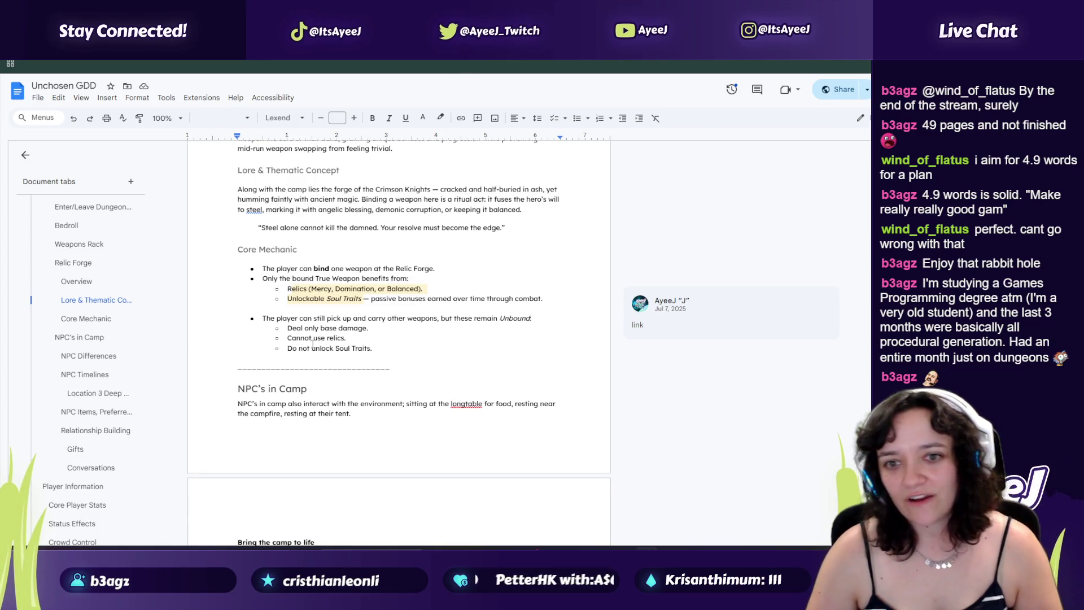
key("ctrl+Tab")
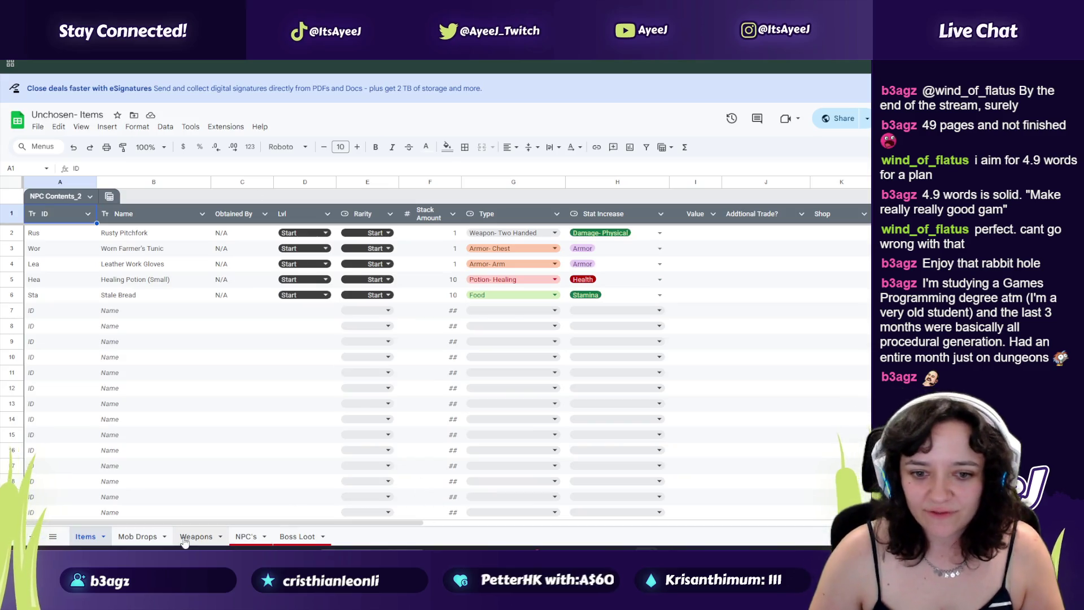
Step: On the Weapons sheet, select the weapon names Longsword to Gravewind and their column H notes
left_click(196, 536)
left_click_drag(119, 236, 126, 315)
left_click_drag(697, 236, 714, 311)
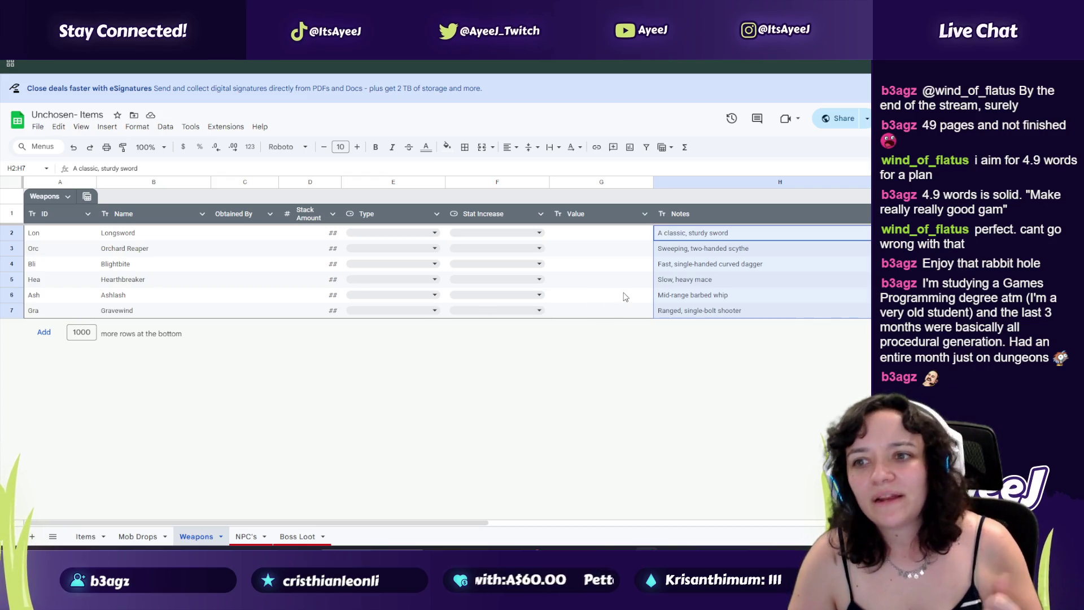
left_click(696, 256)
left_click_drag(703, 238, 706, 315)
left_click(705, 315)
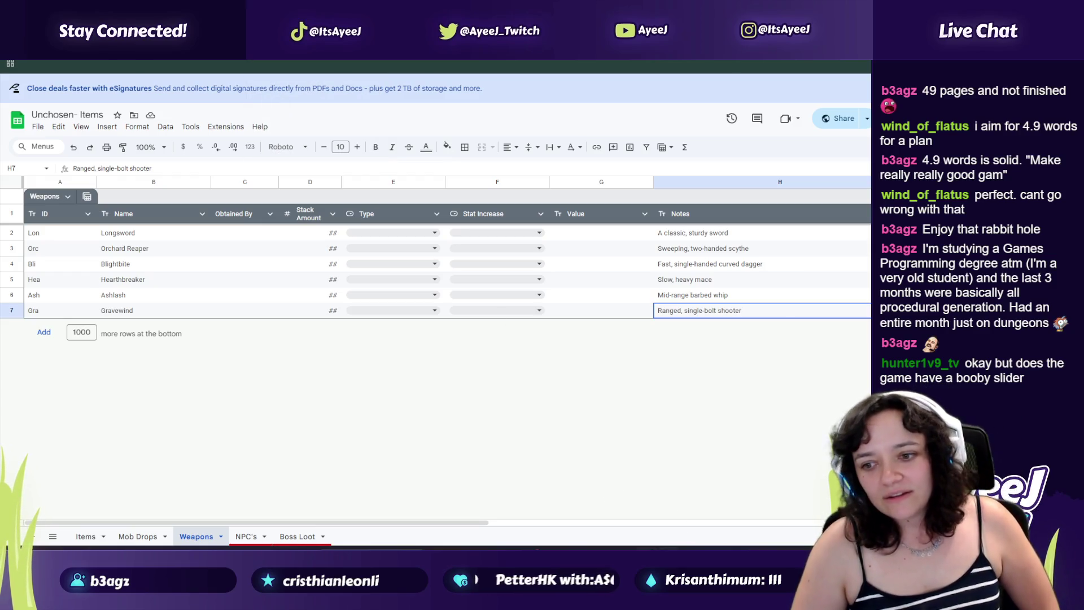
Step: Cycle through the open windows and return to the Unchosen GDD document
key("alt+Tab")
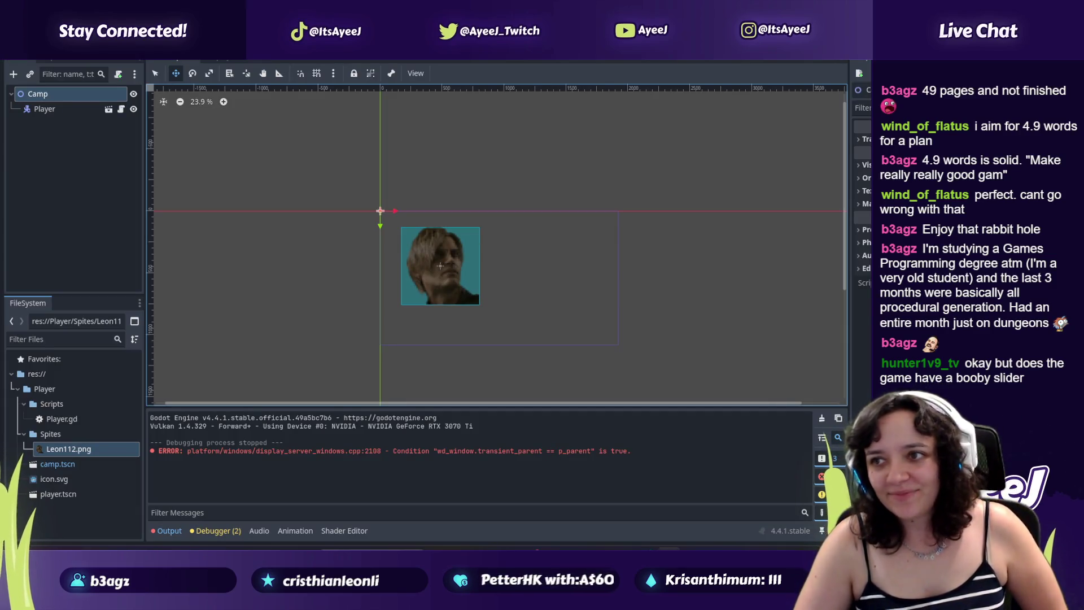
key("alt+Tab")
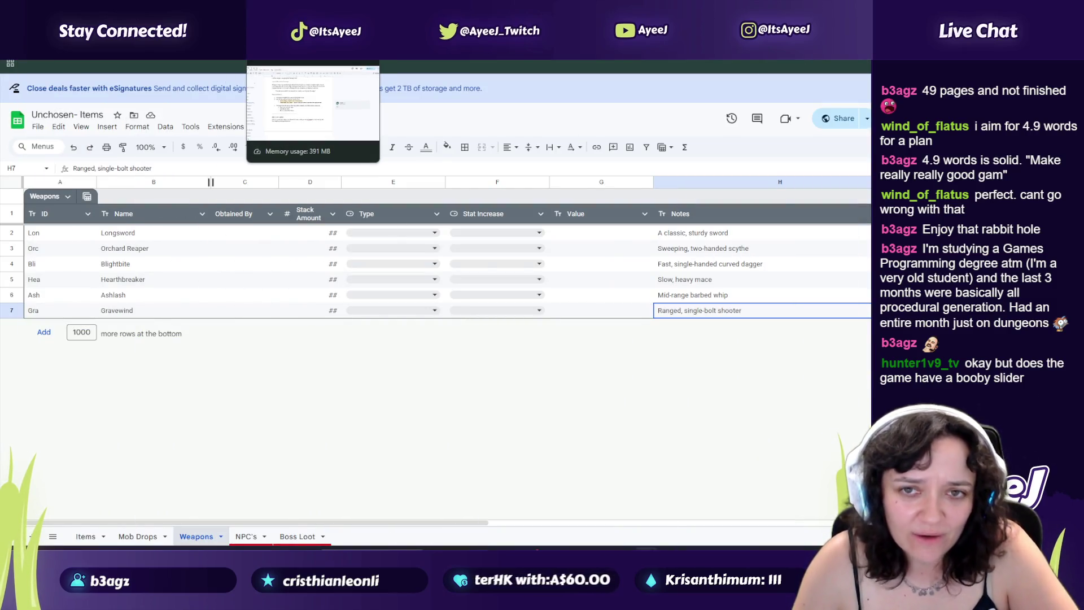
left_click(313, 53)
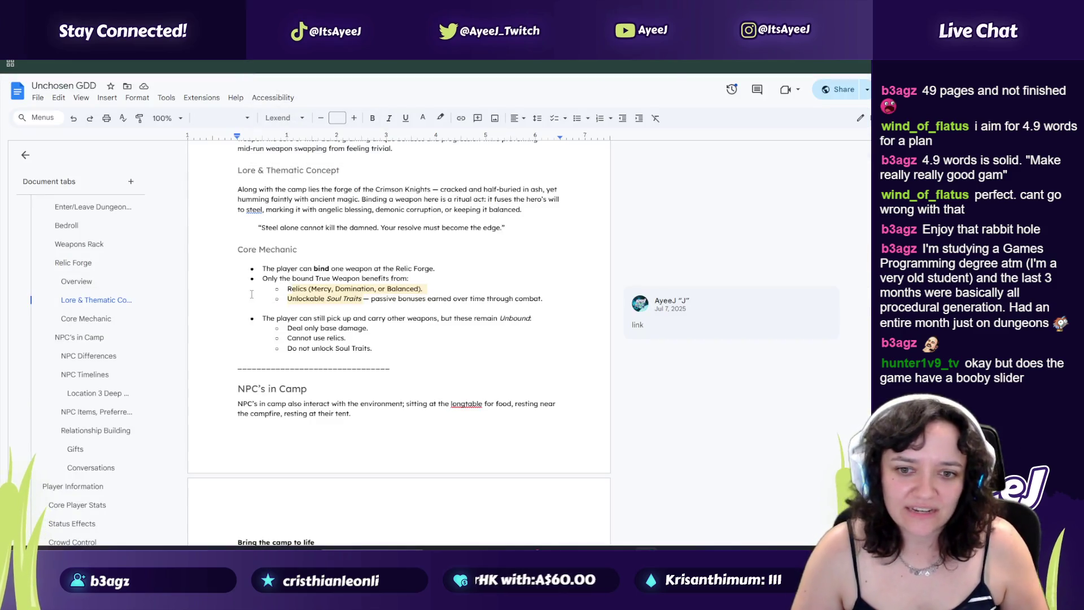
Step: Review the NPC tables, placing the caret in Dagna's empty gift preference cell
scroll(252, 294, "down", 3)
scroll(91, 372, "down", 3)
scroll(91, 368, "up", 2)
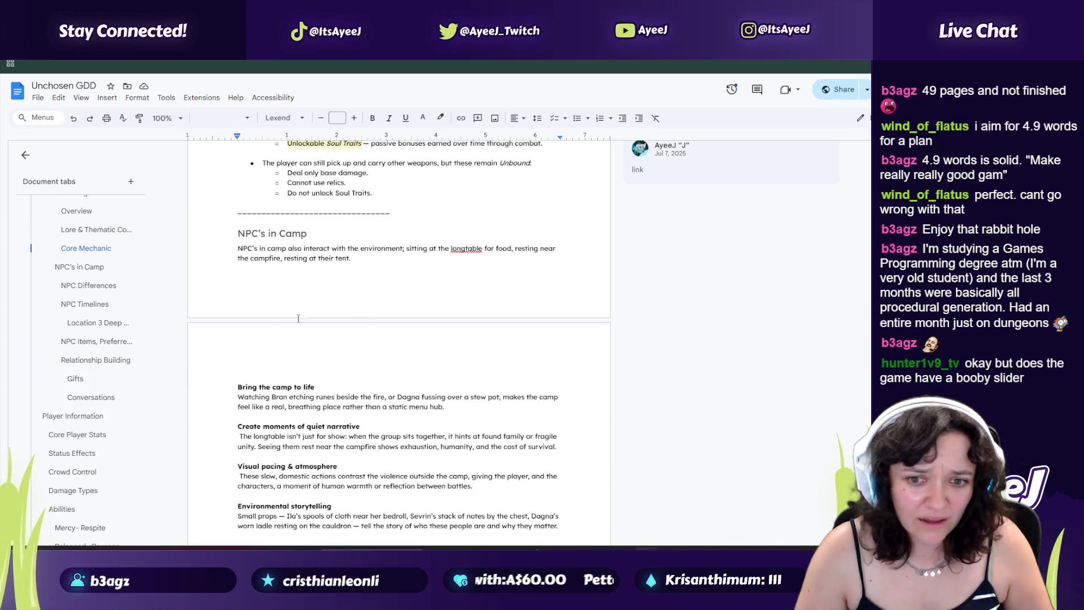
scroll(304, 305, "down", 2)
left_click_drag(238, 283, 473, 387)
scroll(290, 333, "down", 5)
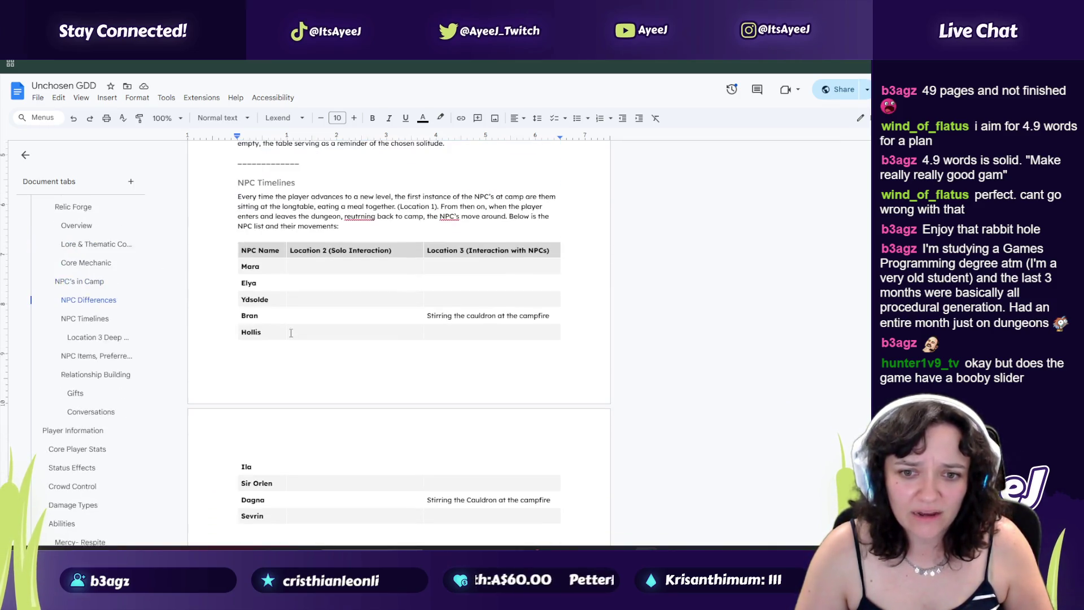
scroll(291, 333, "down", 3)
left_click_drag(461, 349, 277, 289)
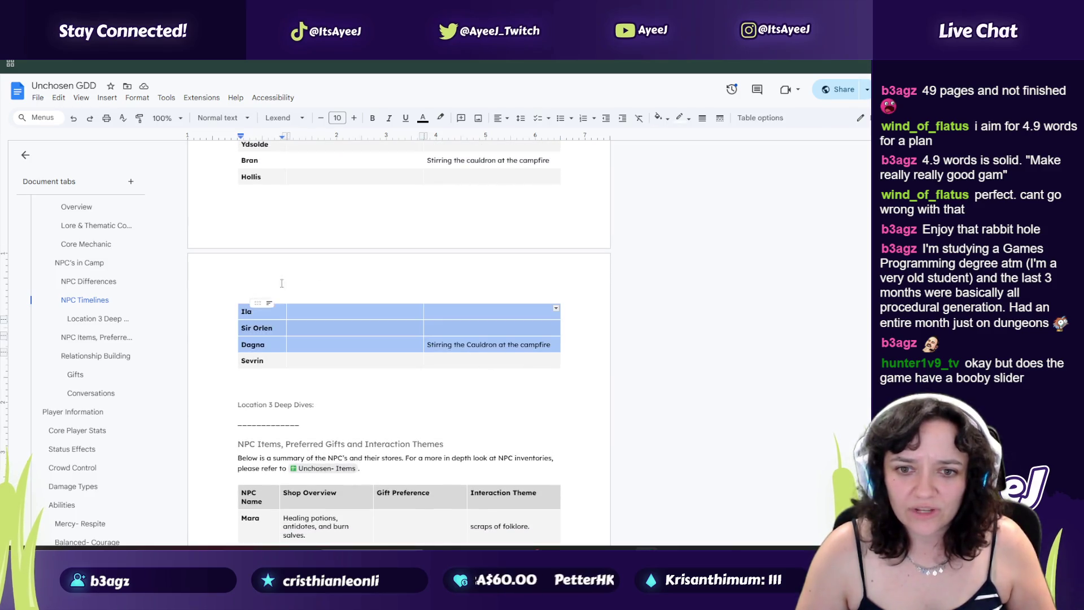
scroll(277, 289, "down", 5)
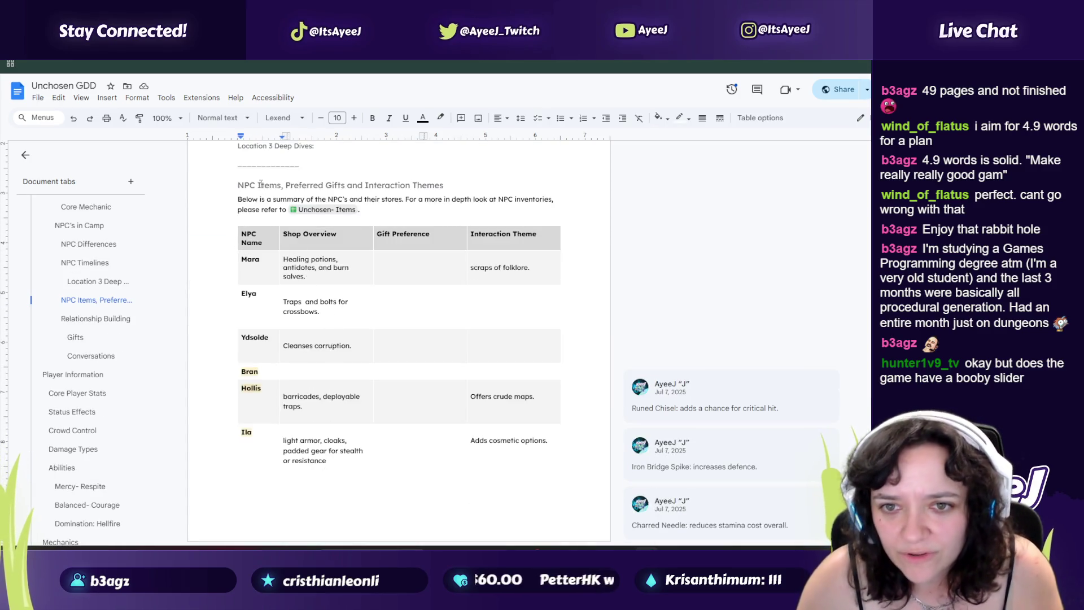
scroll(393, 275, "down", 5)
left_click(405, 385)
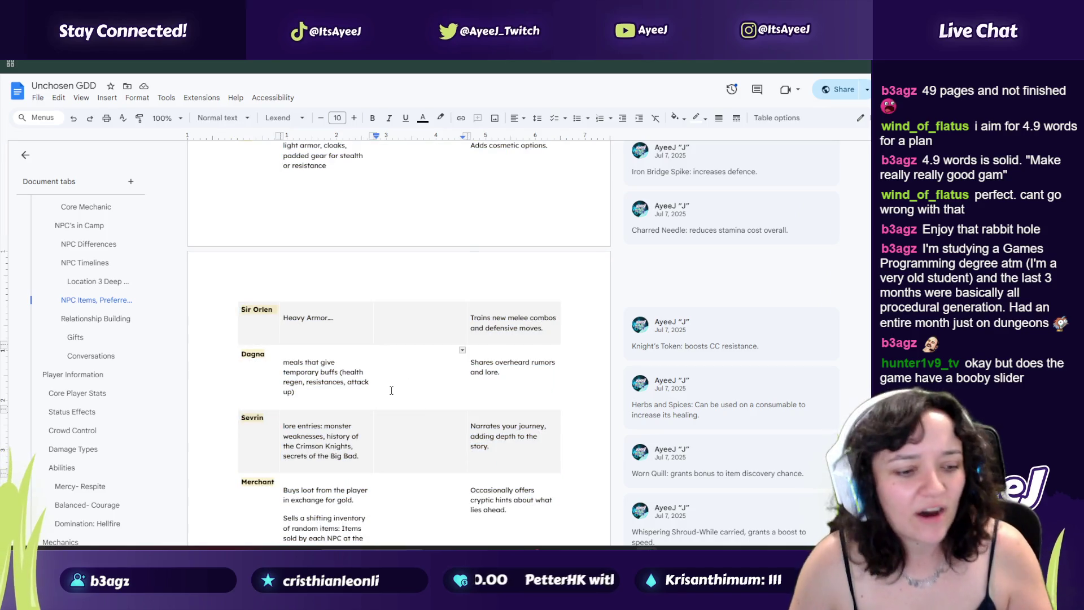
scroll(368, 300, "down", 8)
scroll(270, 231, "down", 6)
Step: Make the Core Player Stats header row taller and select Player Information's Description cells, Health to Immortality
left_click_drag(332, 219, 346, 235)
scroll(346, 235, "up", 10)
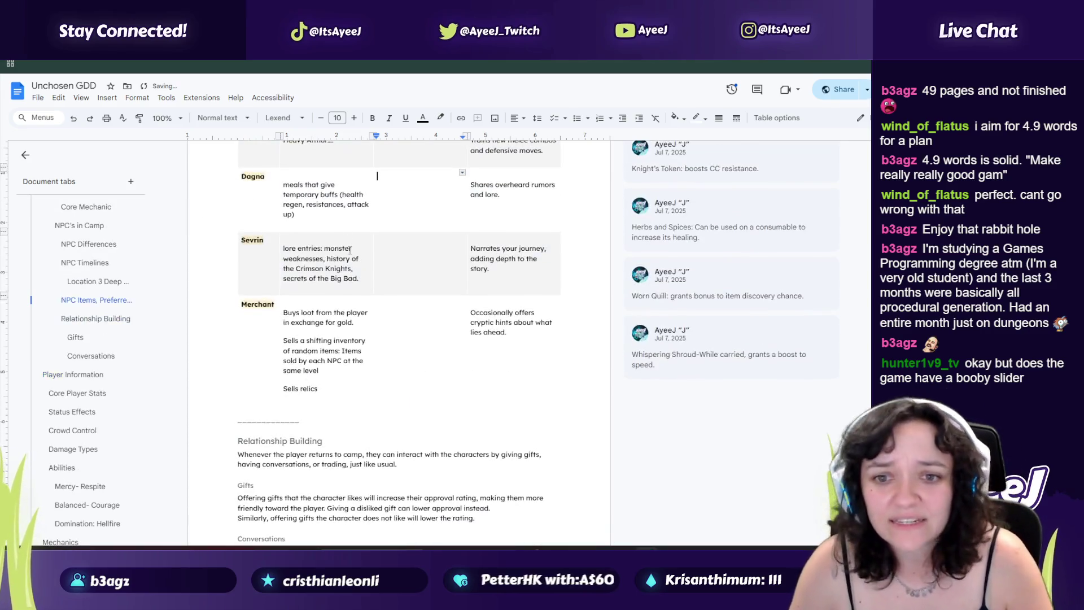
left_click(78, 373)
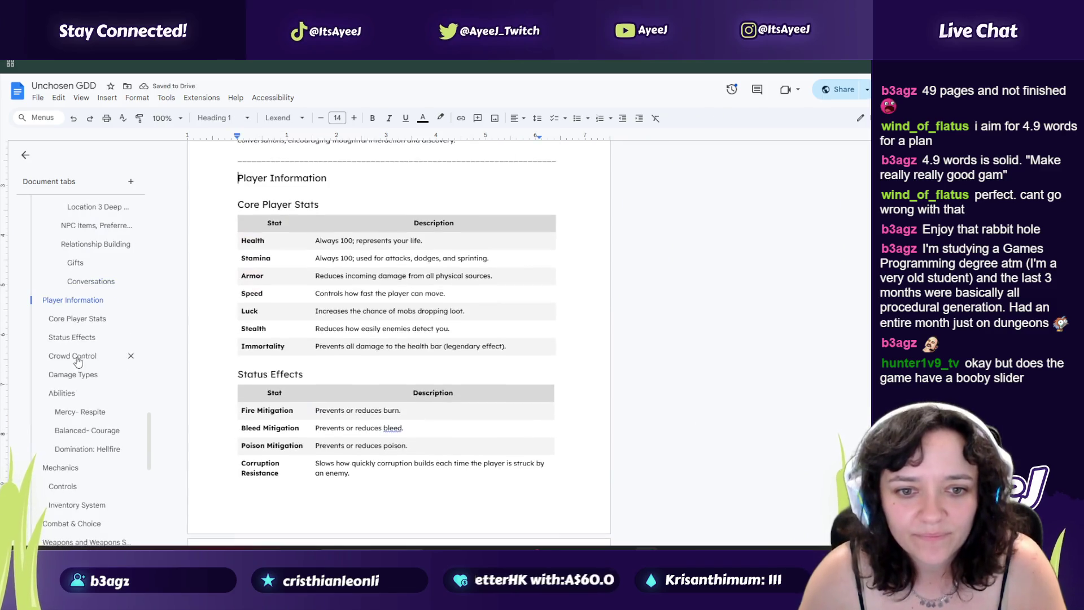
left_click_drag(350, 244, 346, 348)
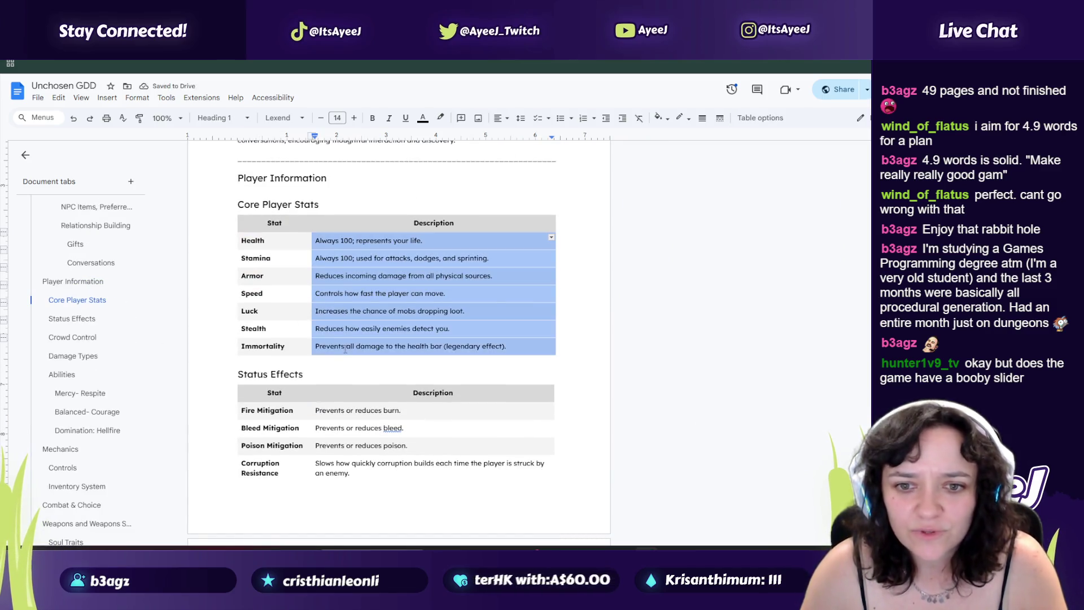
scroll(347, 237, "down", 2)
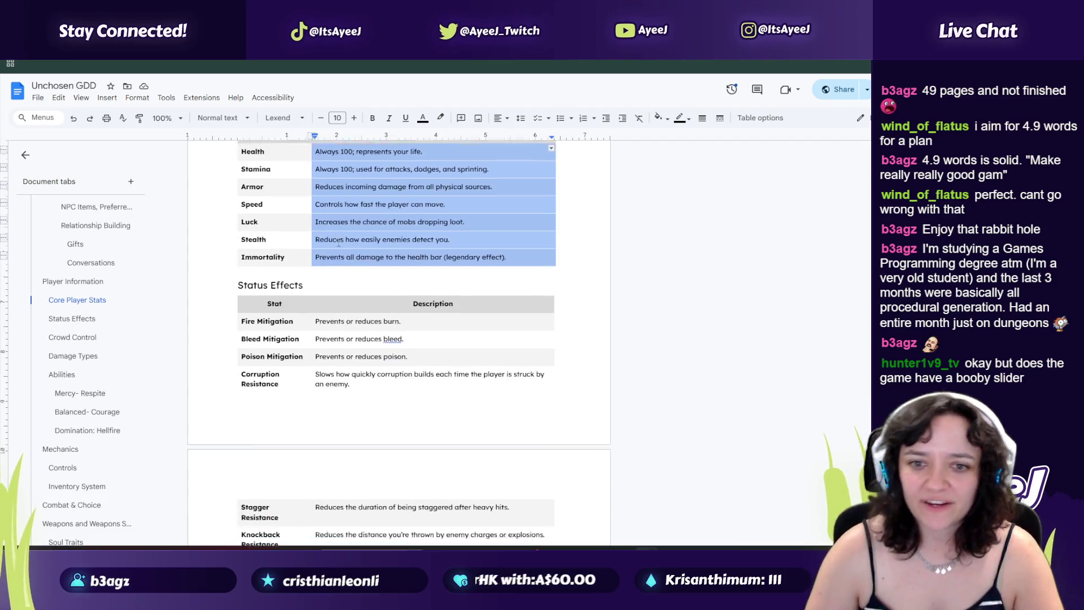
Step: Add blank lines below the Slow description, then undo them
mouse_move(346, 307)
left_mouse_down()
mouse_move(353, 537)
mouse_move(359, 197)
left_mouse_up()
left_click(343, 273)
key("Return")
key("Return")
key("Return")
key("ctrl+z")
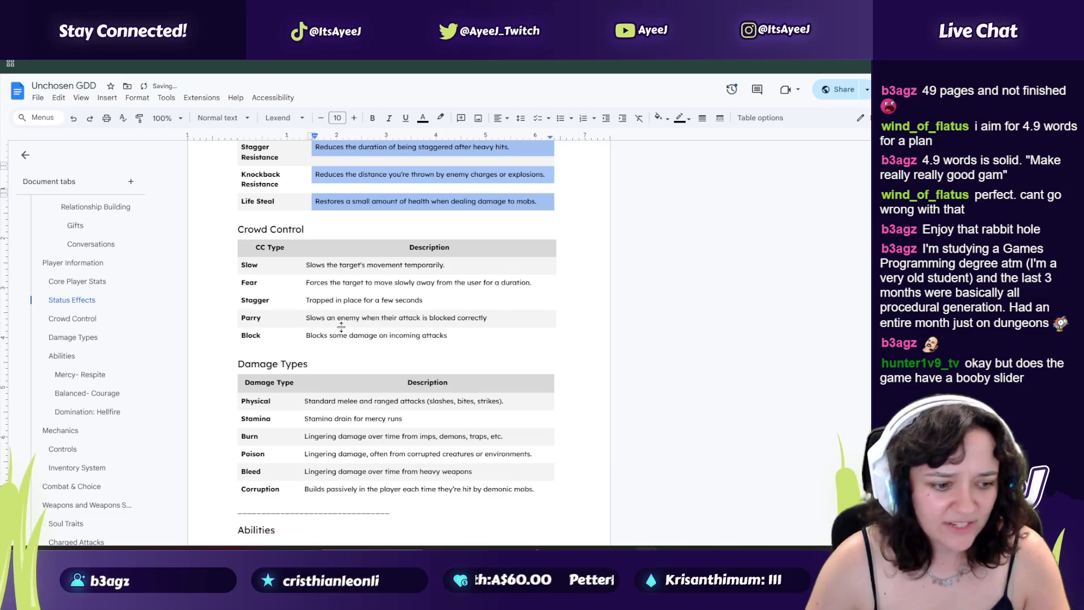
scroll(344, 350, "down", 3)
left_click_drag(341, 297, 341, 346)
Step: Select the Respite, Sanctuary and Salvation upgrade cells, then switch to the YouTube music tab
scroll(341, 346, "down", 6)
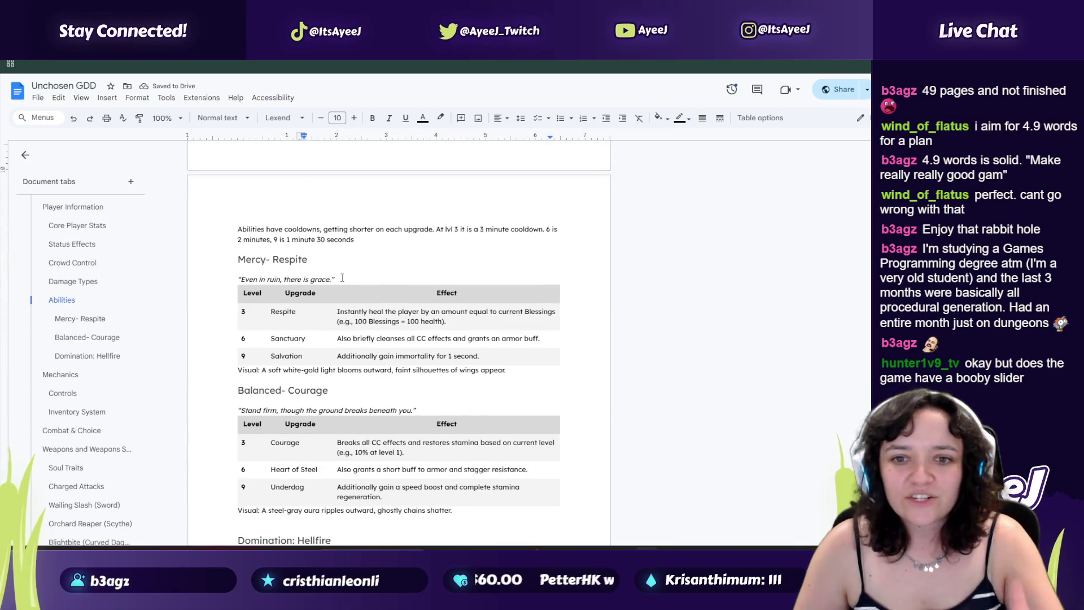
scroll(336, 265, "down", 4)
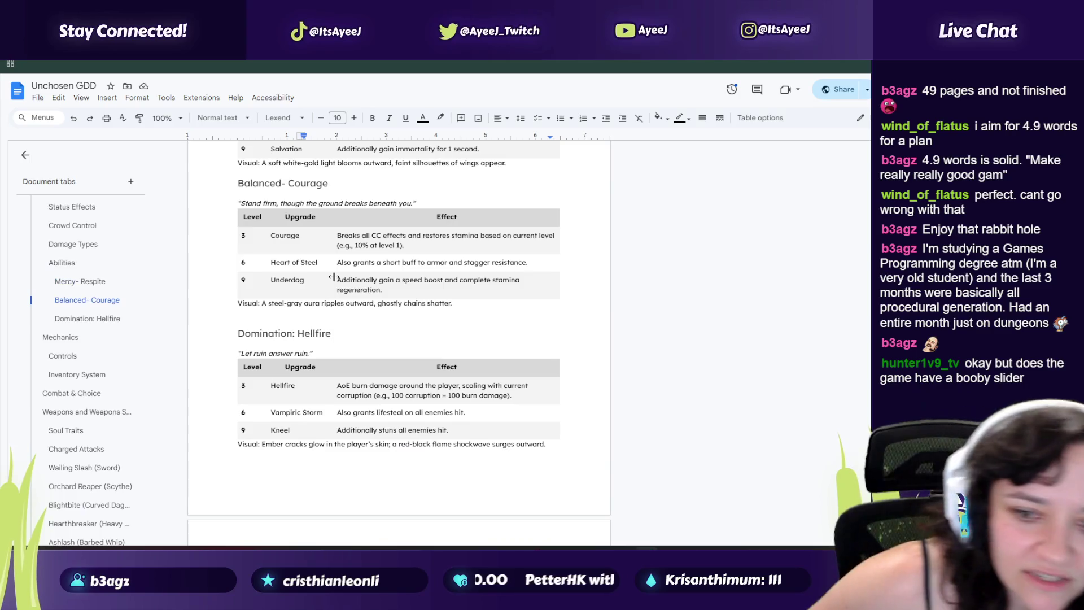
scroll(285, 244, "up", 2)
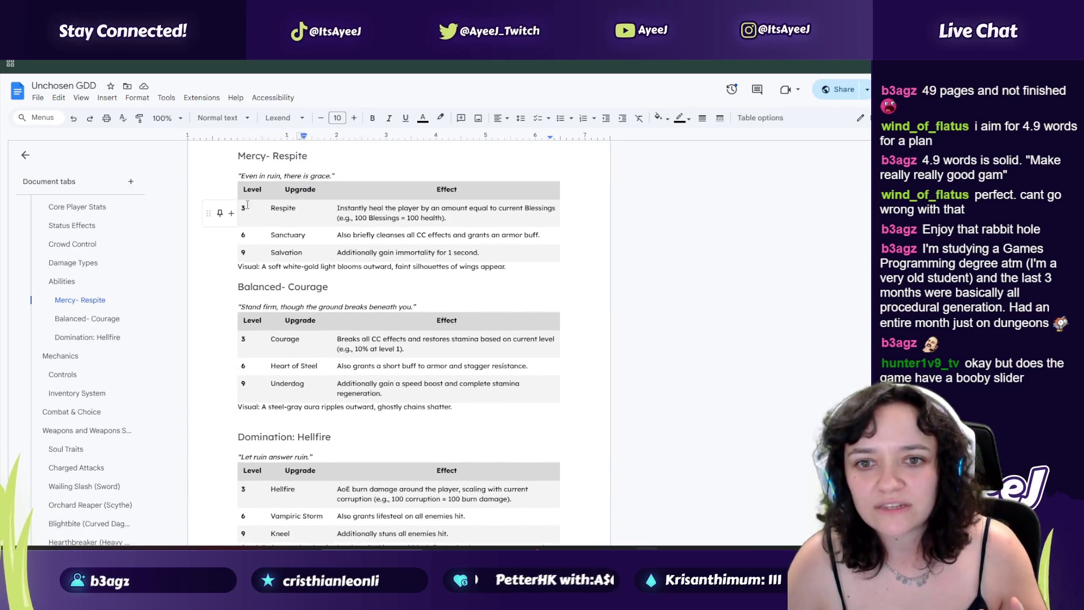
left_click_drag(272, 207, 285, 252)
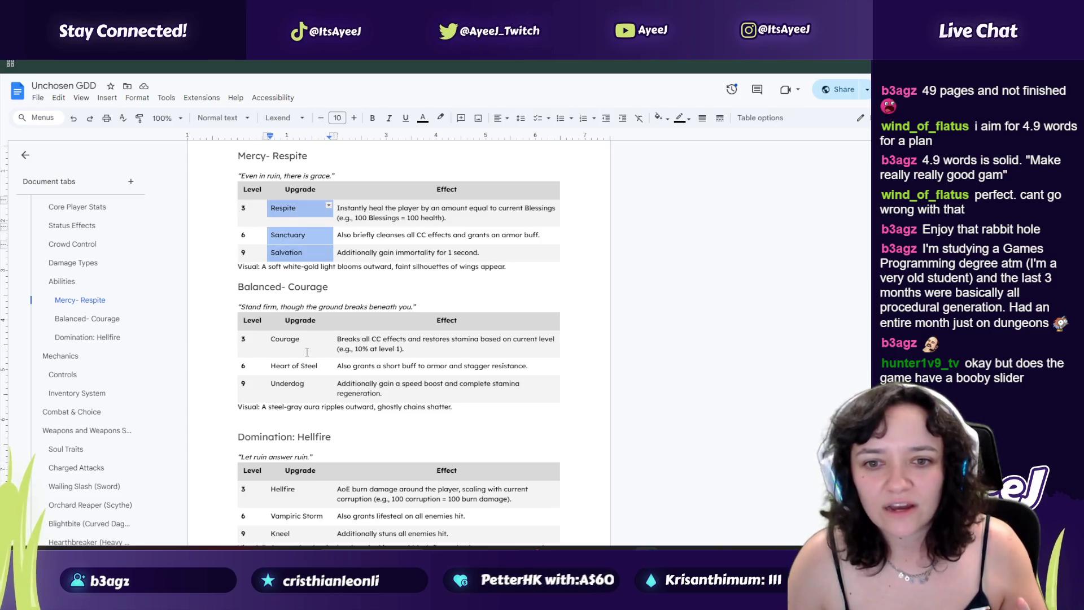
scroll(307, 353, "down", 1)
scroll(300, 326, "up", 3)
key("ctrl+Tab")
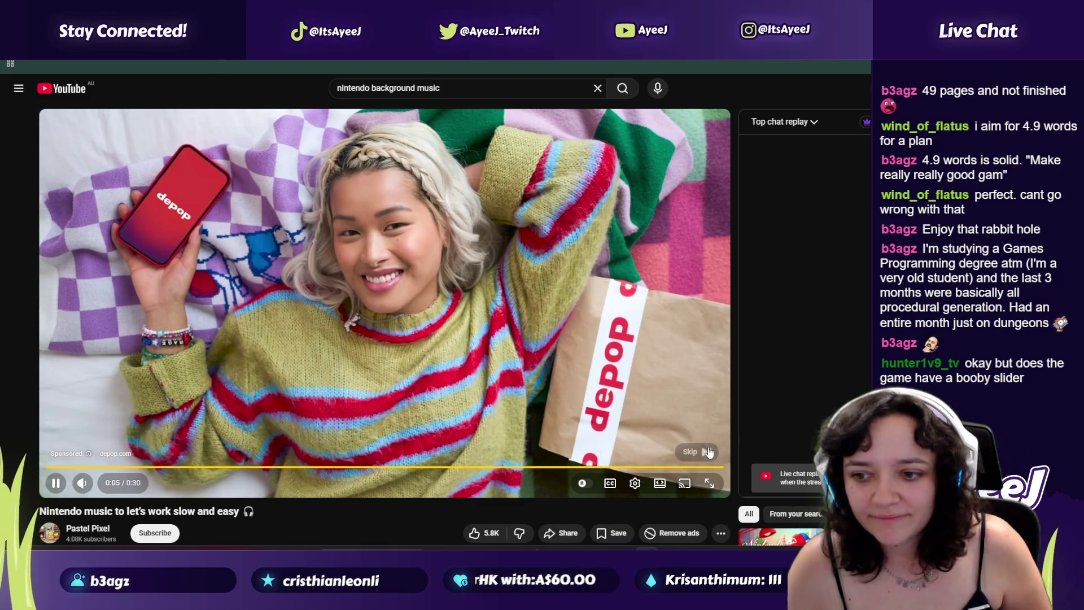
Step: Skip the ad on the Nintendo music video and go back to the Unchosen GDD tab
left_click(709, 452)
key("ctrl+shift+Tab")
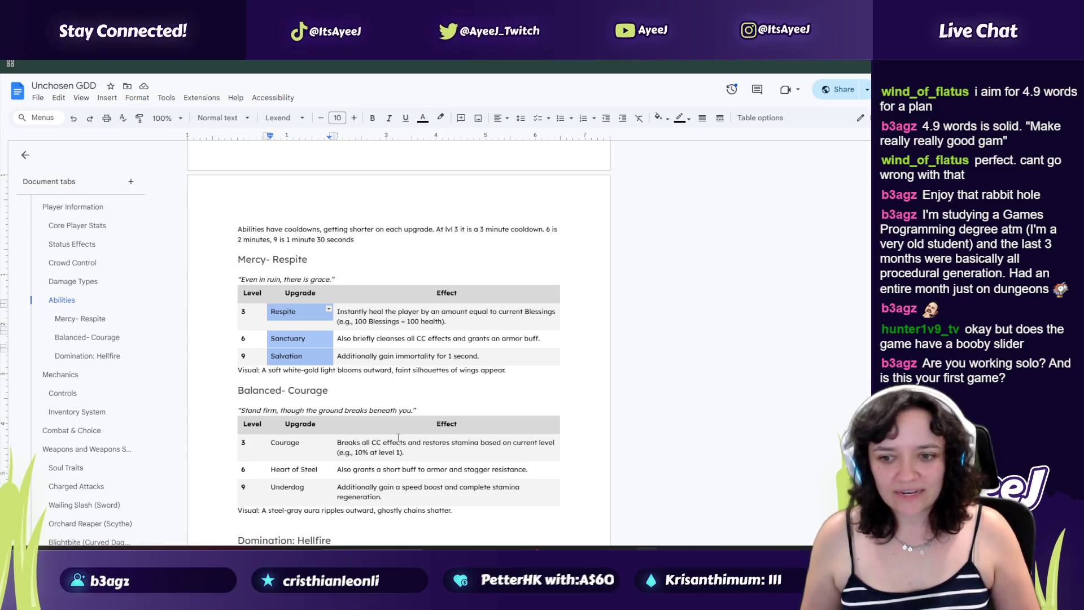
Step: Back in the GDD, select the Mercy- Respite table's Effect cells and continue scrolling
key("alt+Tab")
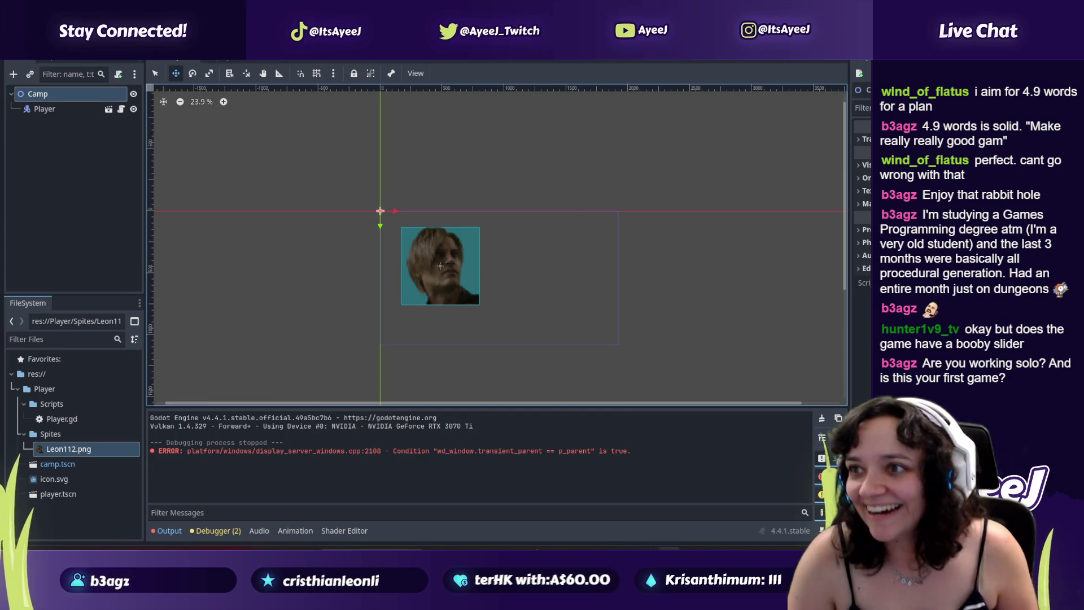
key("alt+Tab")
left_click_drag(350, 326, 370, 356)
scroll(313, 346, "down", 7)
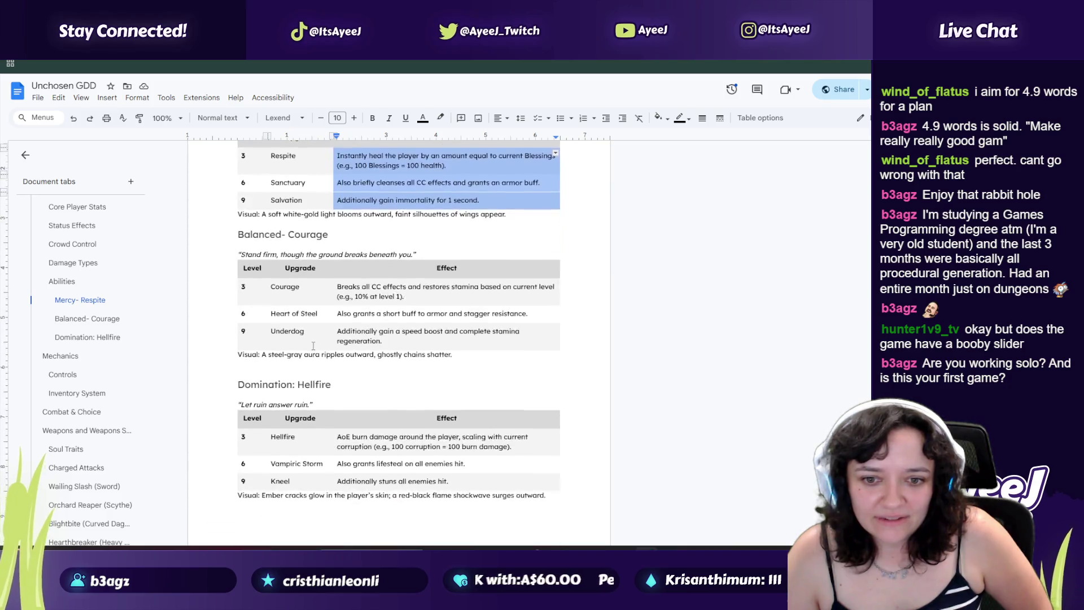
scroll(313, 346, "down", 4)
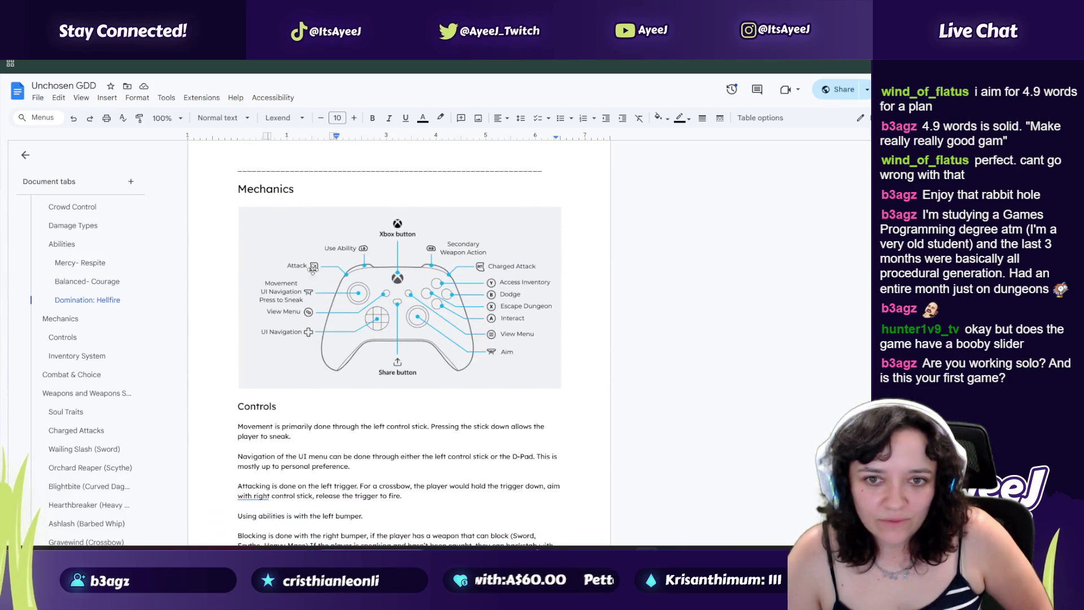
scroll(322, 337, "down", 10)
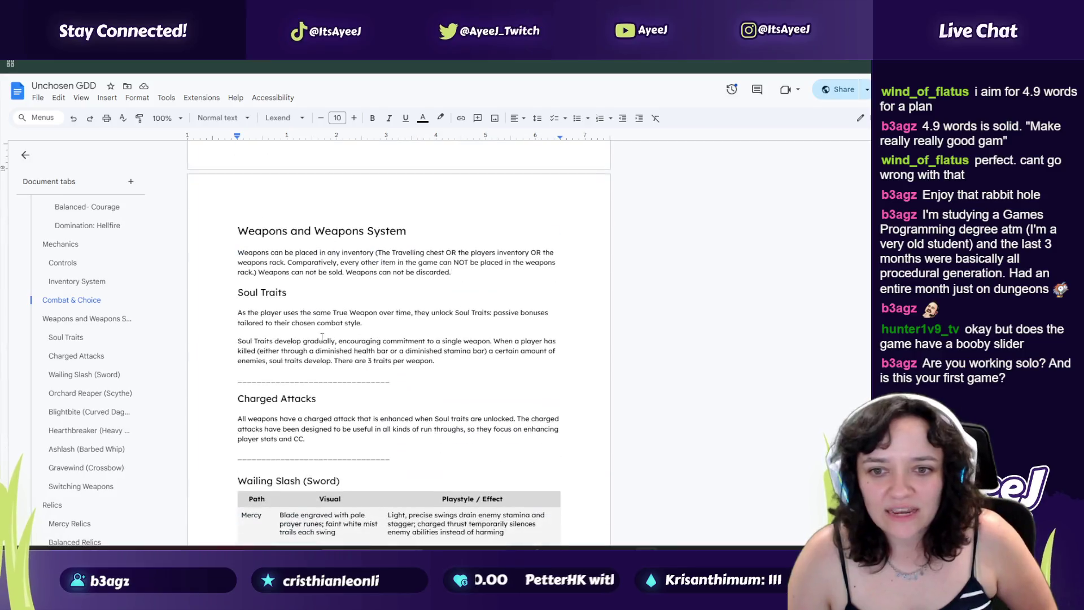
scroll(292, 271, "down", 1)
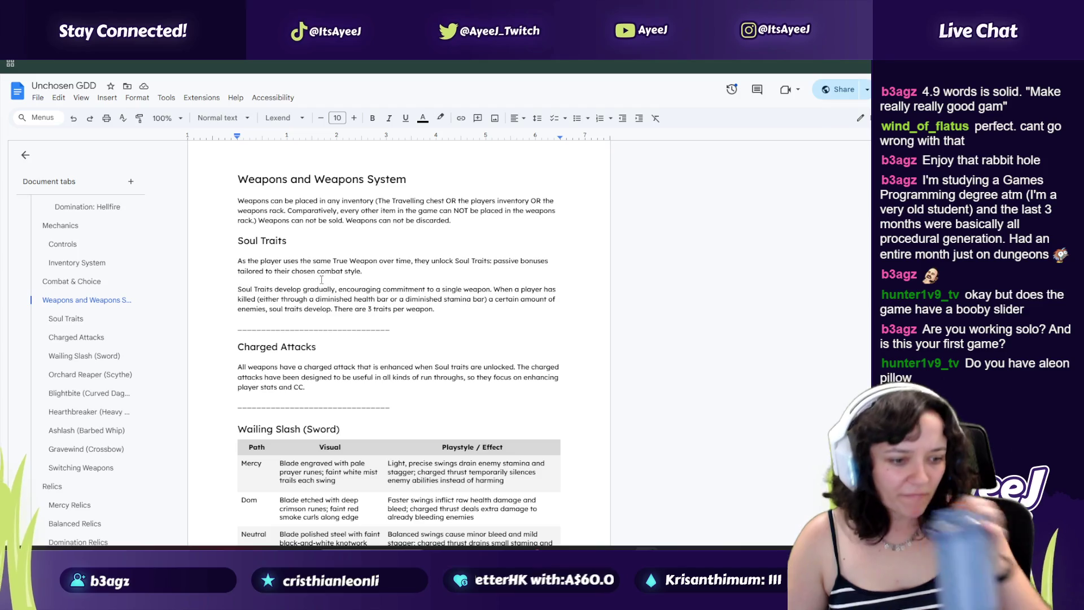
Step: Select the first Soul Traits paragraph and the text from 'gradually' to 'diminished'
key("alt+Tab")
key("alt+Tab")
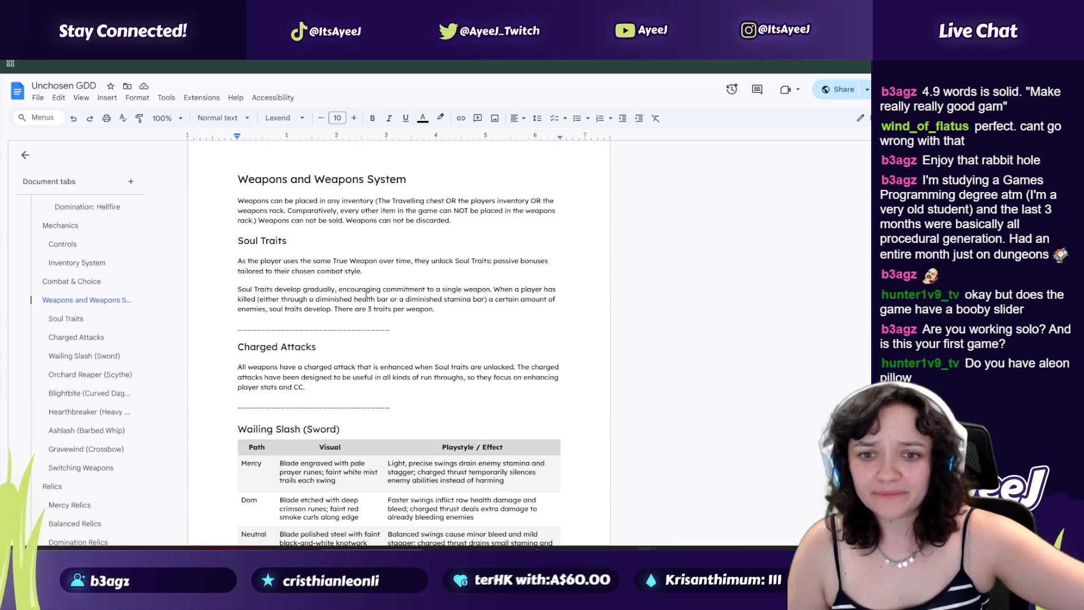
left_click_drag(264, 261, 291, 290)
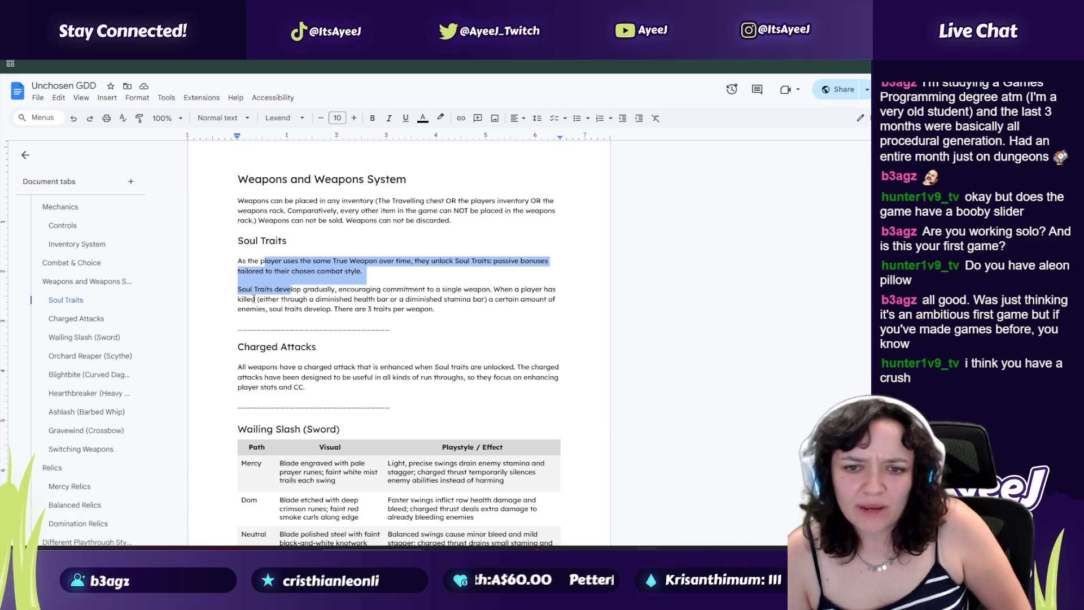
left_click_drag(315, 289, 352, 299)
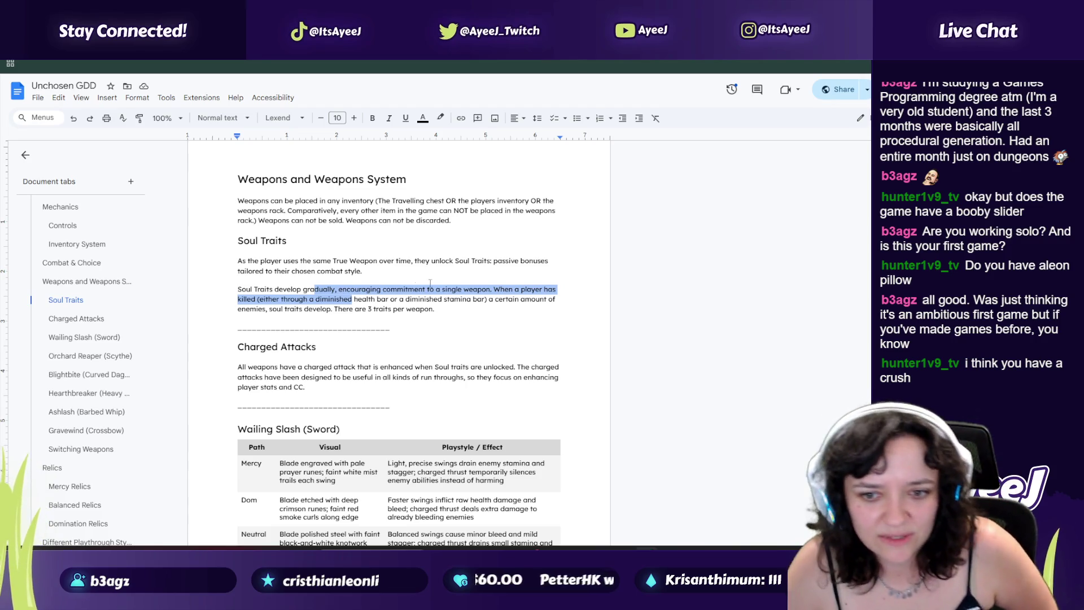
scroll(266, 366, "down", 5)
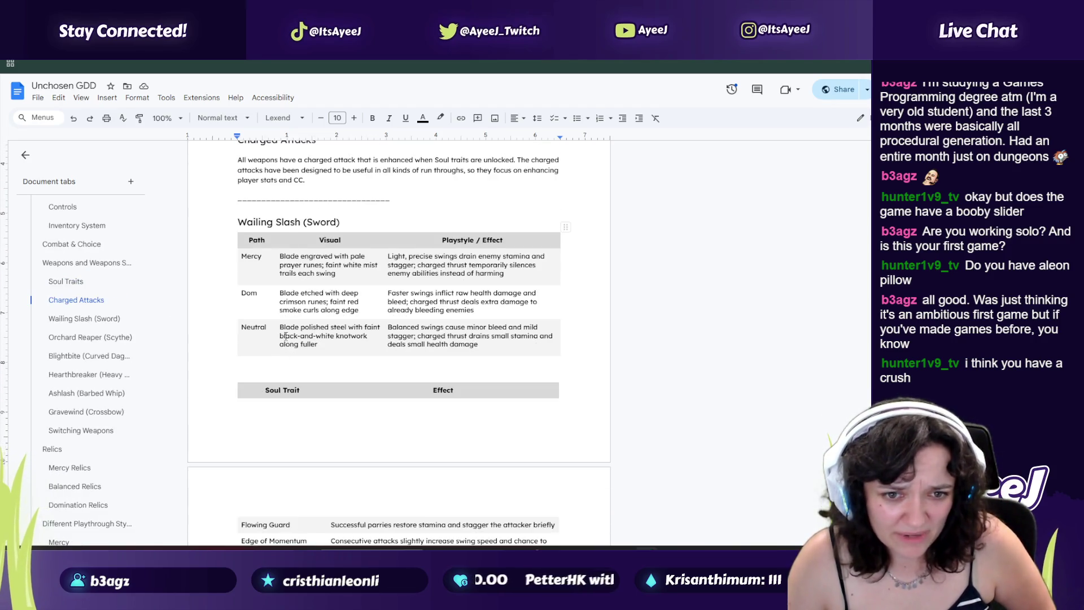
scroll(292, 249, "down", 2)
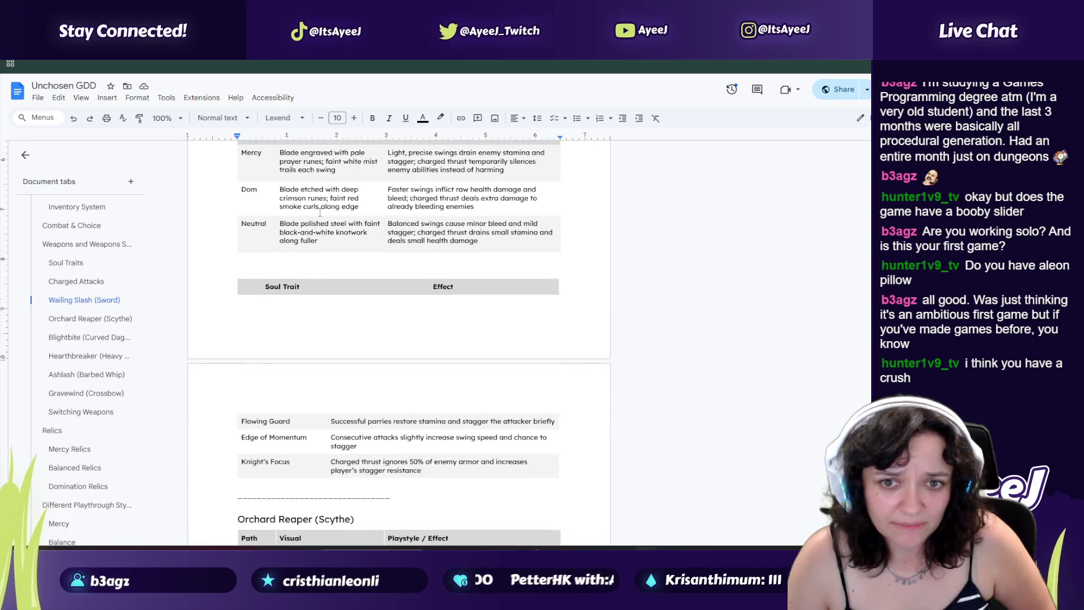
scroll(314, 226, "up", 2)
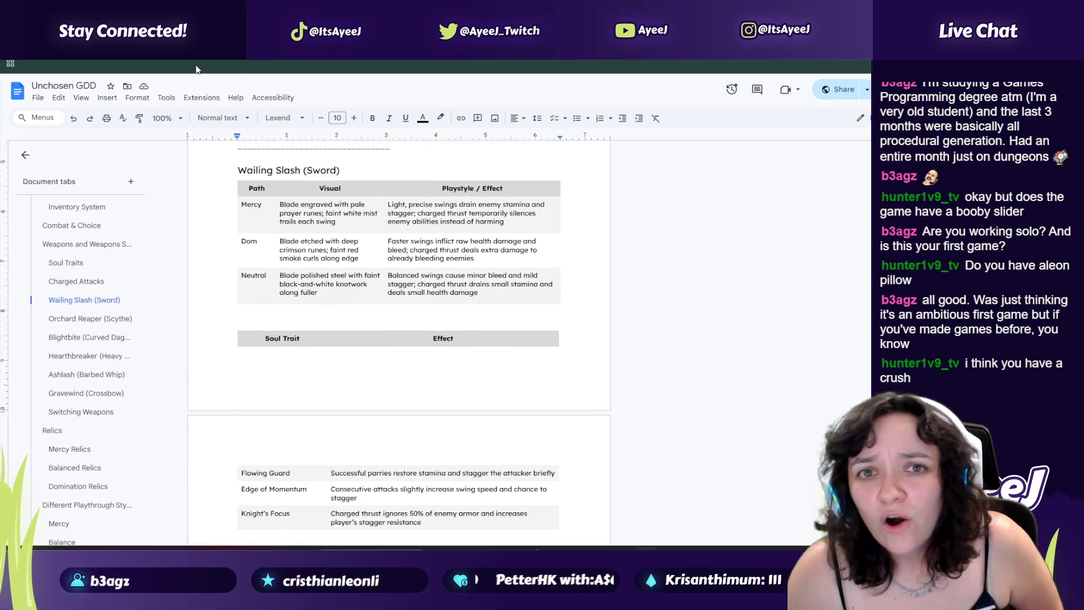
Step: Select the Wailing Slash table's Visual cells and scroll on to the Mercy Relics heading
key("ctrl+Tab")
key("ctrl+shift+Tab")
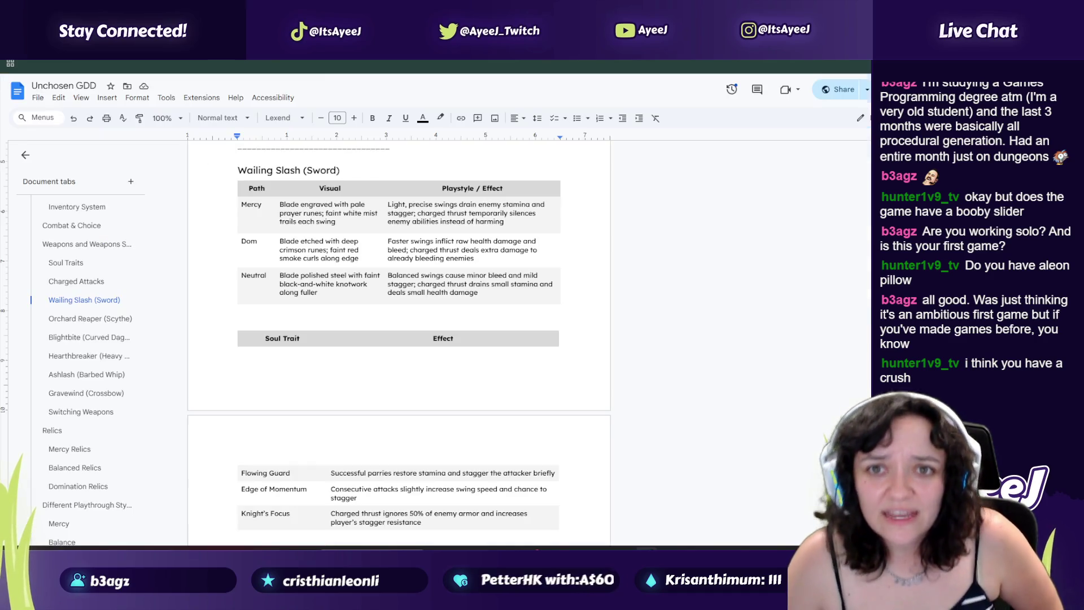
left_click_drag(277, 226, 329, 275)
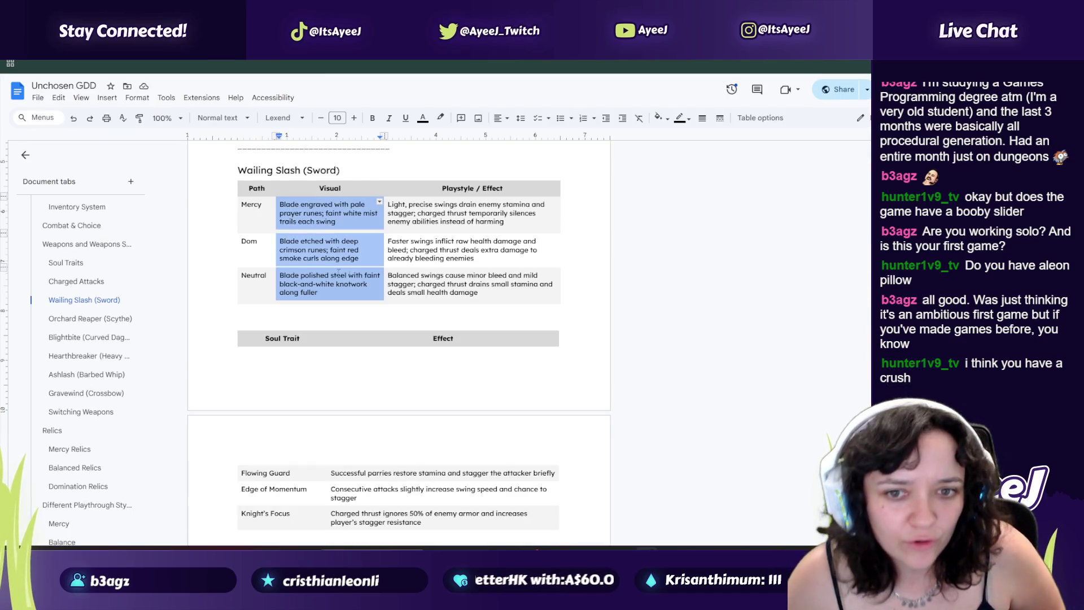
scroll(361, 254, "down", 12)
scroll(373, 241, "down", 10)
mouse_move(287, 199)
left_mouse_down()
mouse_move(384, 270)
mouse_move(299, 289)
left_mouse_up()
scroll(301, 254, "down", 2)
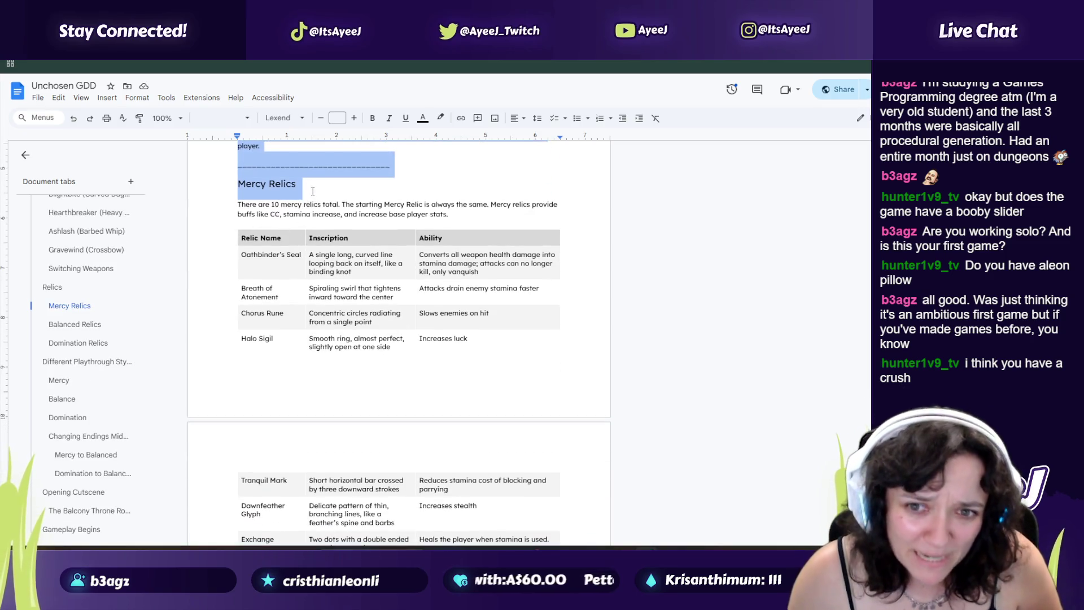
Step: Select parts of the Mercy Relics intro and 'stamina on kill' in the Hunger Stone row
left_click_drag(321, 204, 405, 205)
left_click_drag(236, 183, 296, 184)
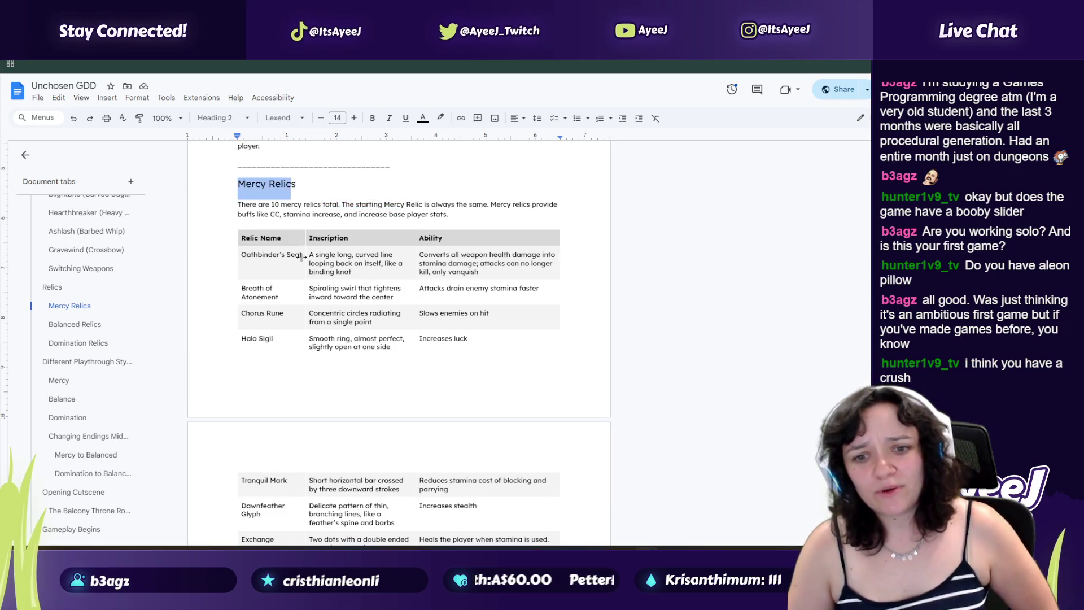
scroll(302, 282, "down", 6)
left_click_drag(262, 312, 314, 313)
scroll(279, 389, "down", 7)
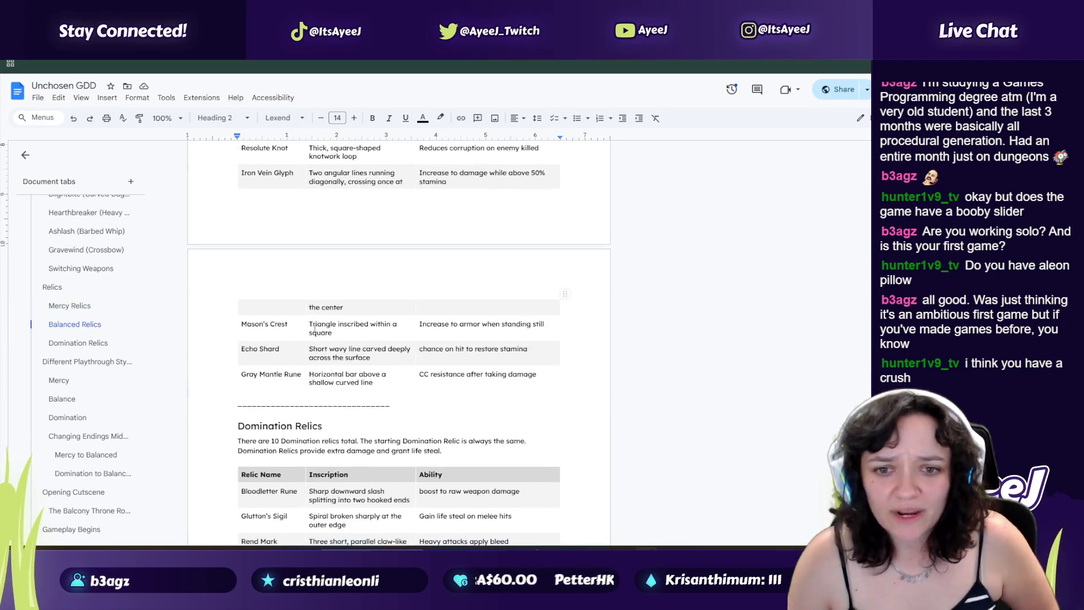
scroll(279, 389, "down", 6)
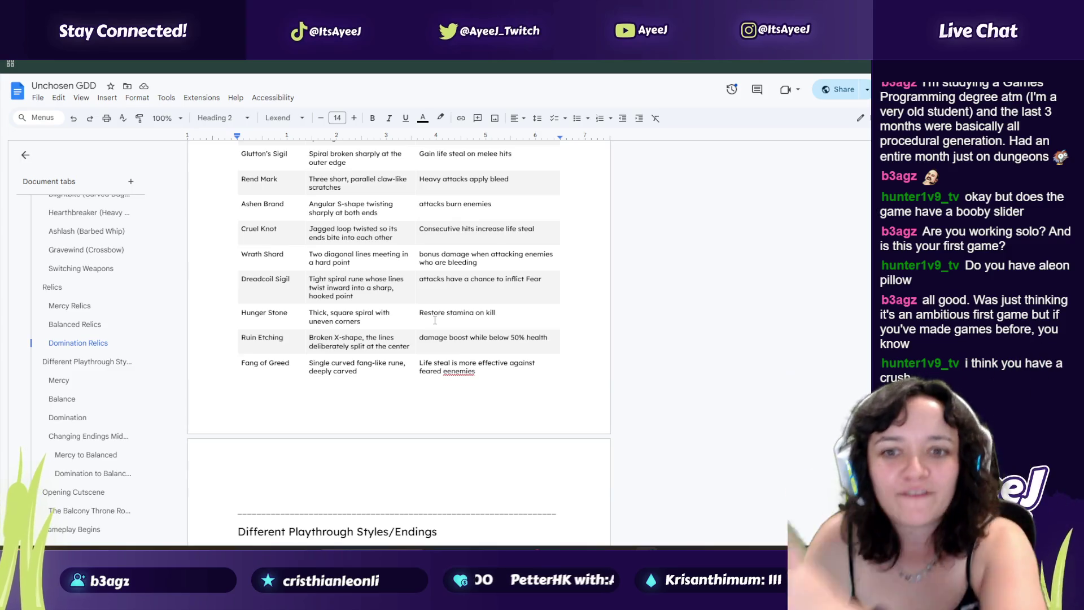
left_click_drag(448, 318, 496, 315)
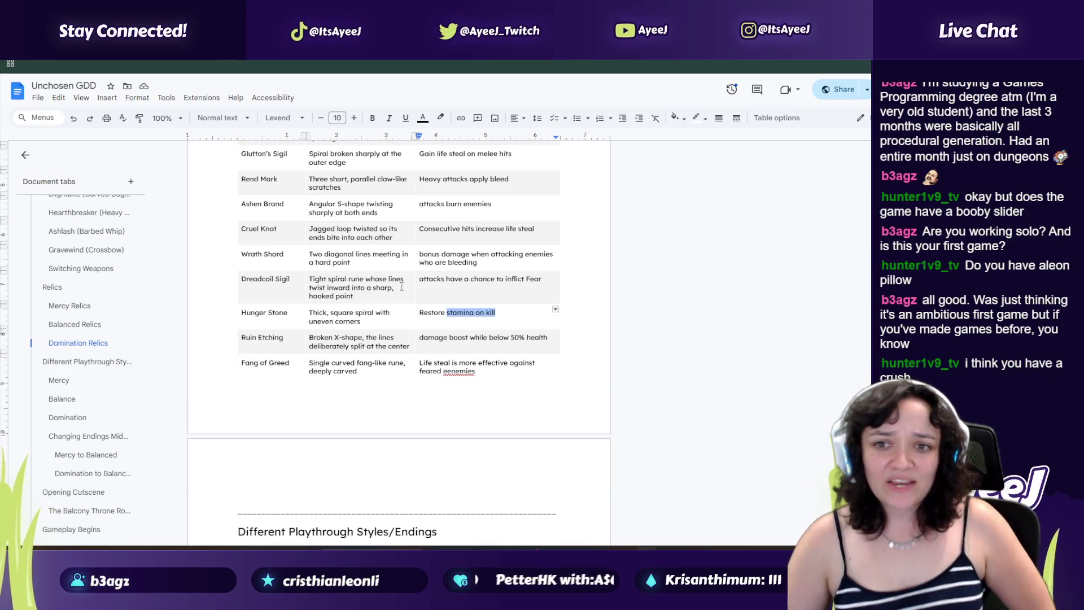
scroll(437, 300, "up", 3)
left_click_drag(339, 305, 358, 401)
scroll(360, 359, "up", 3)
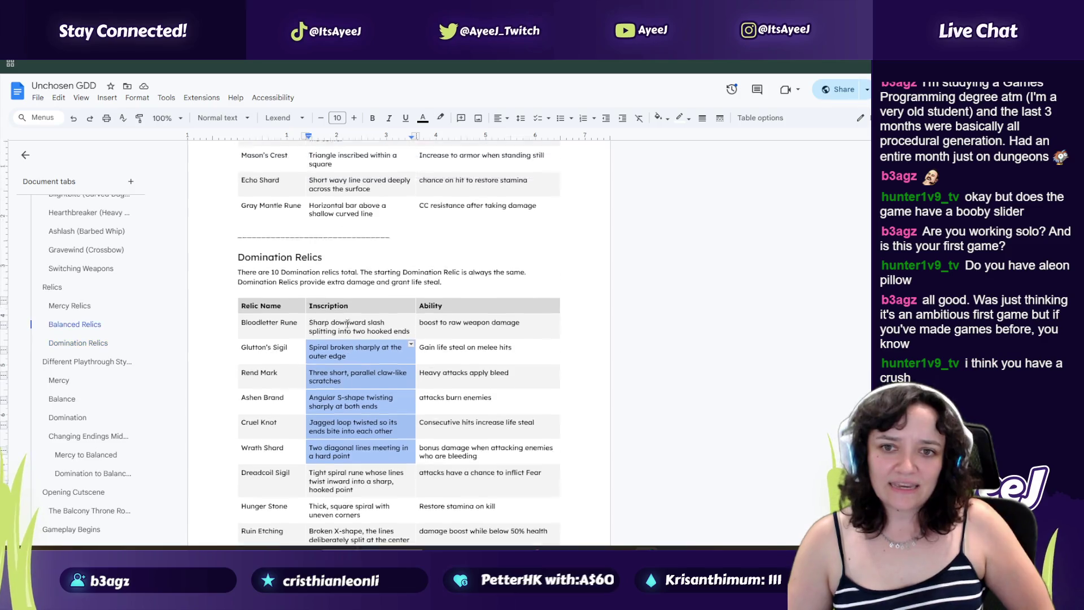
scroll(360, 359, "up", 3)
scroll(339, 350, "down", 10)
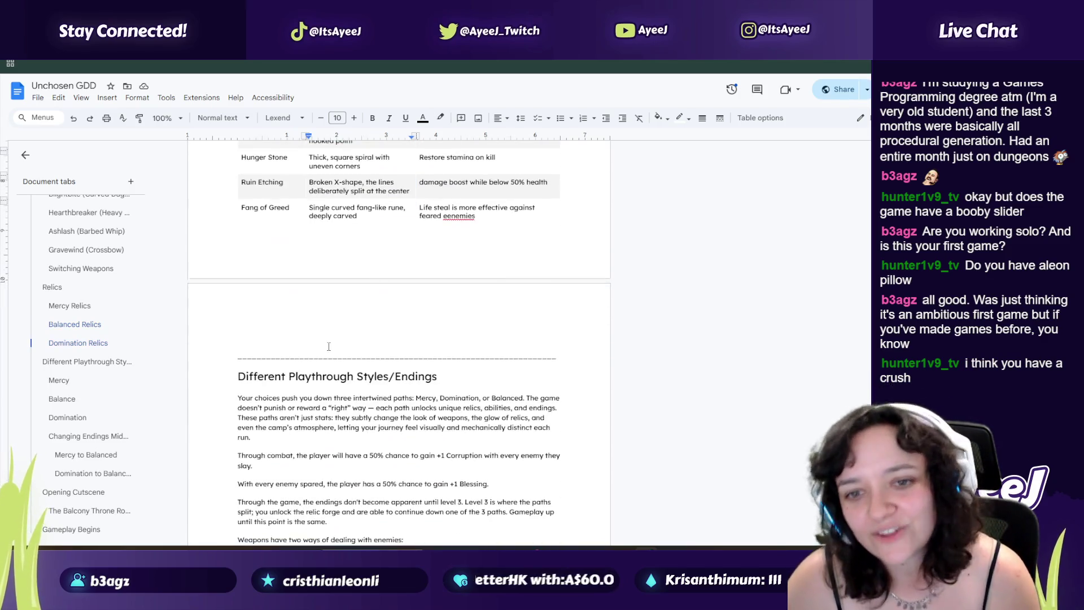
scroll(327, 346, "down", 1)
Step: Select passages through the Mercy, Balance and Domination endings, ending on the Changing Endings Midway table
left_click_drag(465, 352, 238, 352)
scroll(323, 284, "down", 3)
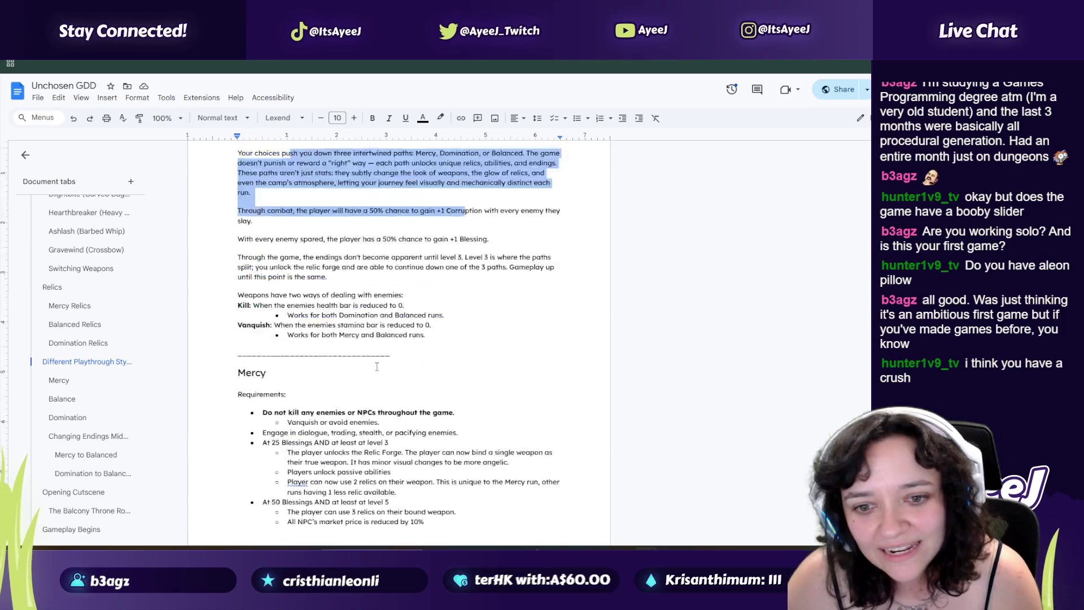
left_click_drag(314, 346, 362, 388)
scroll(346, 363, "down", 1)
scroll(346, 363, "down", 12)
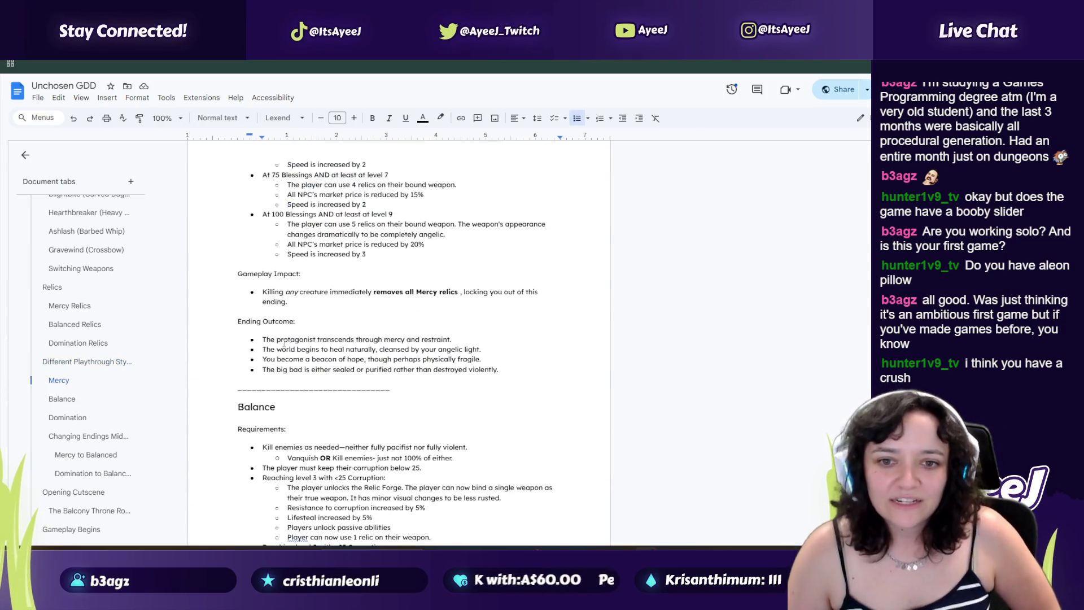
left_click_drag(310, 251, 362, 390)
scroll(339, 367, "down", 8)
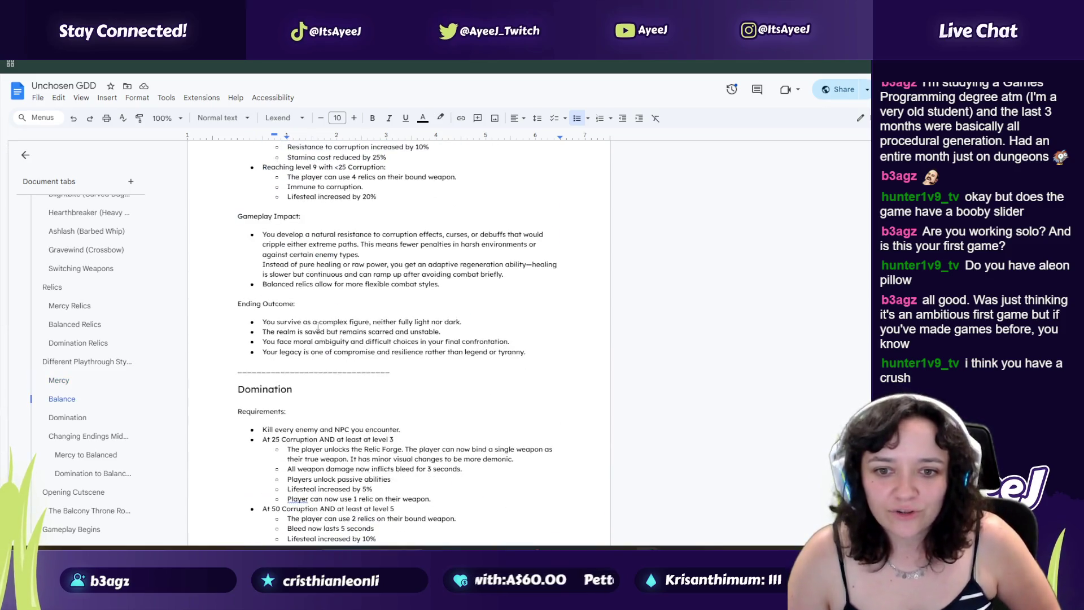
left_click_drag(297, 335, 349, 475)
left_click(318, 423)
scroll(318, 423, "down", 7)
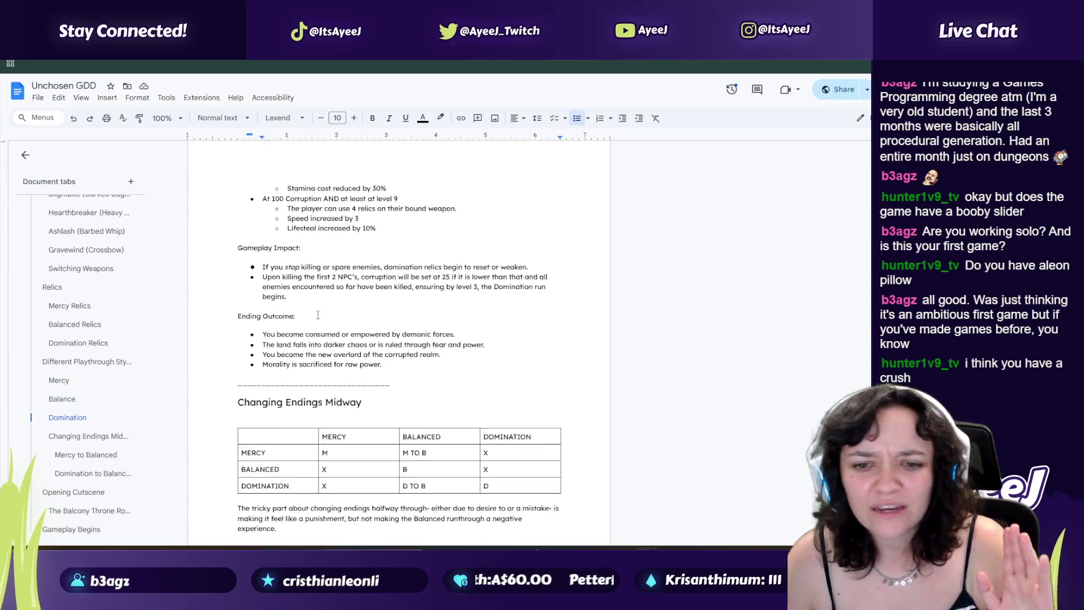
left_click_drag(273, 290, 400, 333)
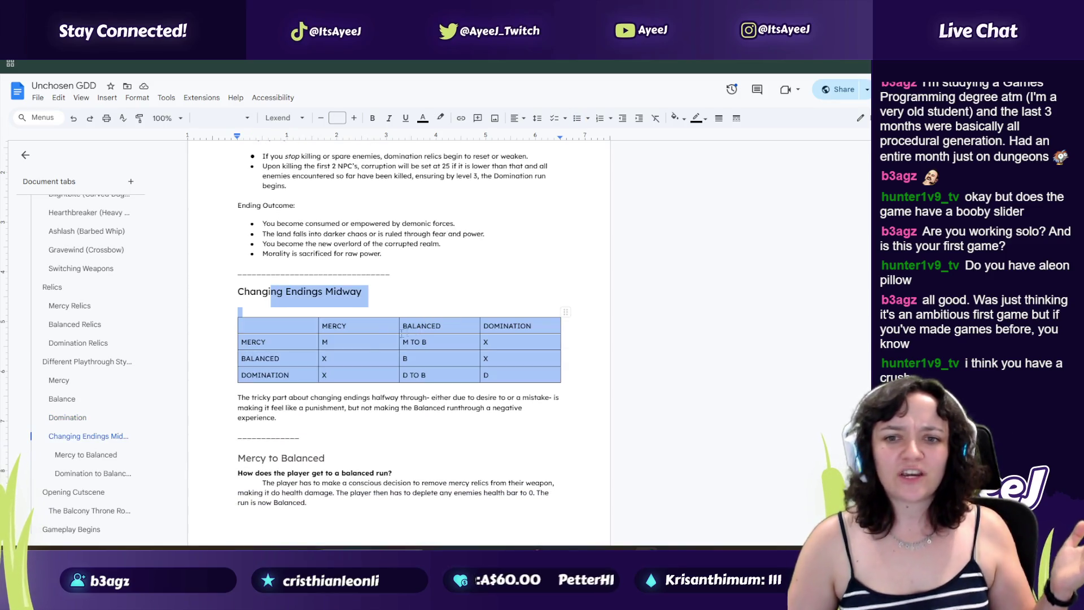
Step: Check the MERCY row's M and M TO B cells, read through Domination to Balanced and the FAQ, then switch to Steam
left_click(341, 342)
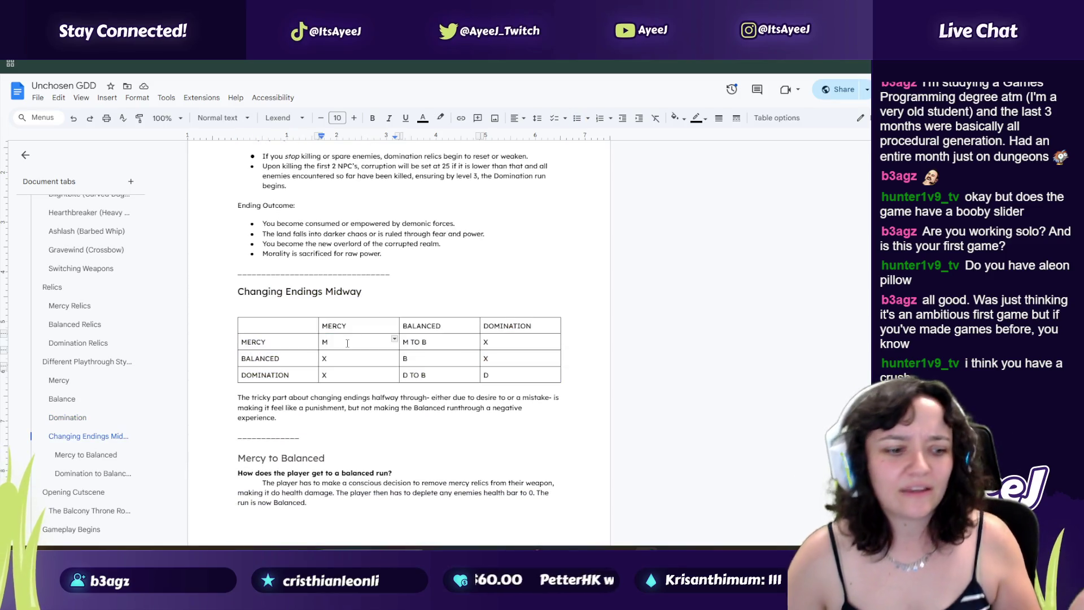
left_click(416, 342)
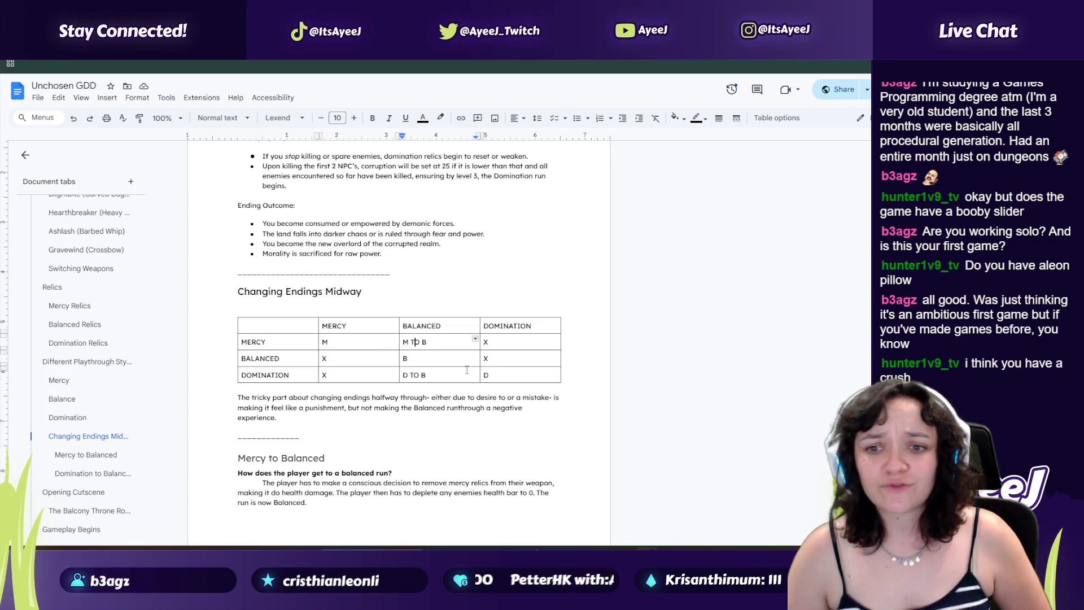
scroll(448, 361, "down", 10)
scroll(288, 263, "down", 2)
left_click_drag(285, 170, 319, 320)
scroll(280, 304, "down", 6)
scroll(280, 304, "down", 7)
scroll(280, 304, "up", 5)
left_click_drag(285, 259, 312, 356)
scroll(83, 256, "up", 5)
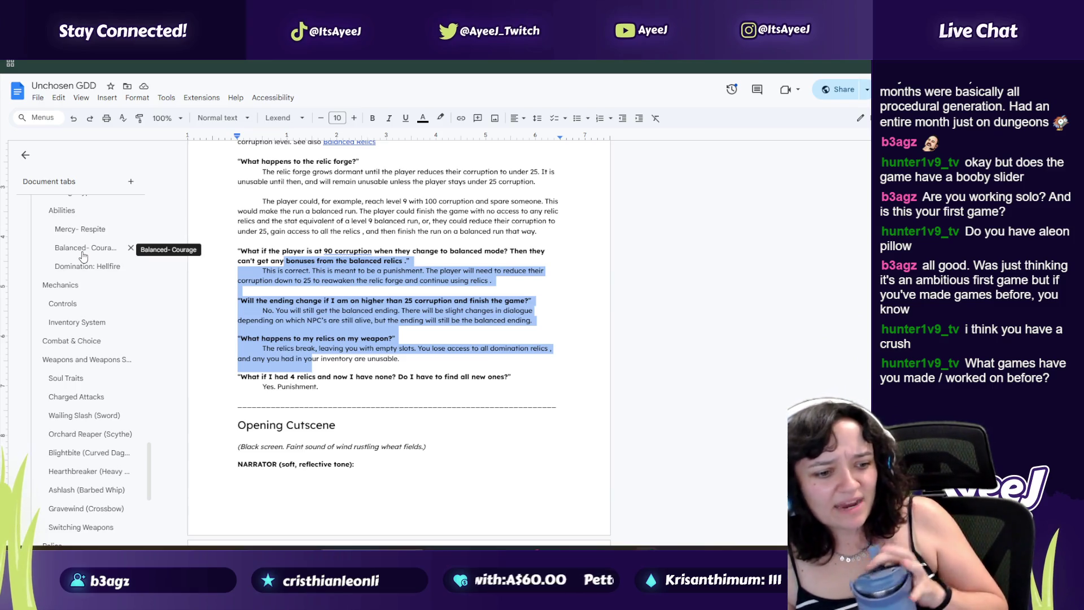
key("alt+Tab")
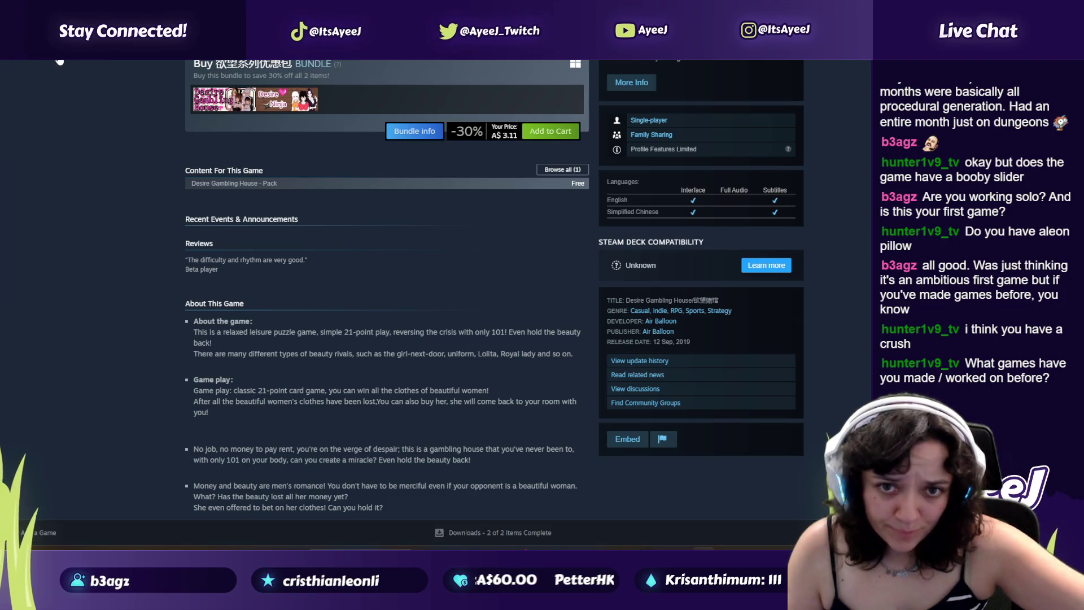
Step: Search the Steam store for 'cast vr' and open the Cast VR page
left_click(98, 70)
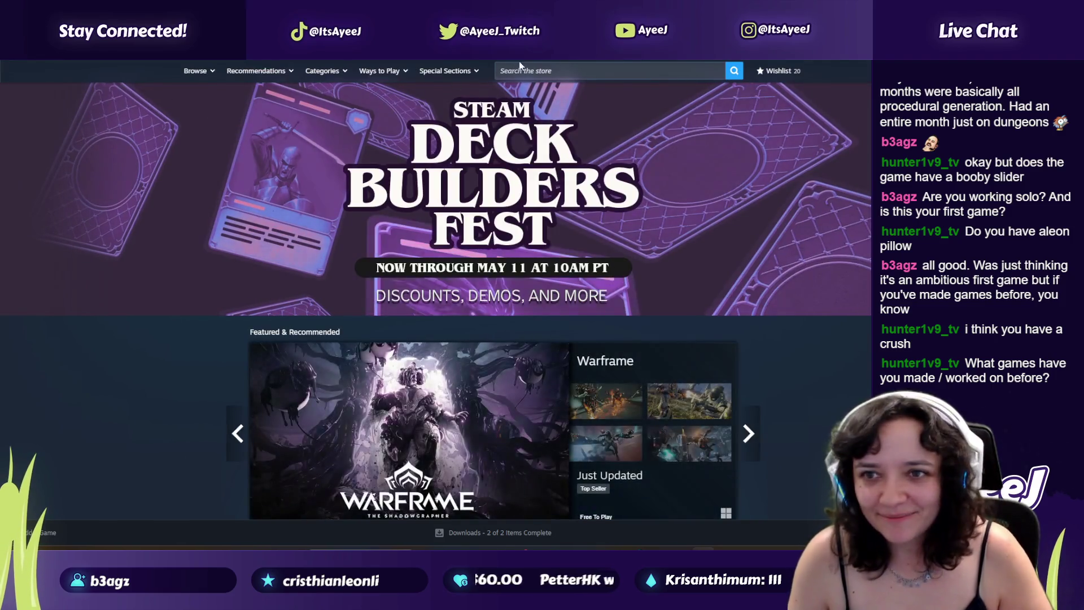
left_click(537, 70)
type("cast vr")
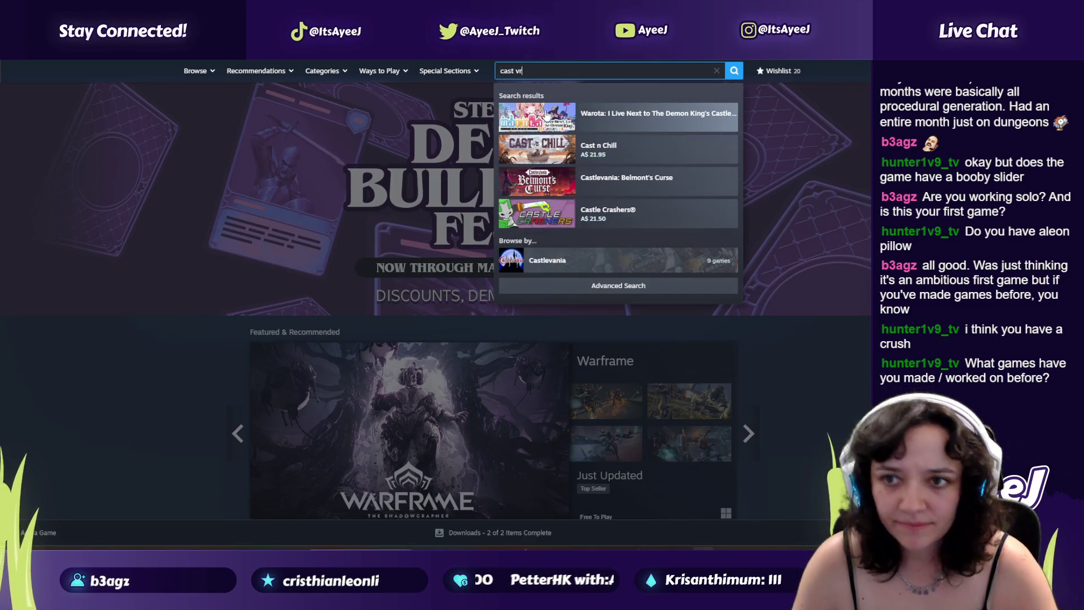
left_click(546, 115)
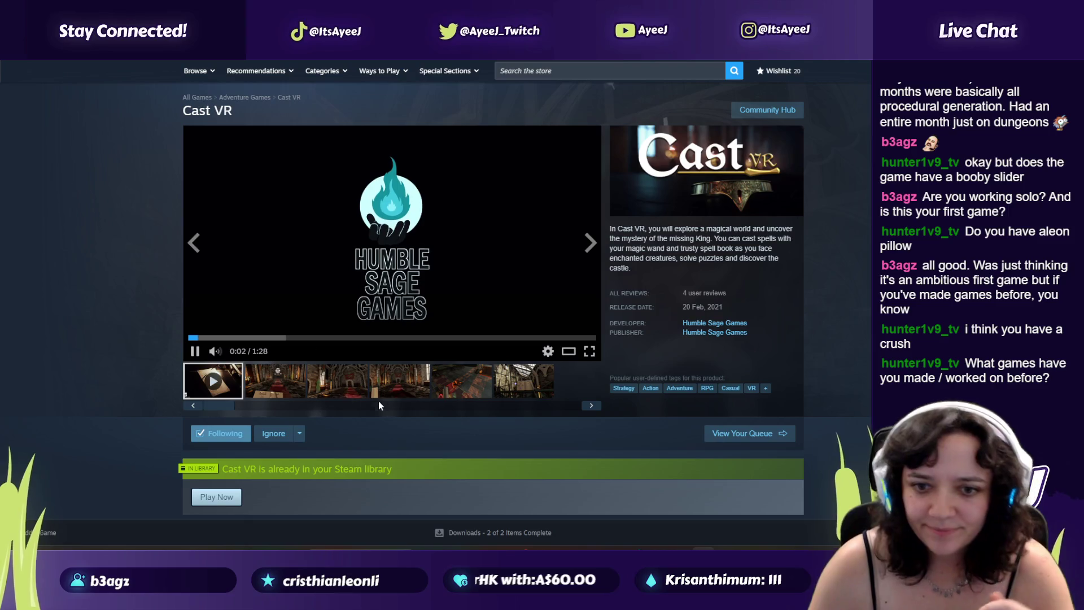
Step: Watch the Cast VR trailer fullscreen, then exit fullscreen back to the store page
left_click(590, 351)
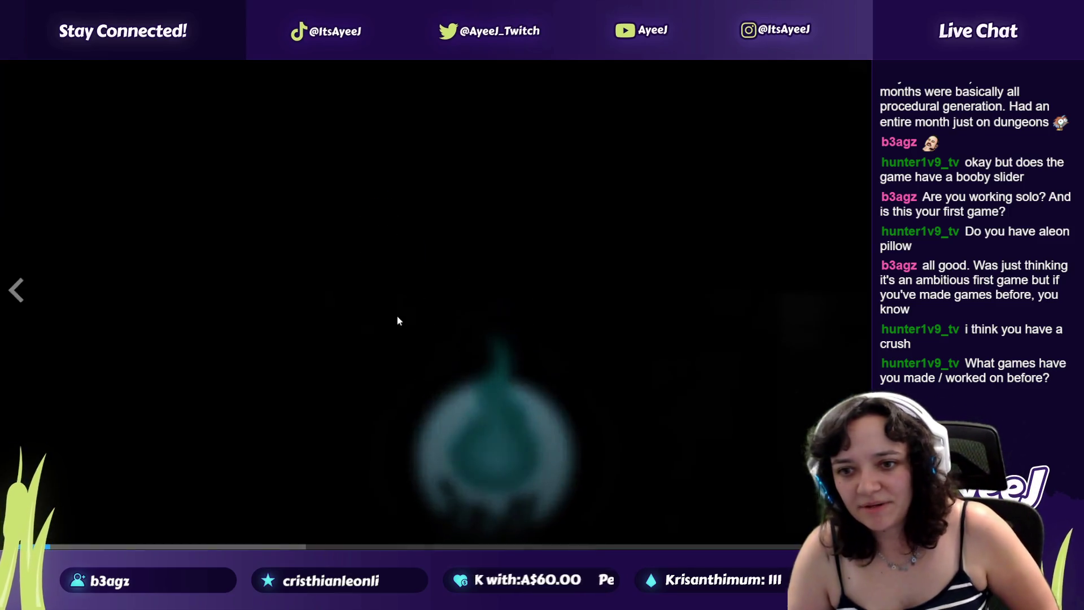
key("Escape")
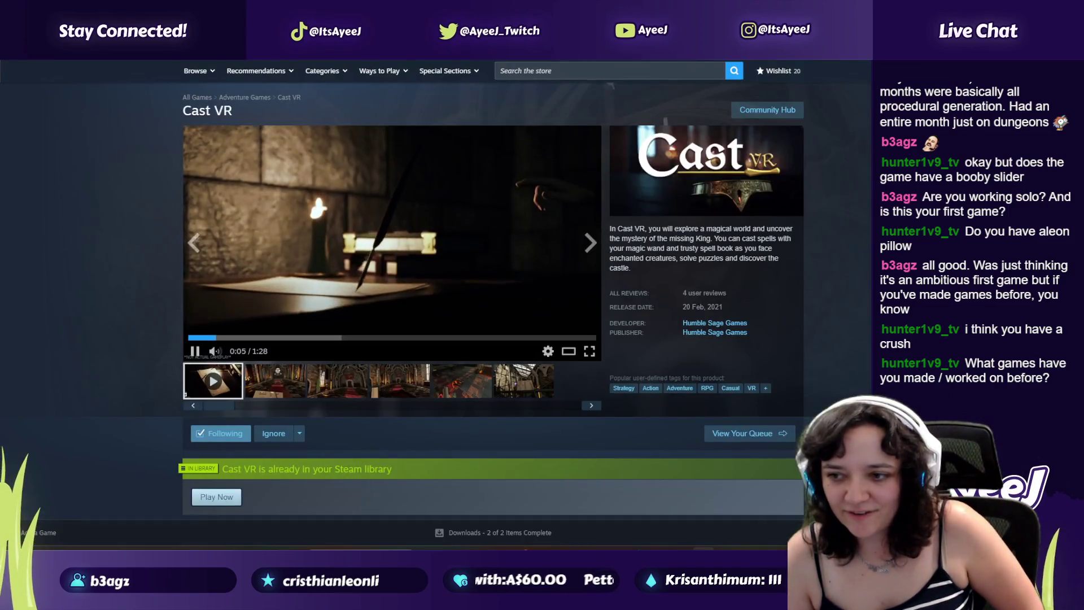
key("alt+Tab")
key("alt+Tab")
key("alt+Tab")
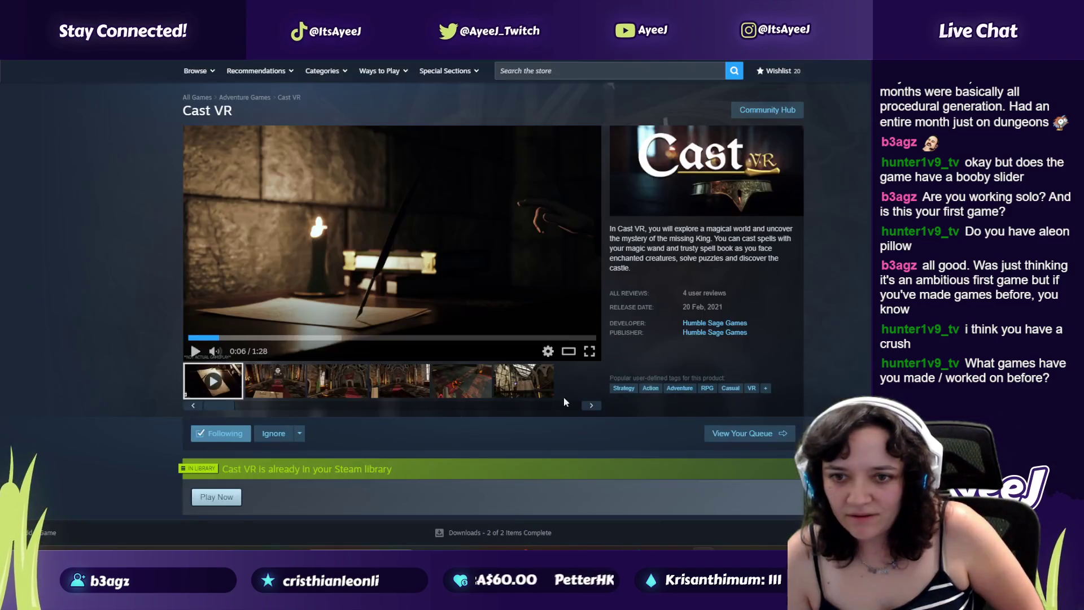
left_click(589, 350)
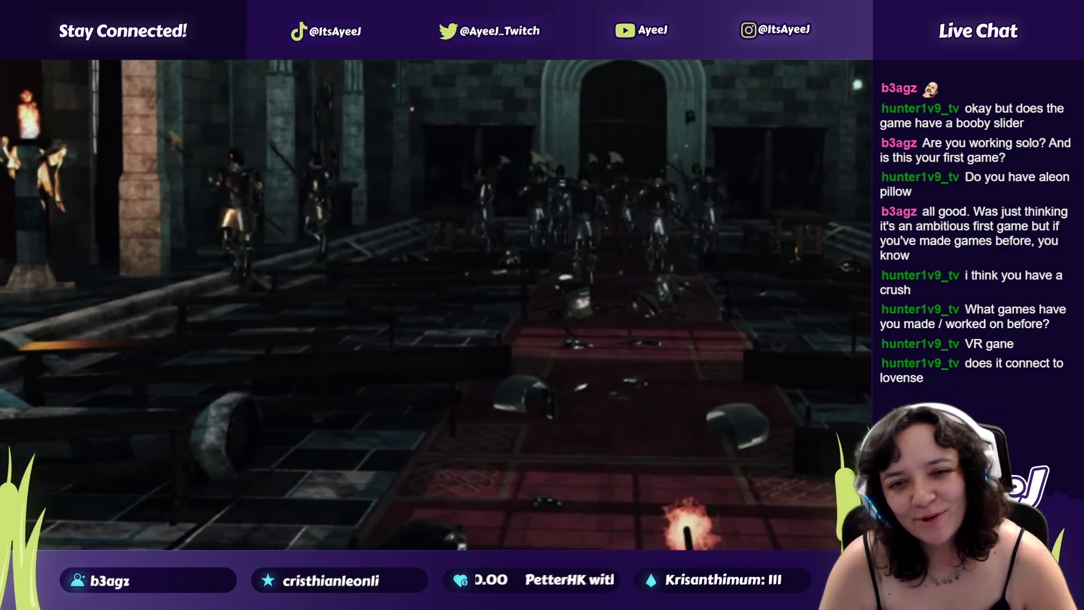
mouse_move(839, 350)
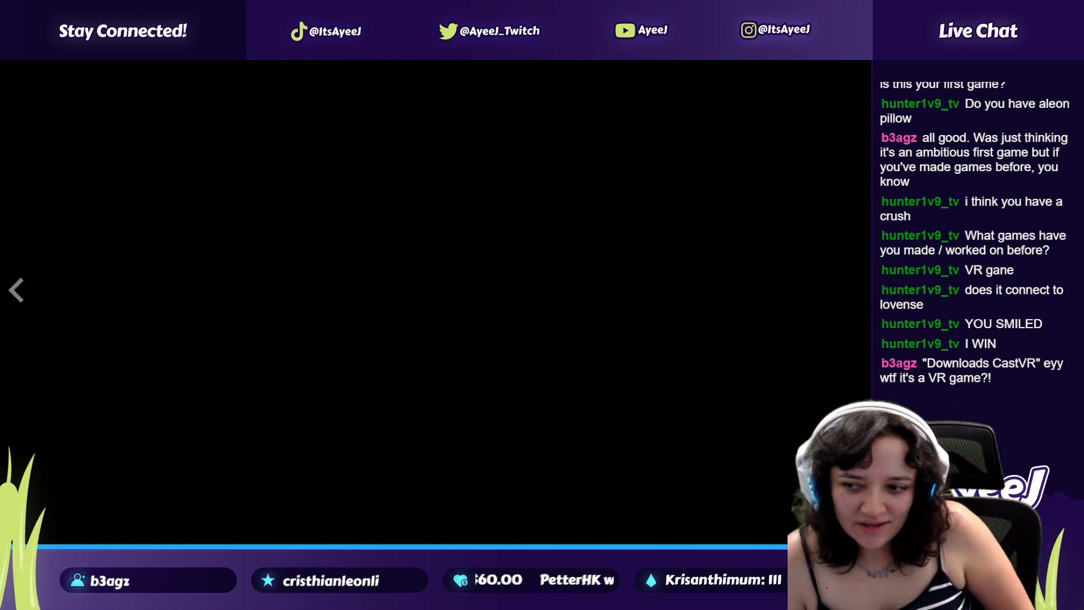
key("Escape")
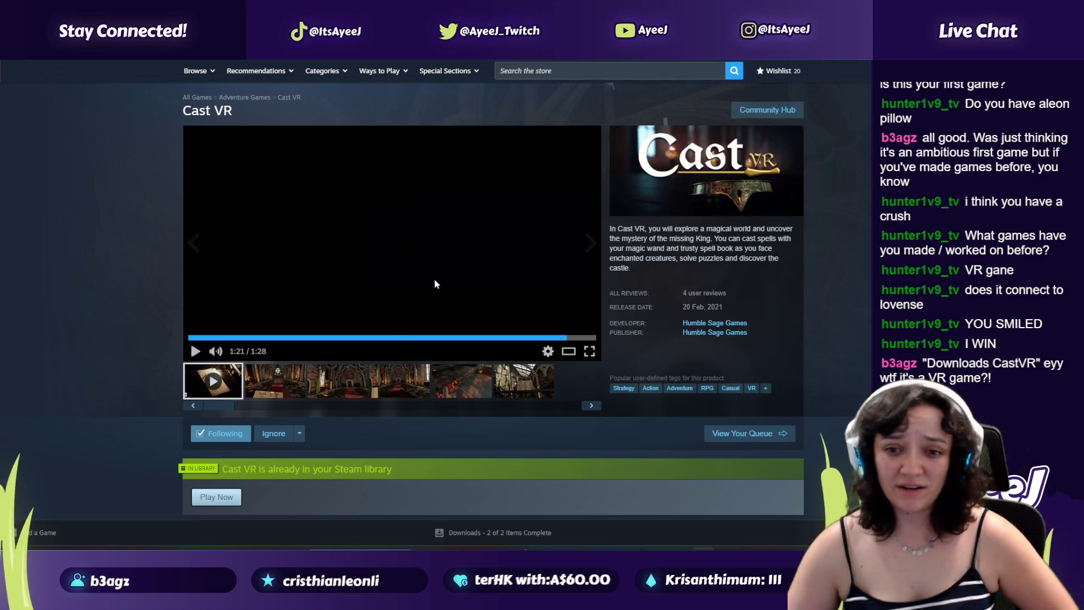
Step: Step forward through the Cast VR gallery screenshots, starting from the cathedral shot
left_click(274, 386)
left_click(340, 386)
left_click(400, 386)
left_click(489, 386)
left_click(524, 389)
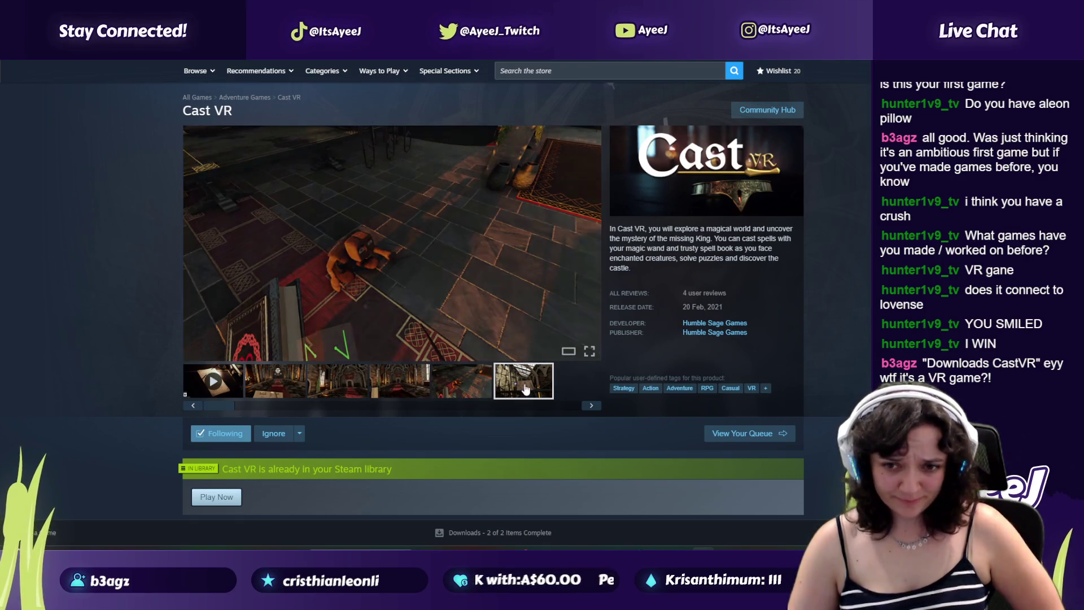
left_click(587, 409)
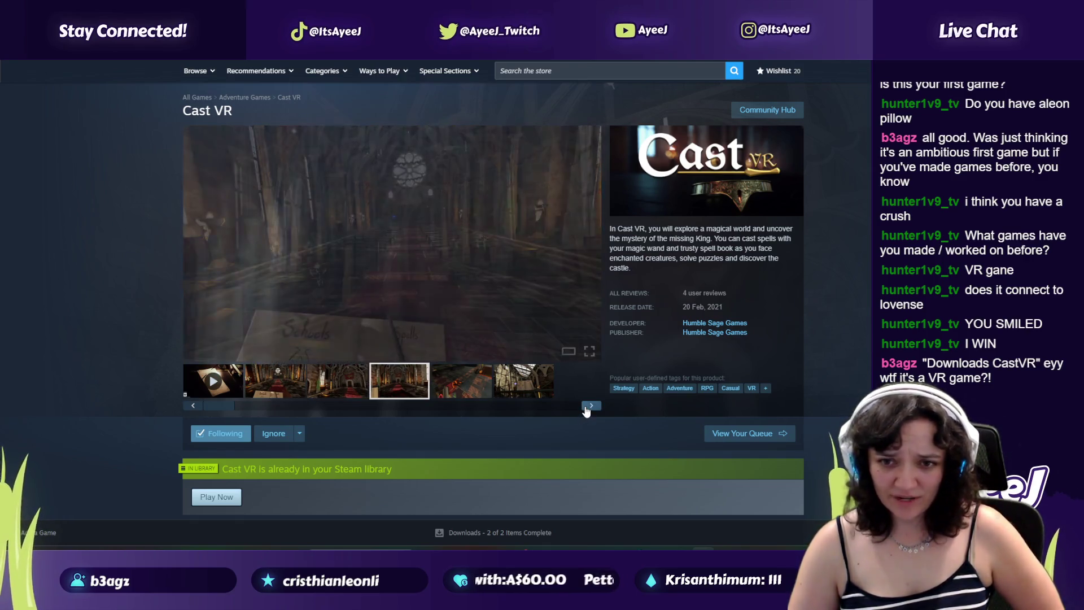
Step: Return to the trailer thumbnail, then step back through screenshots to the spellbook one
left_click(218, 390)
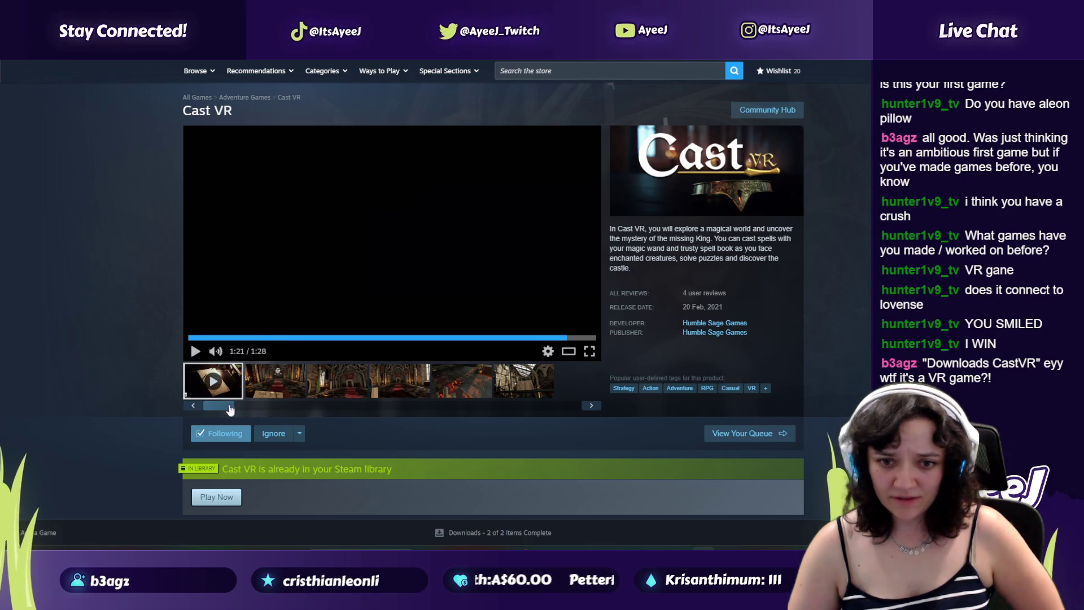
left_click(524, 381)
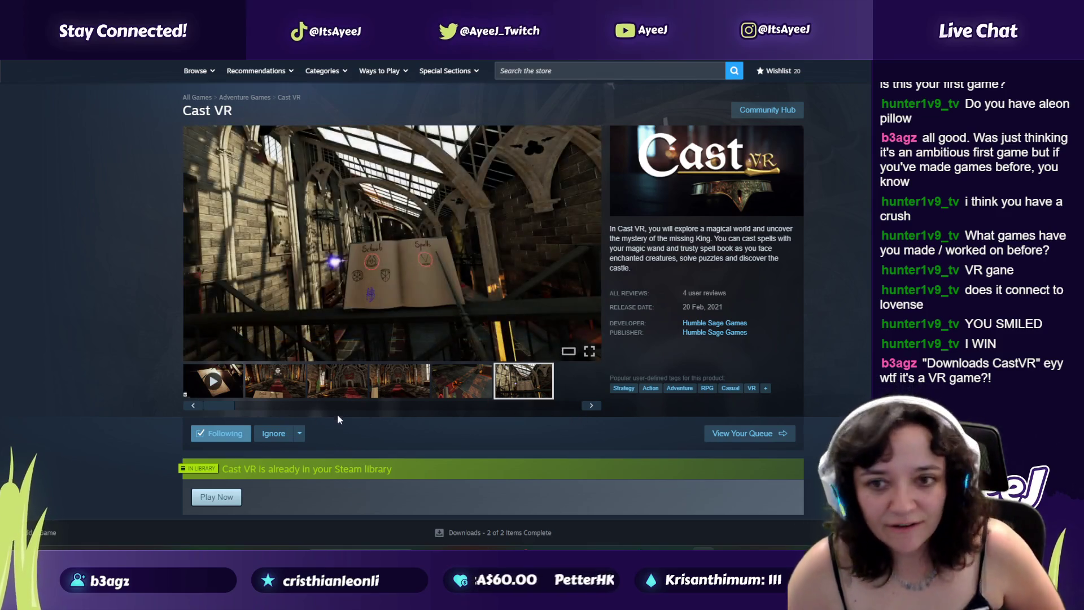
left_click(435, 383)
left_click(370, 381)
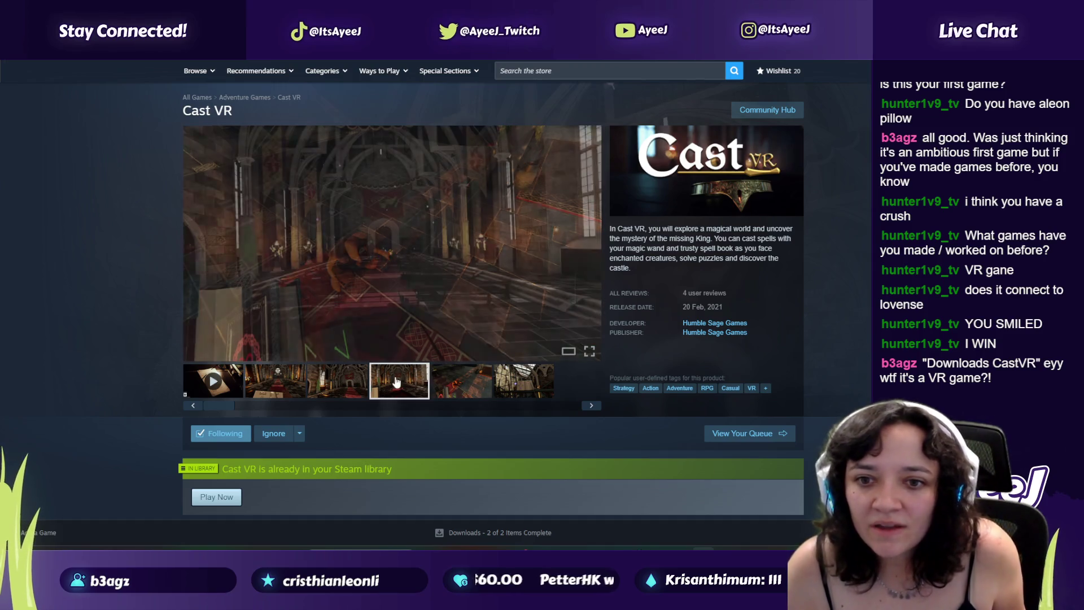
left_click(342, 380)
left_click(285, 383)
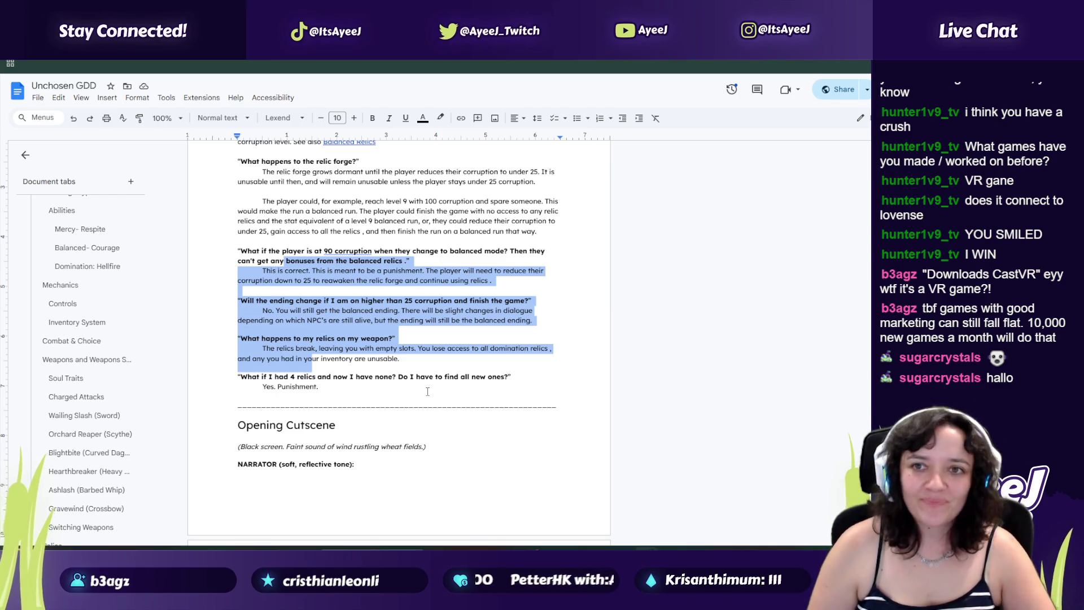
Step: Return to the Unchosen GDD, scroll up past the relic Q&A, then switch to the Godot editor
key("alt+Tab")
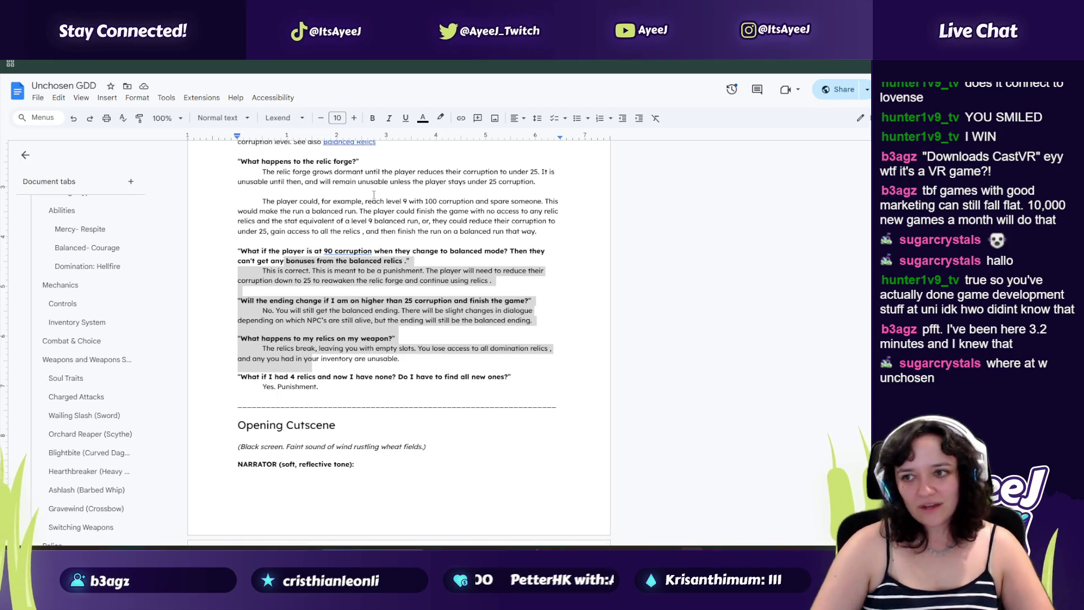
scroll(429, 195, "up", 3)
key("alt+Tab")
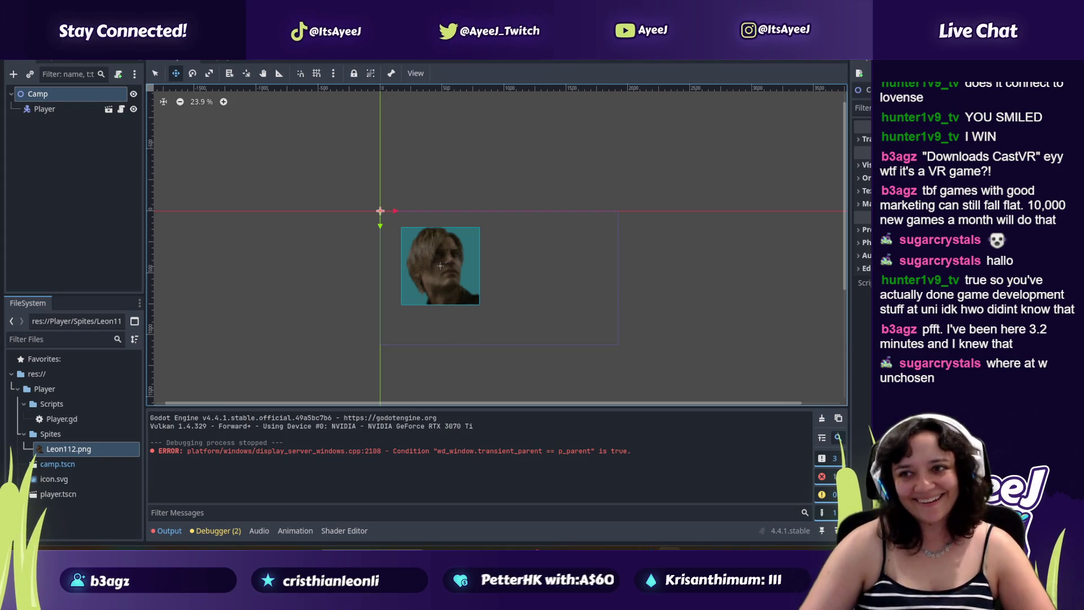
Step: Run the game with F5 and move the Leon sprite right twice, then down
key("F5")
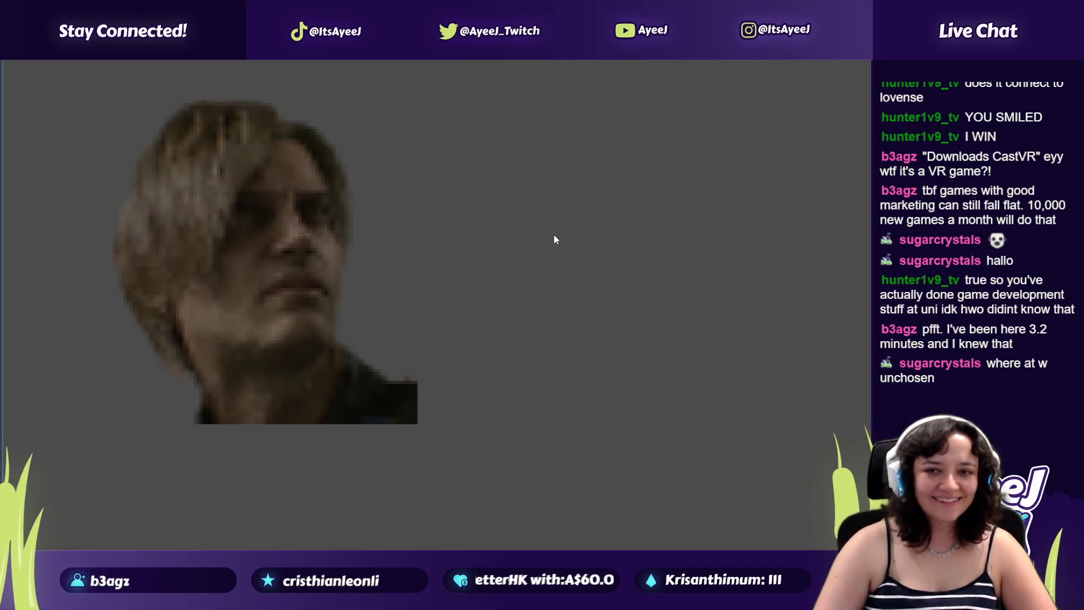
key("Right")
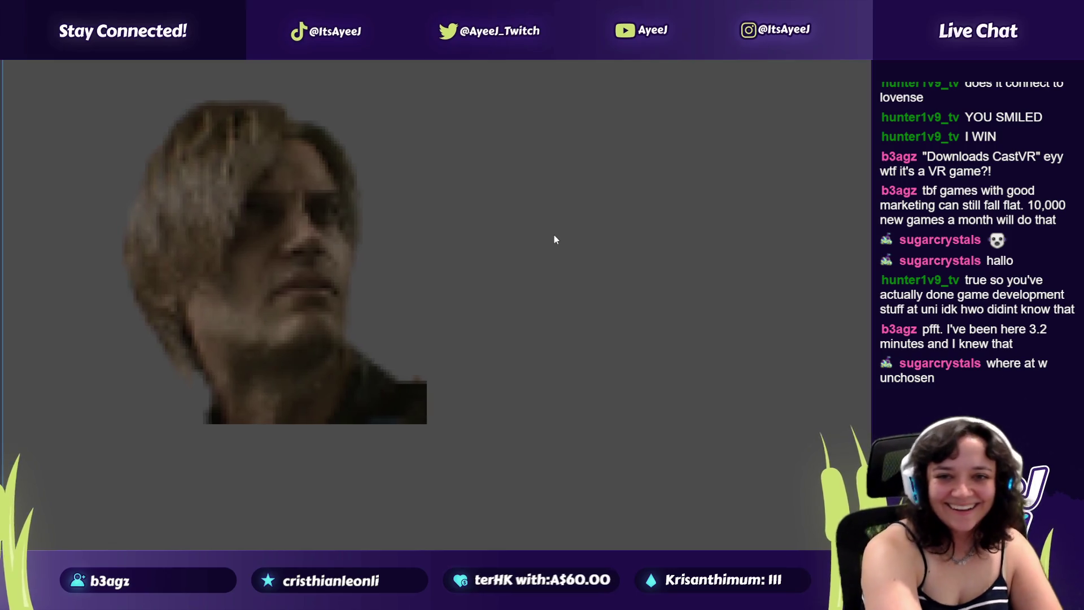
key("Right")
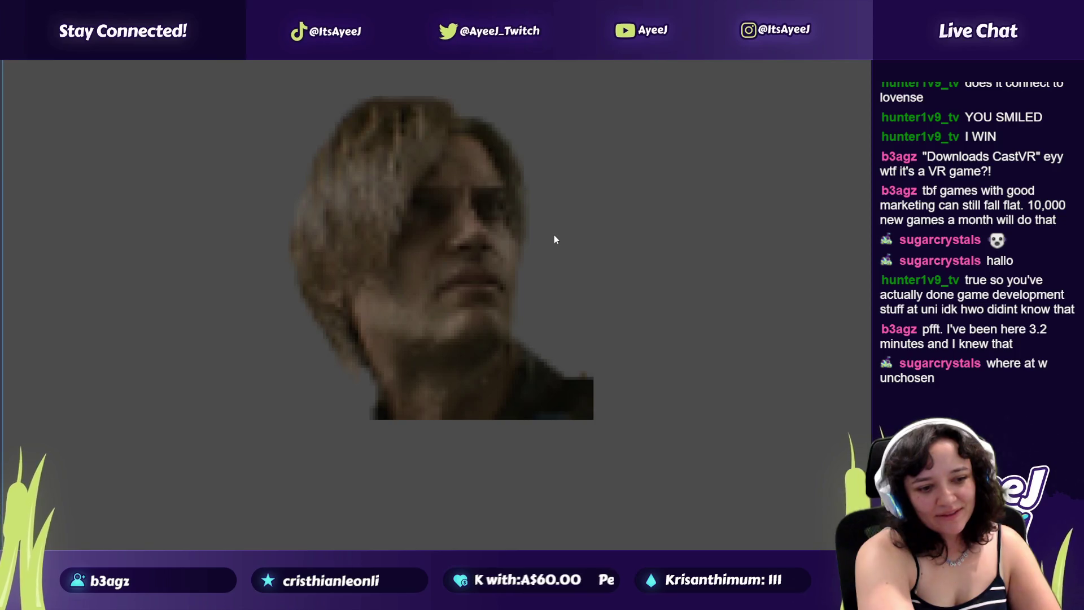
key("Down")
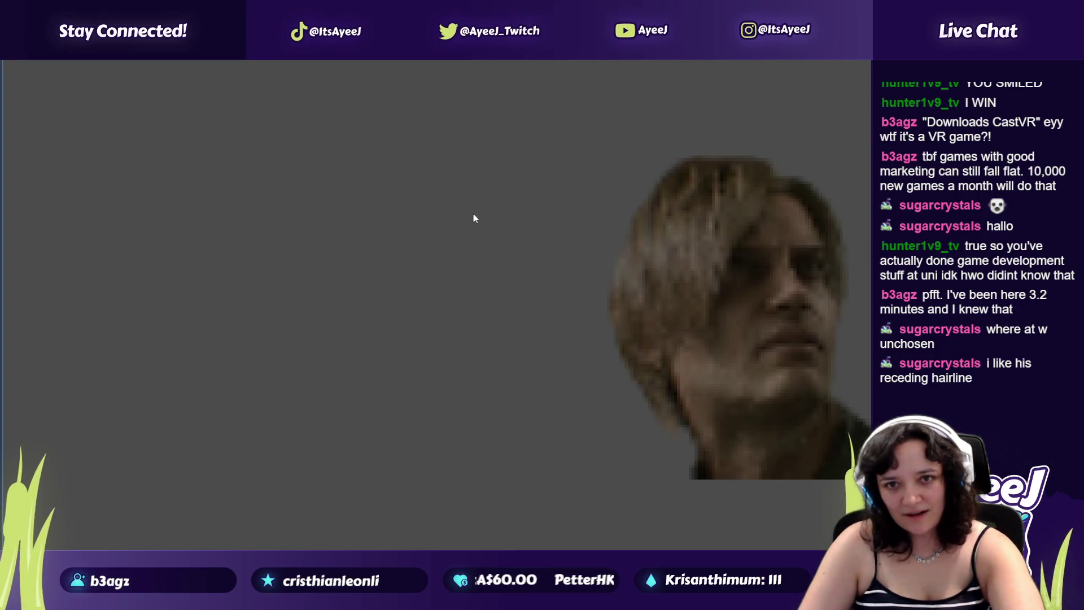
Step: Close the running game window and return to the Unchosen GDD at the relic questions
key("alt+Tab")
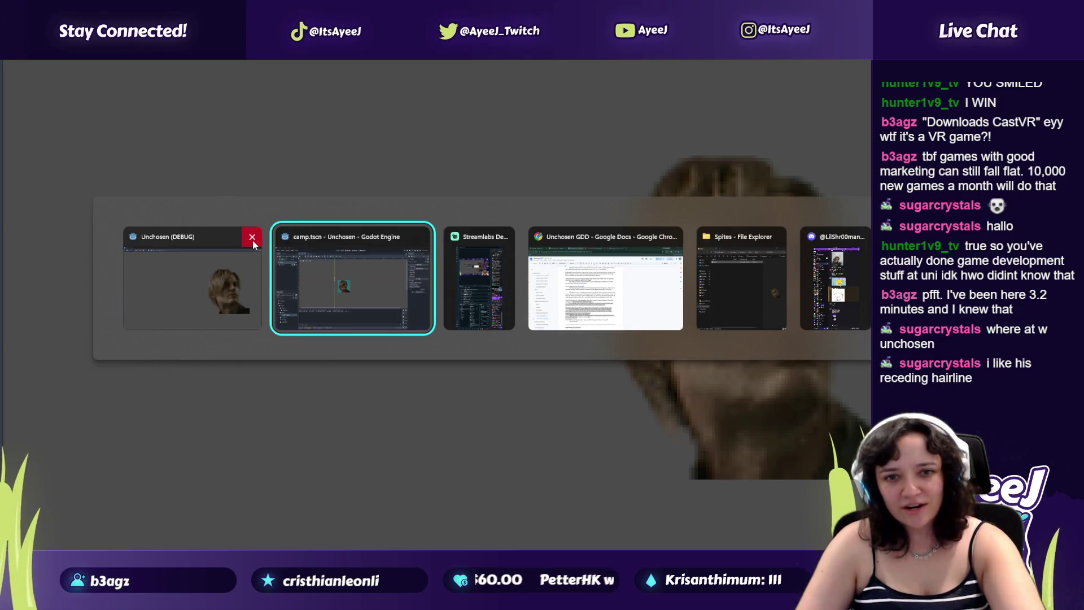
left_click(252, 238)
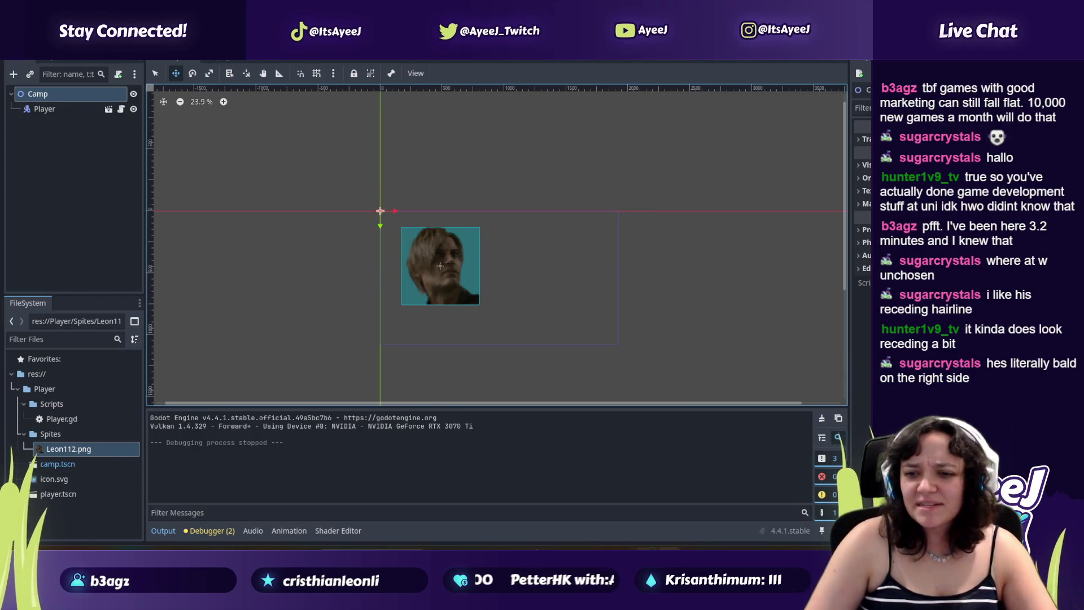
mouse_move(647, 559)
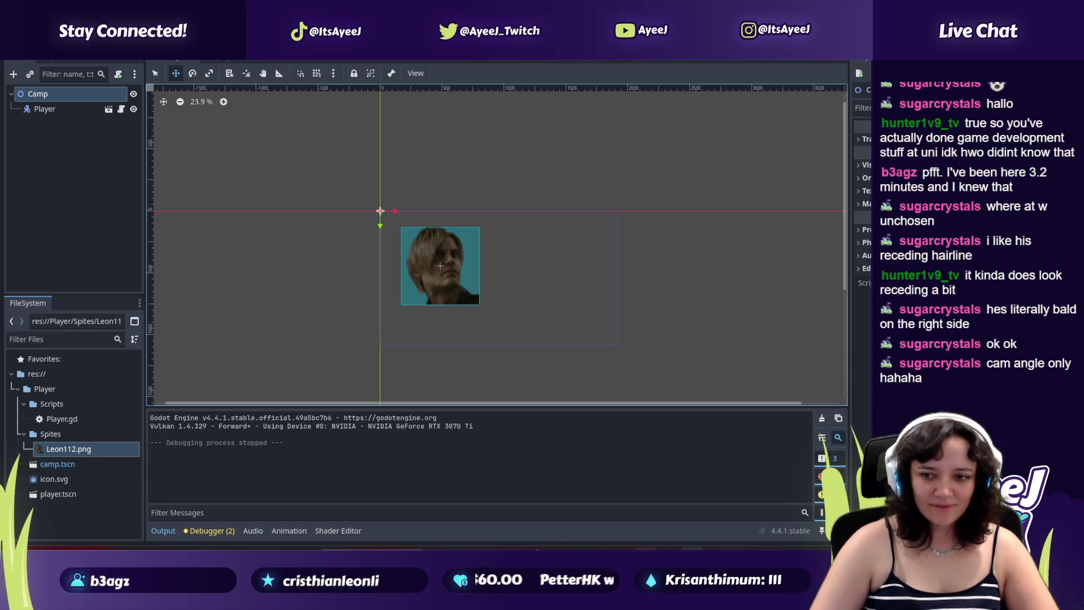
key("alt+Tab")
scroll(74, 283, "up", 15)
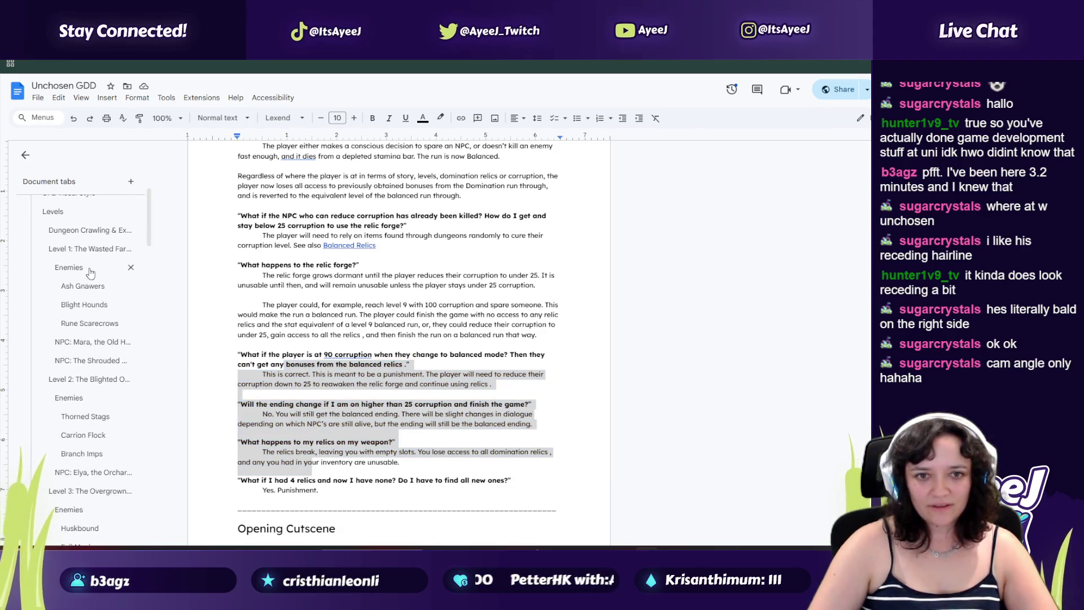
Step: Jump via the outline through Narrative & World Feel, Dungeon Crawling, Level 1 and NPC: Mara
scroll(73, 276, "up", 3)
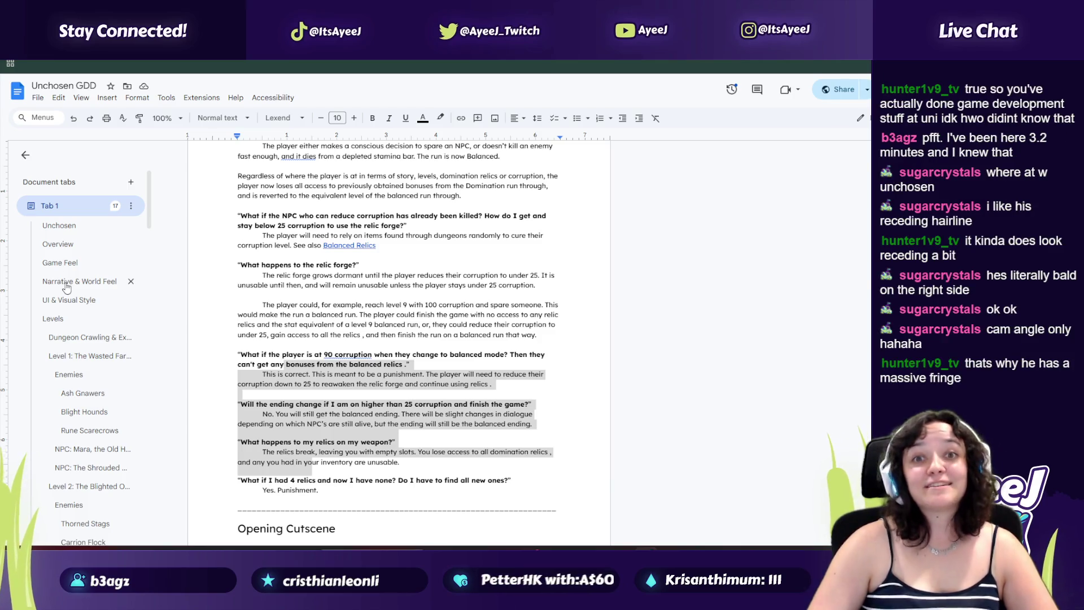
left_click(66, 284)
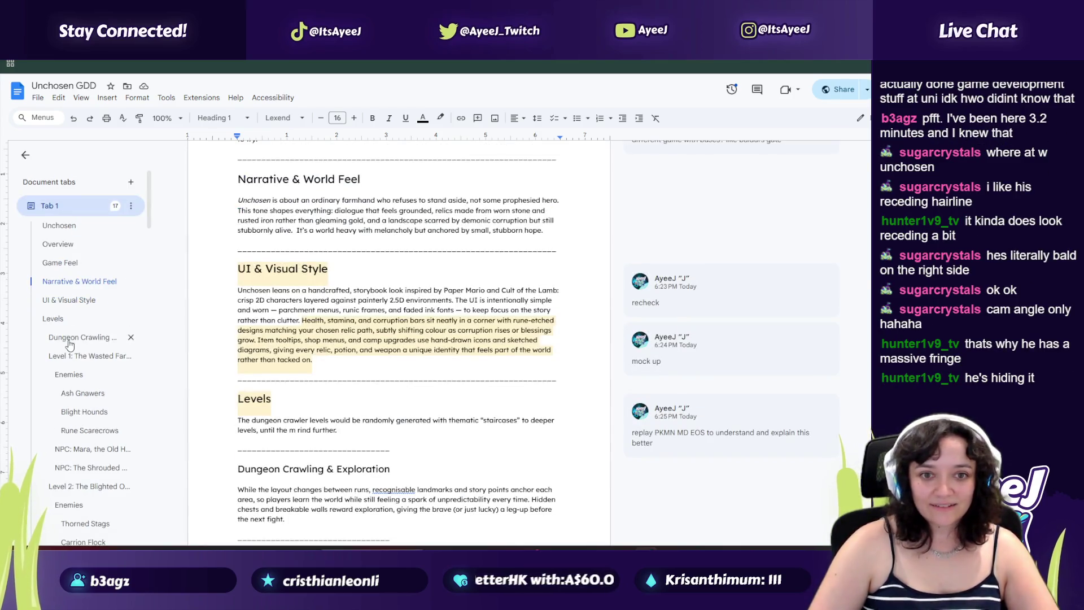
left_click(69, 337)
left_click(85, 356)
scroll(81, 388, "down", 1)
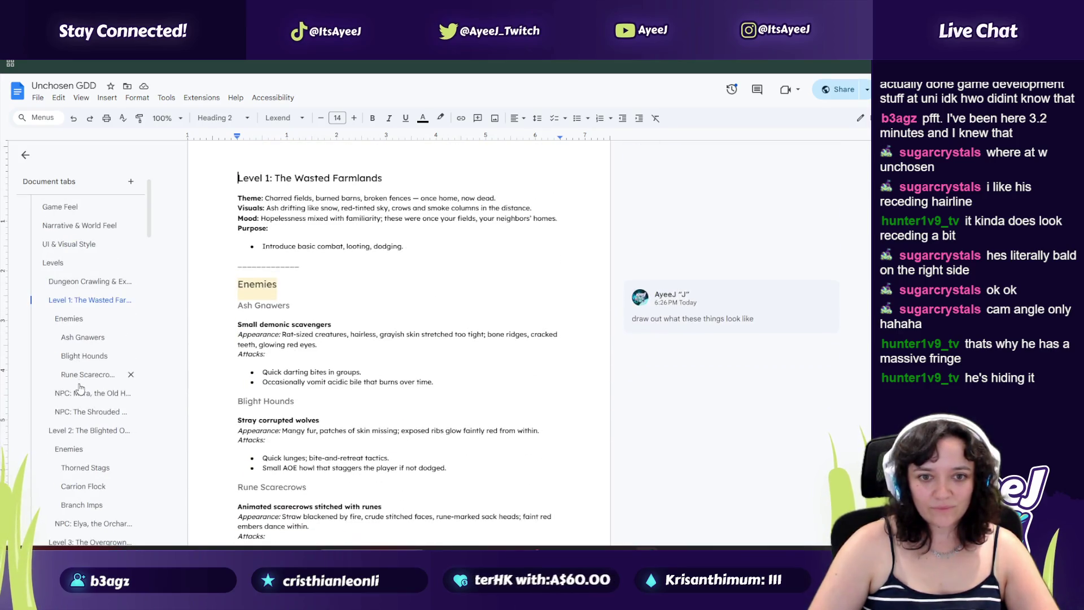
left_click(79, 393)
Step: Read down through the NPC sections to Level 5's Hollis, the Bridge Keeper
scroll(351, 244, "down", 5)
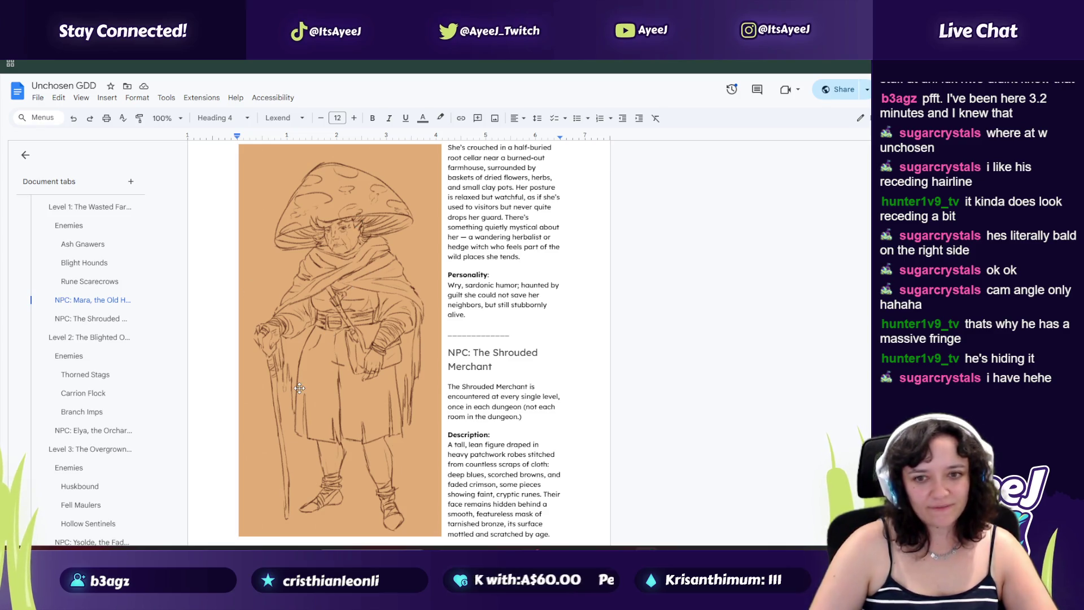
scroll(299, 388, "down", 15)
scroll(299, 387, "down", 2)
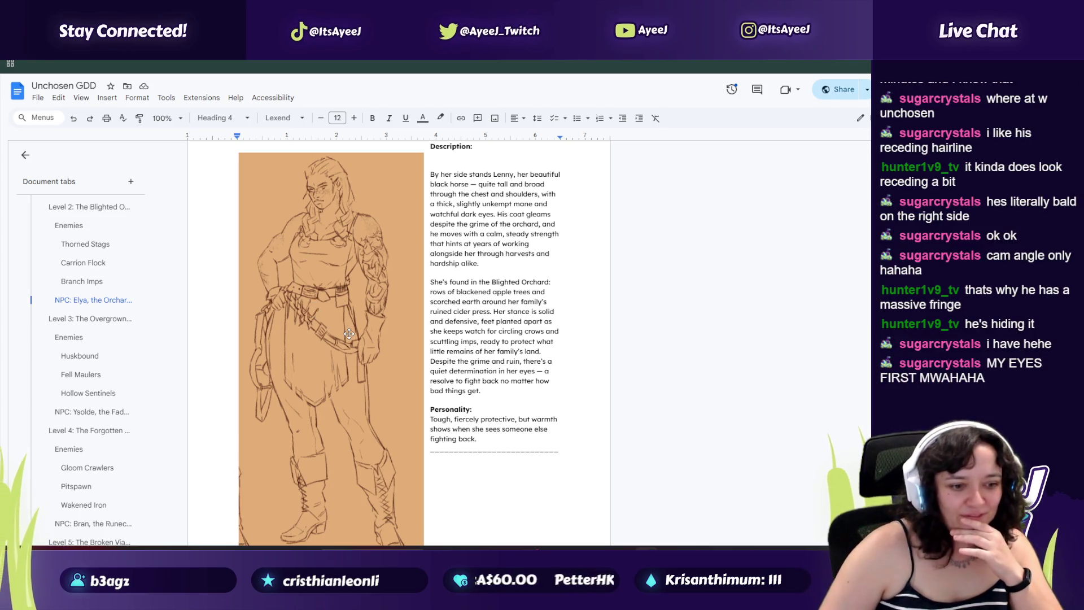
scroll(354, 334, "down", 2)
scroll(355, 334, "down", 15)
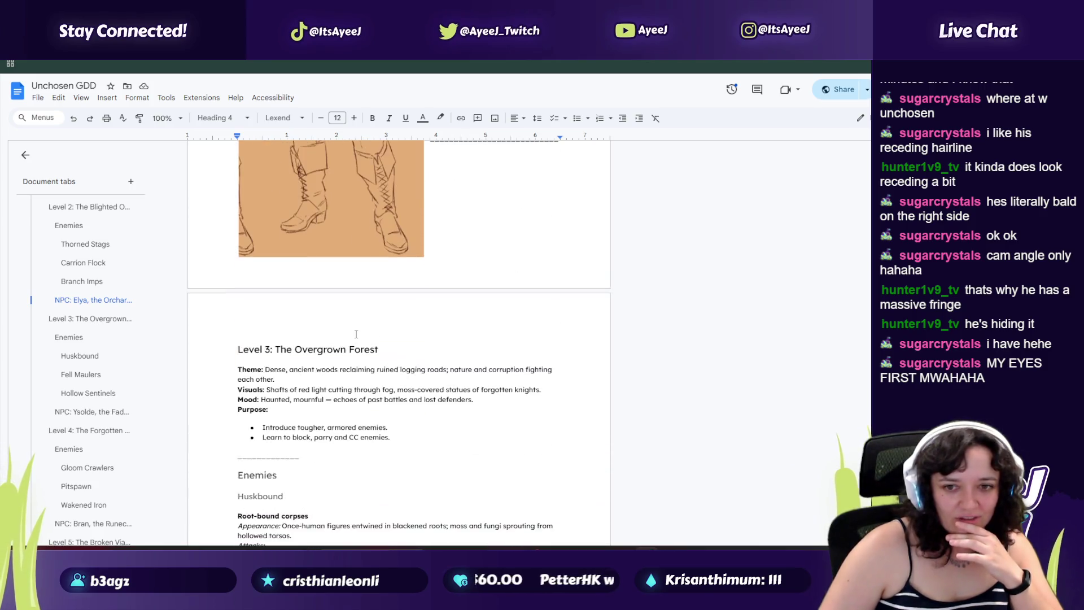
scroll(355, 333, "down", 2)
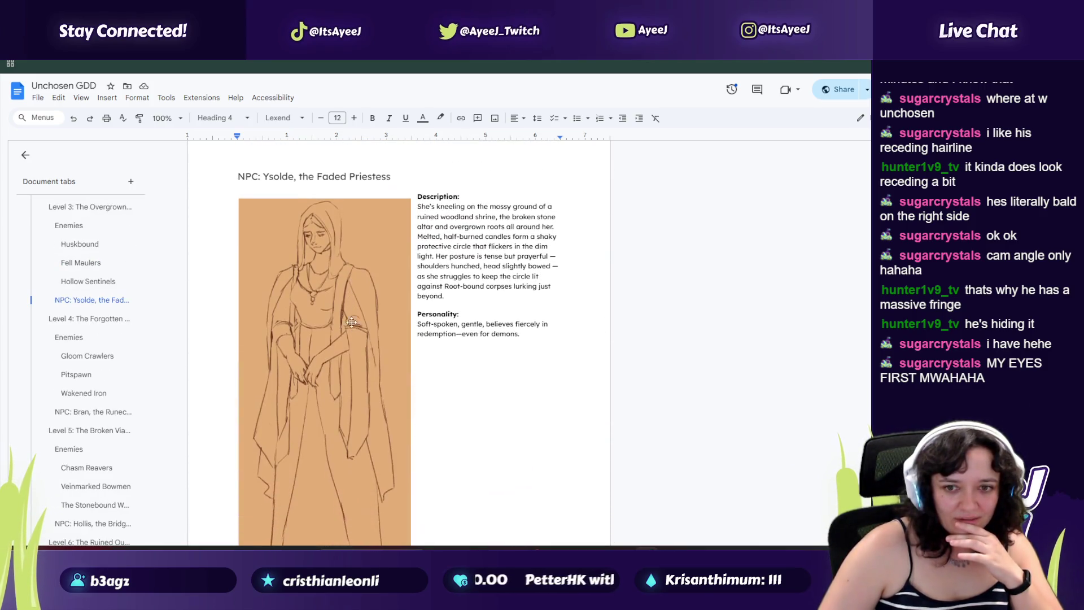
scroll(316, 265, "up", 2)
scroll(318, 271, "down", 4)
scroll(317, 271, "down", 20)
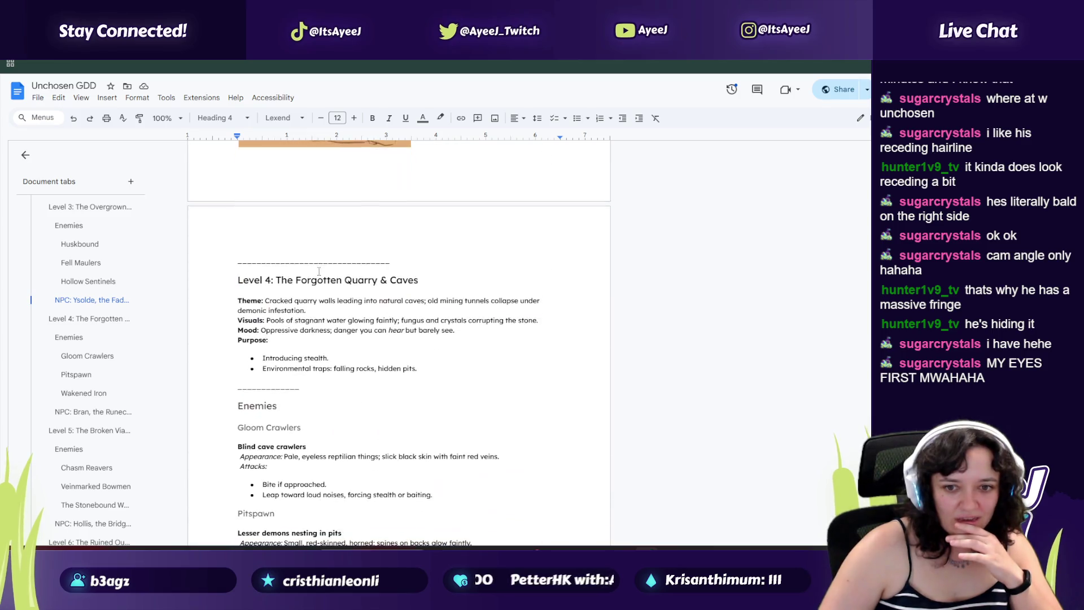
scroll(294, 351, "down", 15)
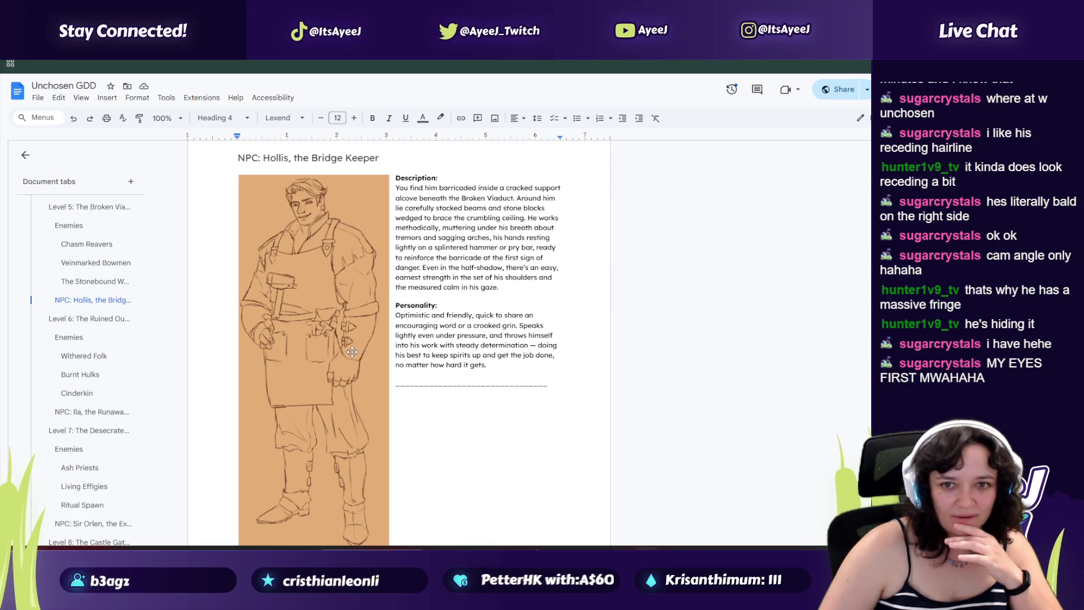
scroll(350, 350, "down", 1)
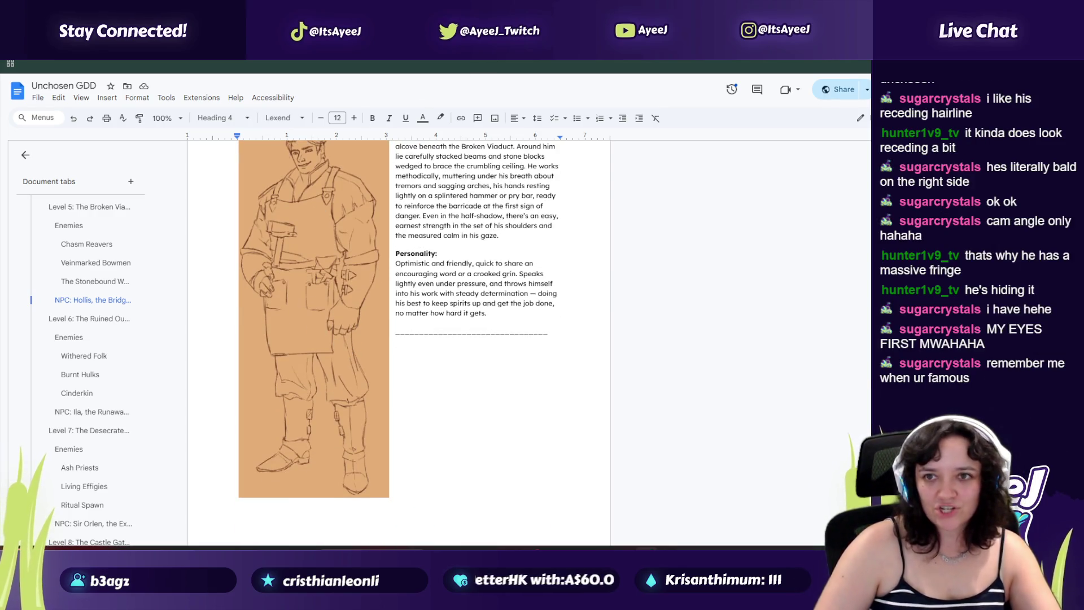
scroll(296, 303, "up", 1)
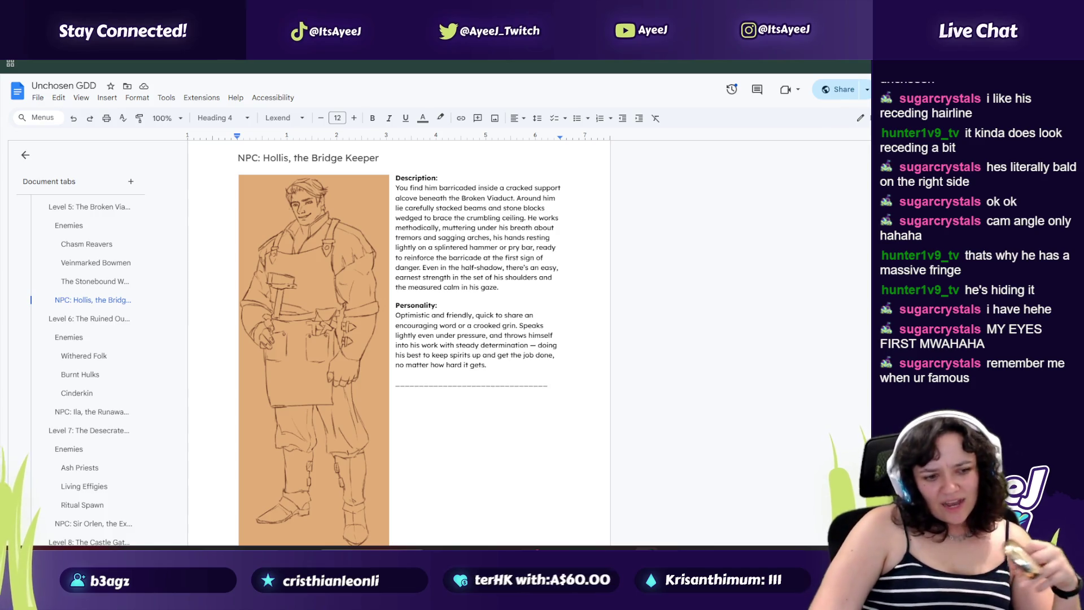
mouse_move(406, 52)
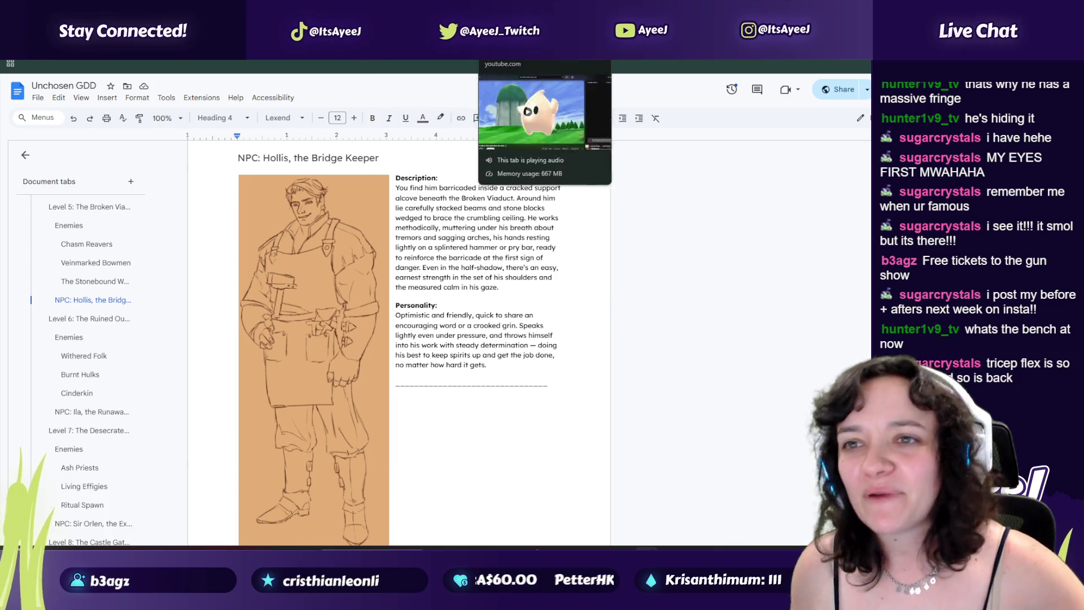
Step: Bring up the 'Nintendo music to let's work slow and easy' video, toggle playback, and leave it paused
left_click(418, 52)
left_click(348, 341)
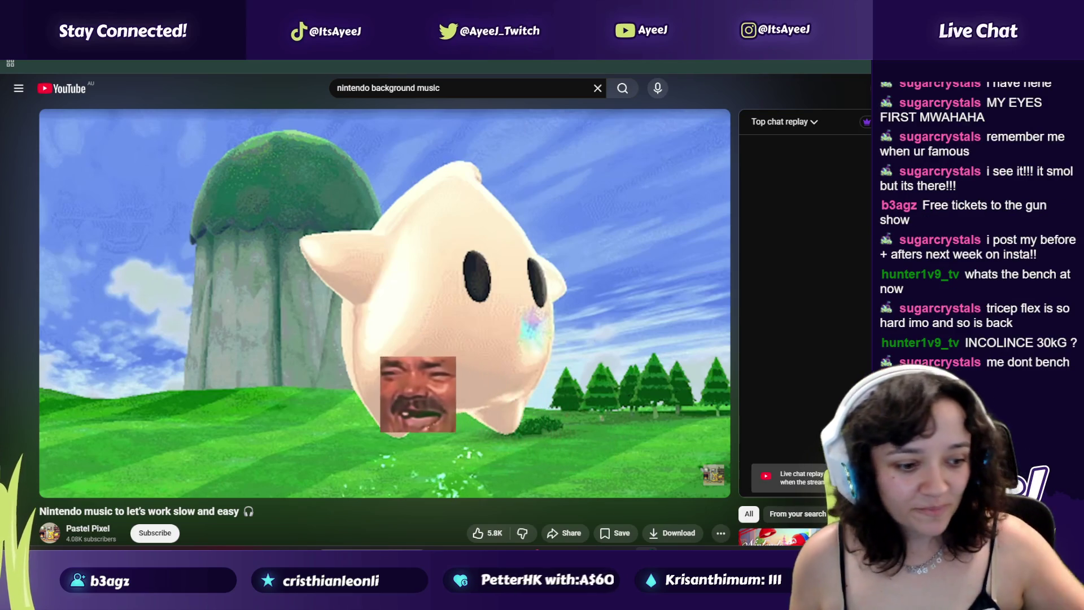
left_click(464, 328)
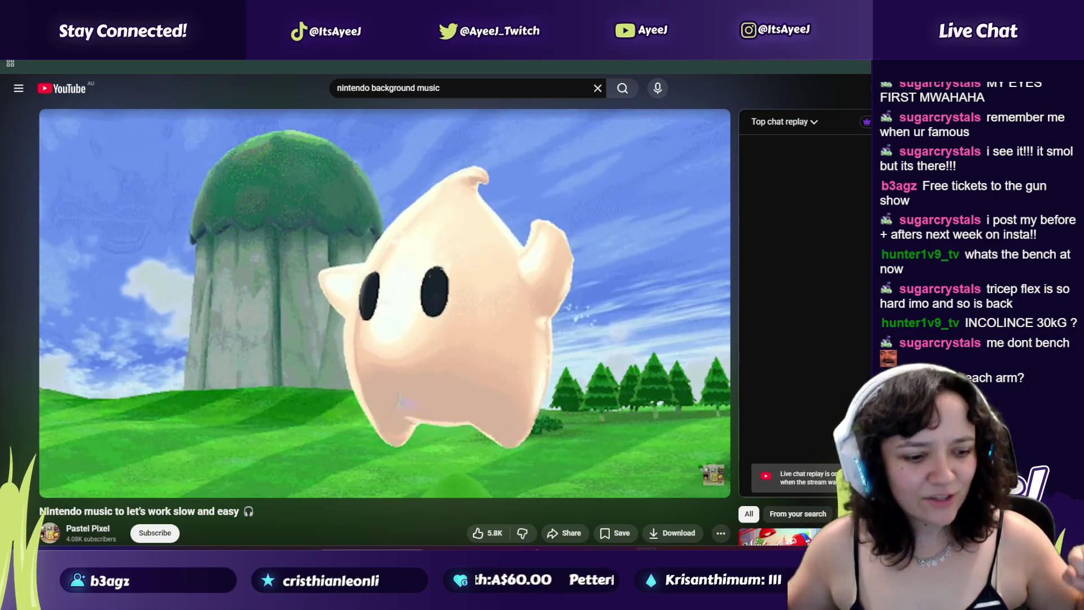
mouse_move(463, 328)
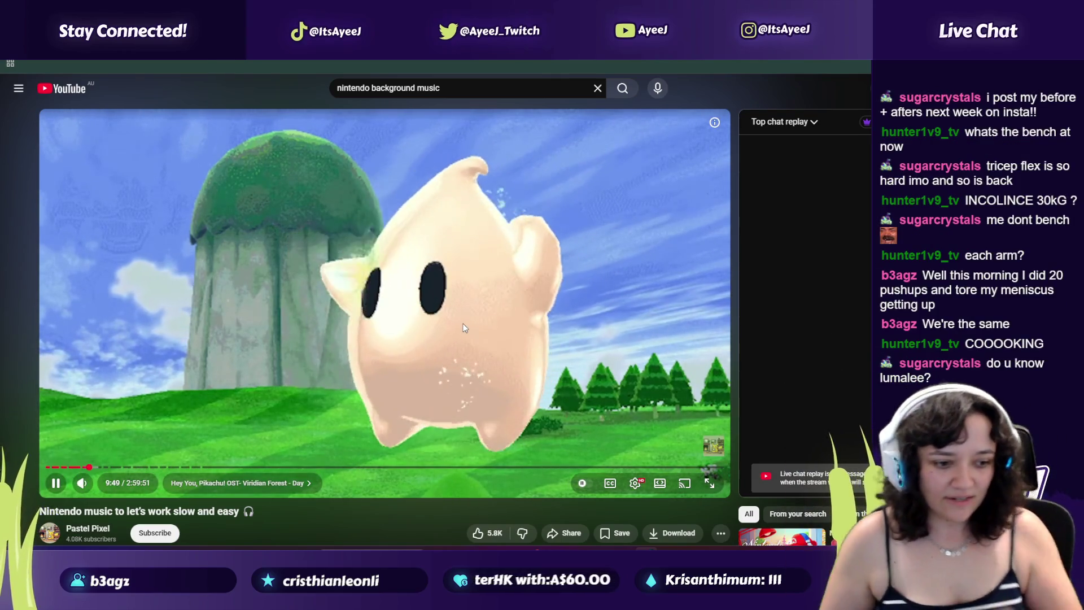
left_click(354, 335)
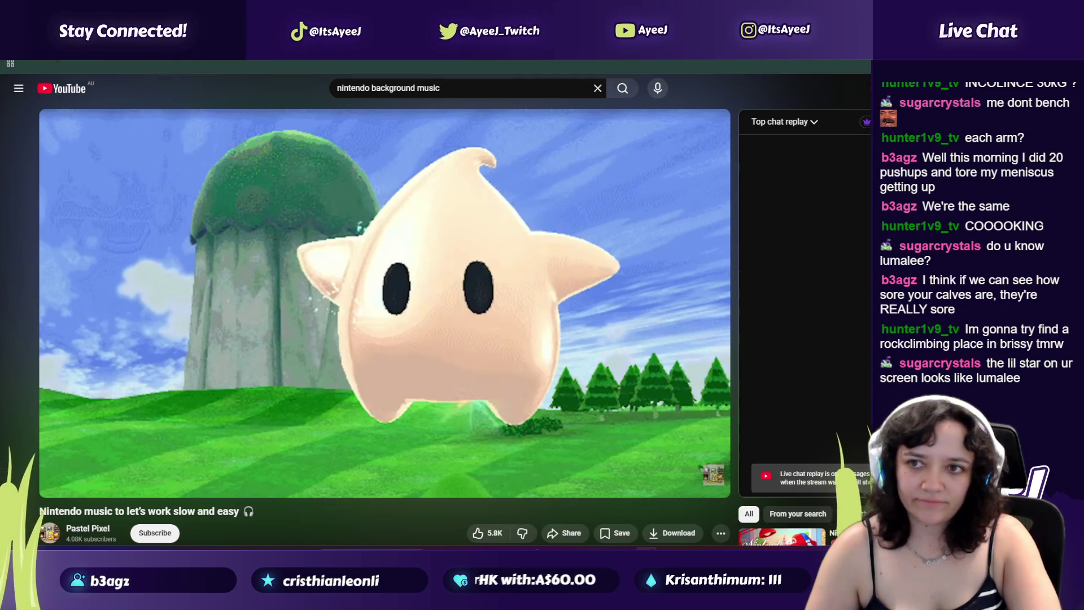
Step: Search Google for 'lumalee' in a new browser tab
key("ctrl+t")
type("luma")
key("BackSpace")
type("ee")
key("Return")
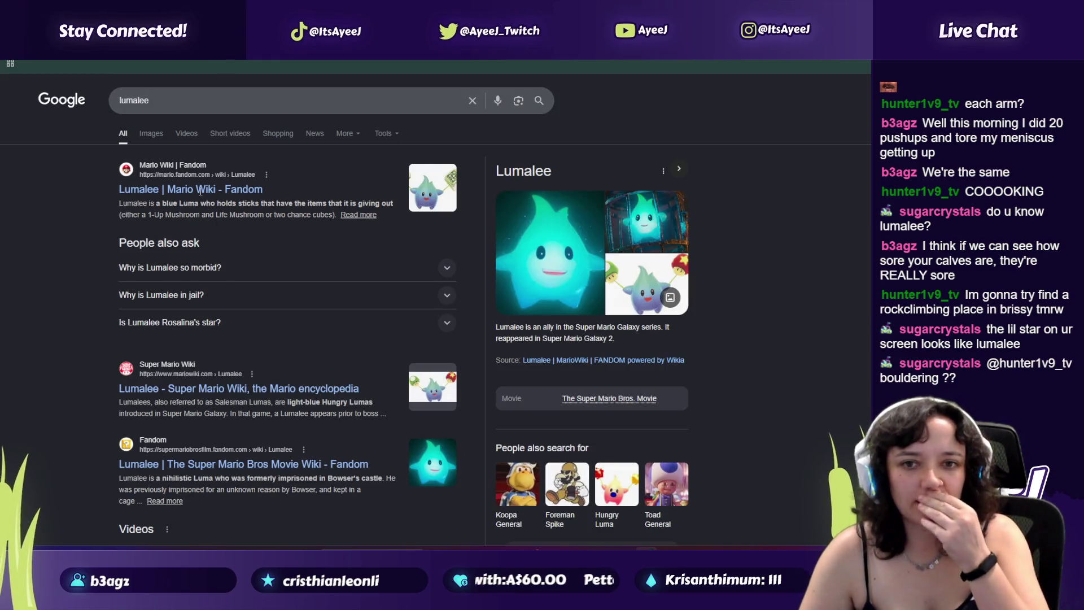
Step: Replace the query with 'bouldering west end' and open the Urban Climb West End result
left_click_drag(151, 101, 67, 92)
type("b")
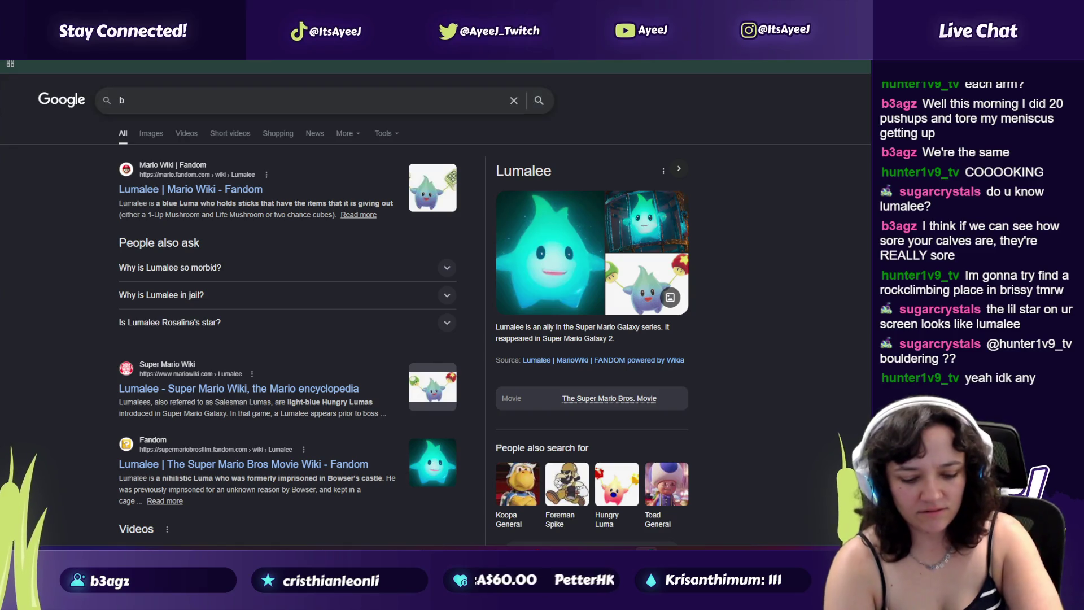
type("ouldering west end")
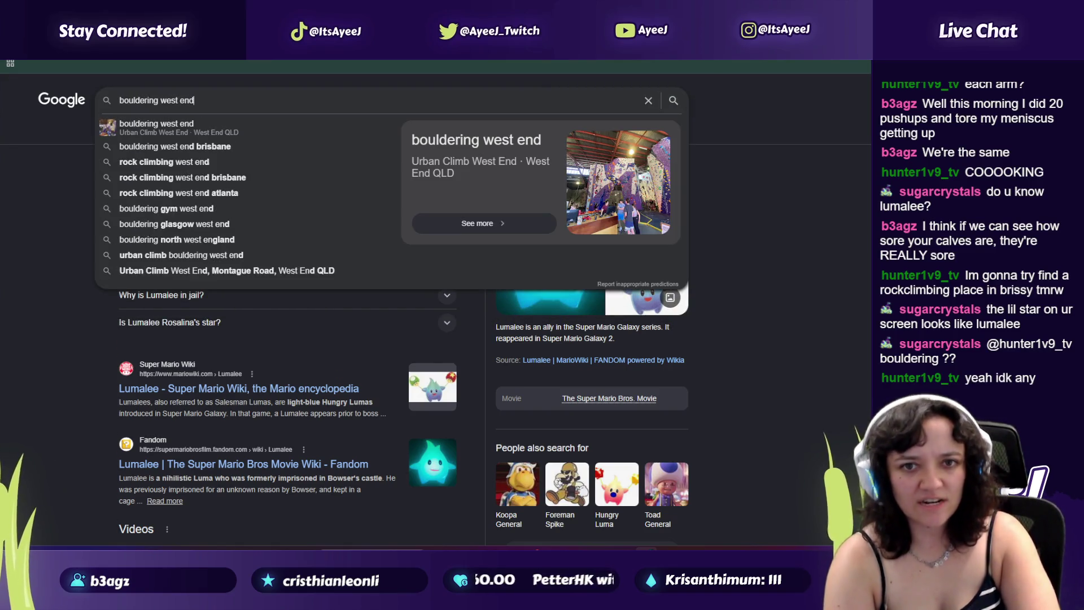
key("Return")
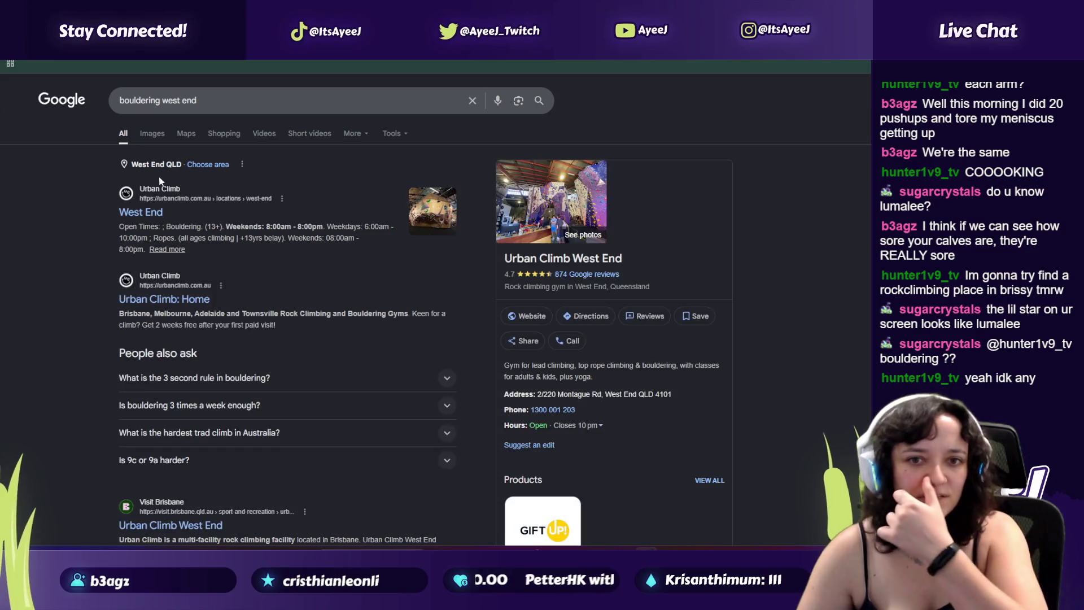
left_click(163, 213)
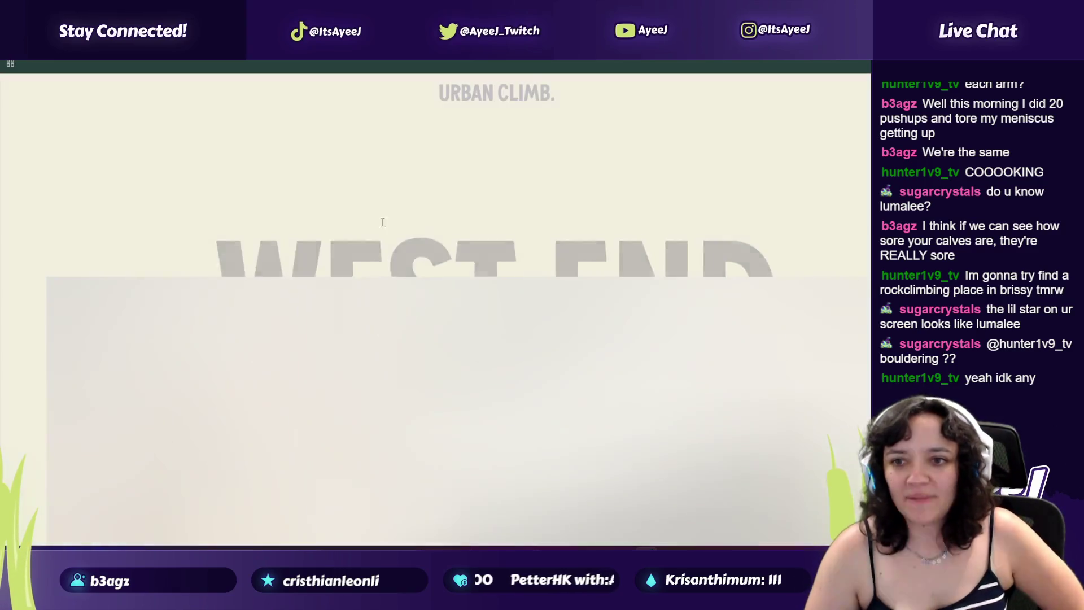
Step: Scan the Urban Climb West End busy times and Open Times, then go back to the results
scroll(299, 375, "down", 5)
scroll(299, 376, "down", 10)
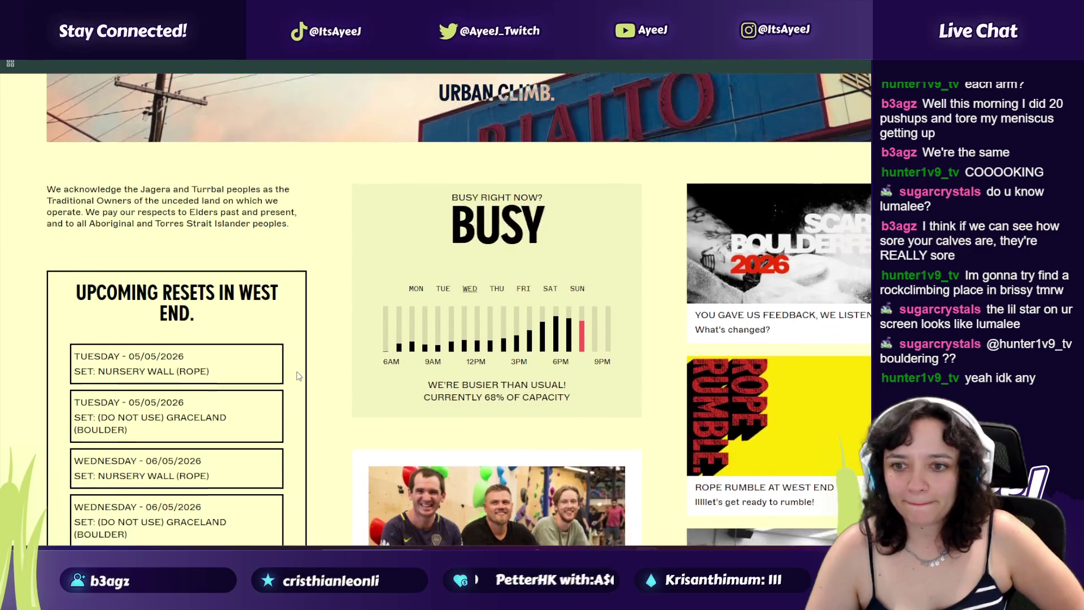
scroll(299, 375, "down", 3)
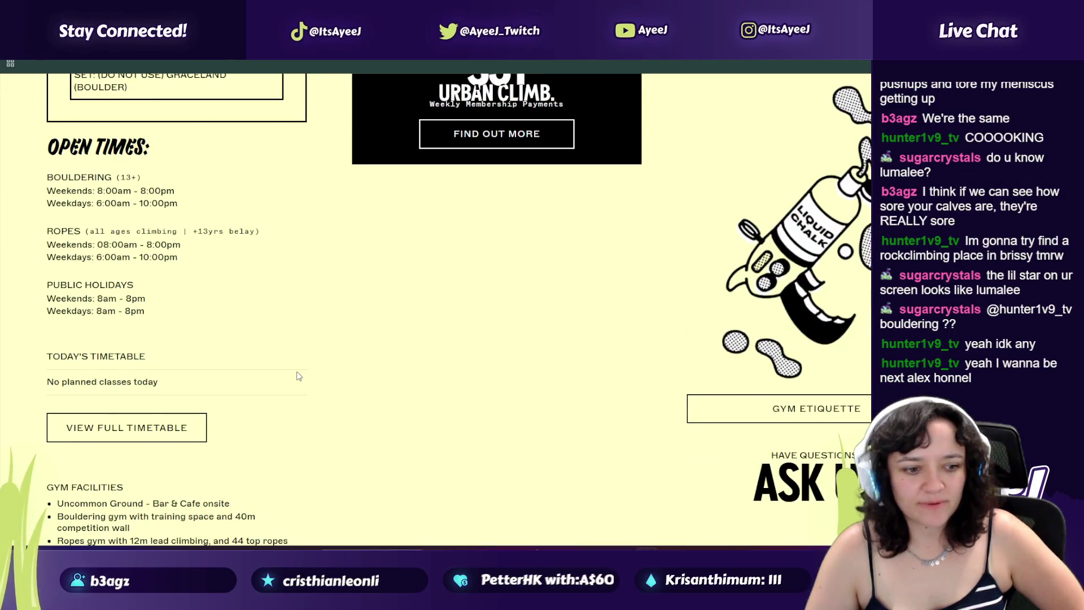
scroll(298, 375, "up", 2)
scroll(299, 375, "up", 5)
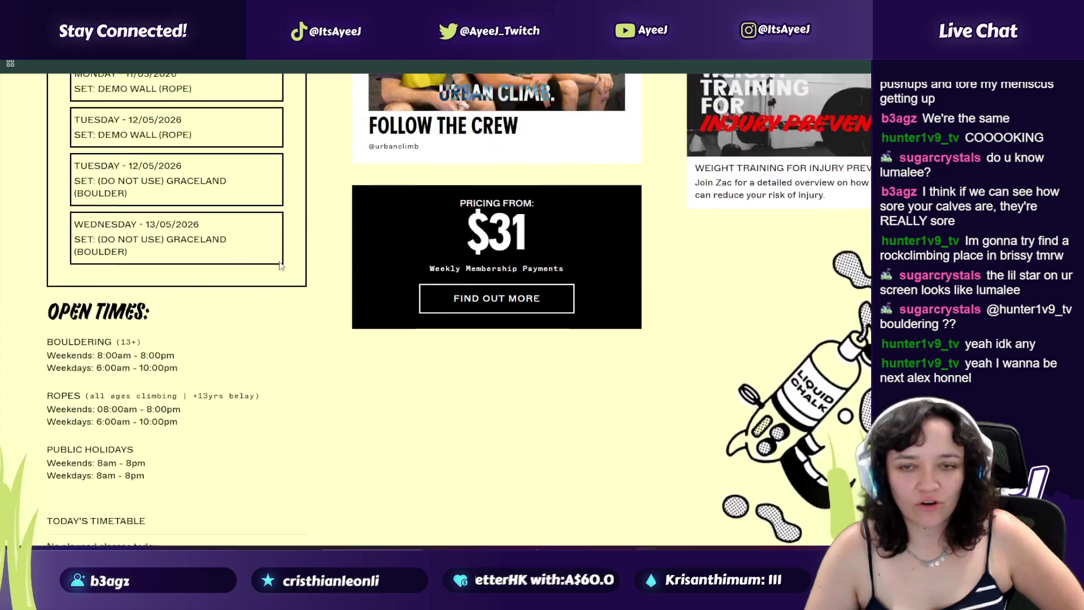
key("alt+Left")
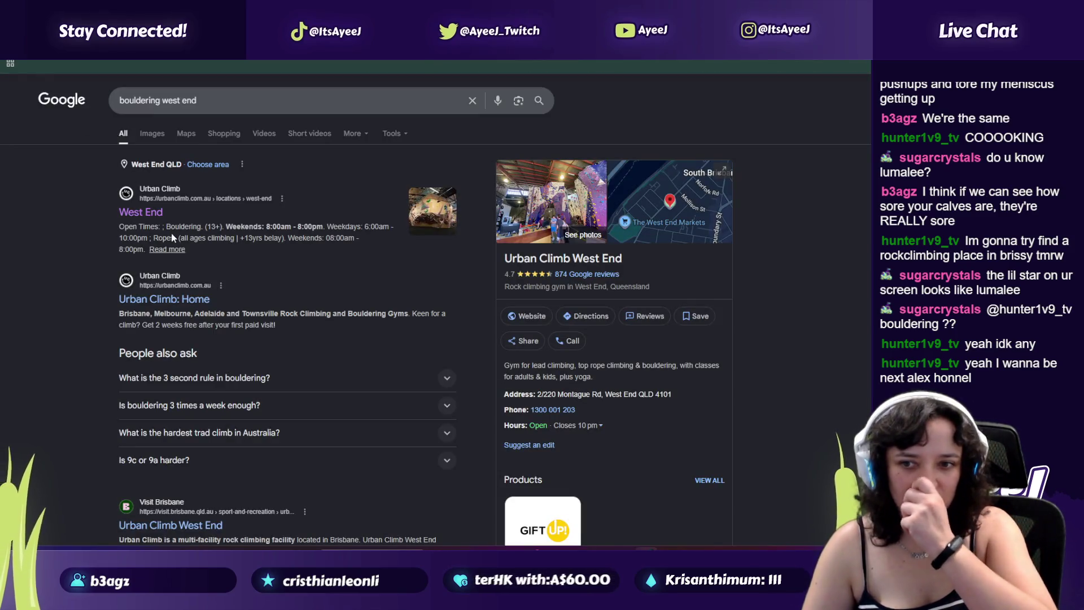
Step: Replace the old query with a search for the rock climber's name
key("slash")
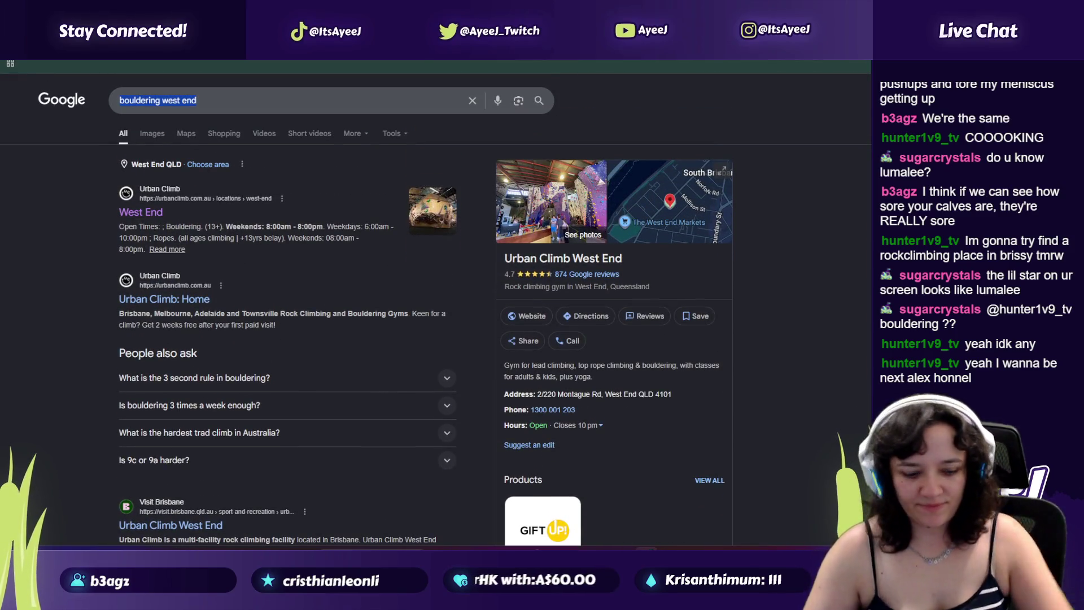
type("alex honnel")
key("Return")
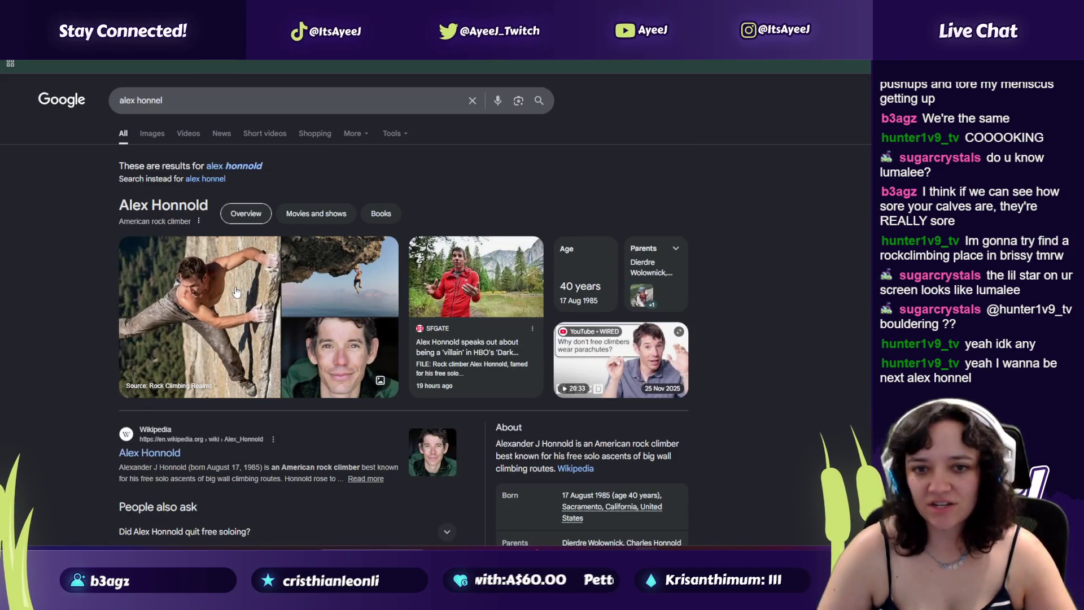
Step: Preview the GQ El Capitan photo in Images, then resume the YouTube Nintendo music video
left_click(158, 143)
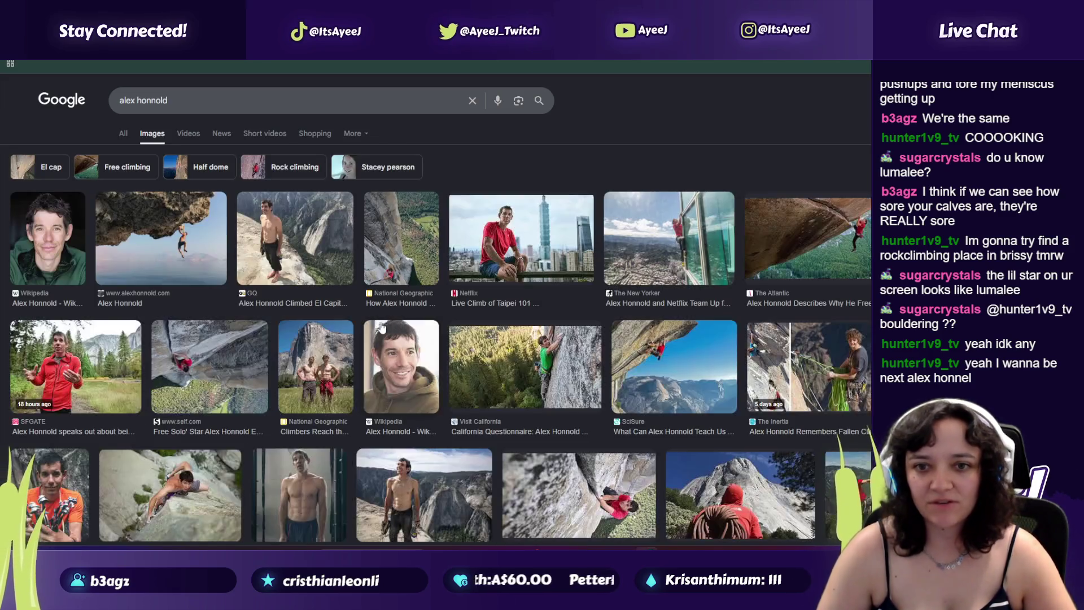
left_click(293, 243)
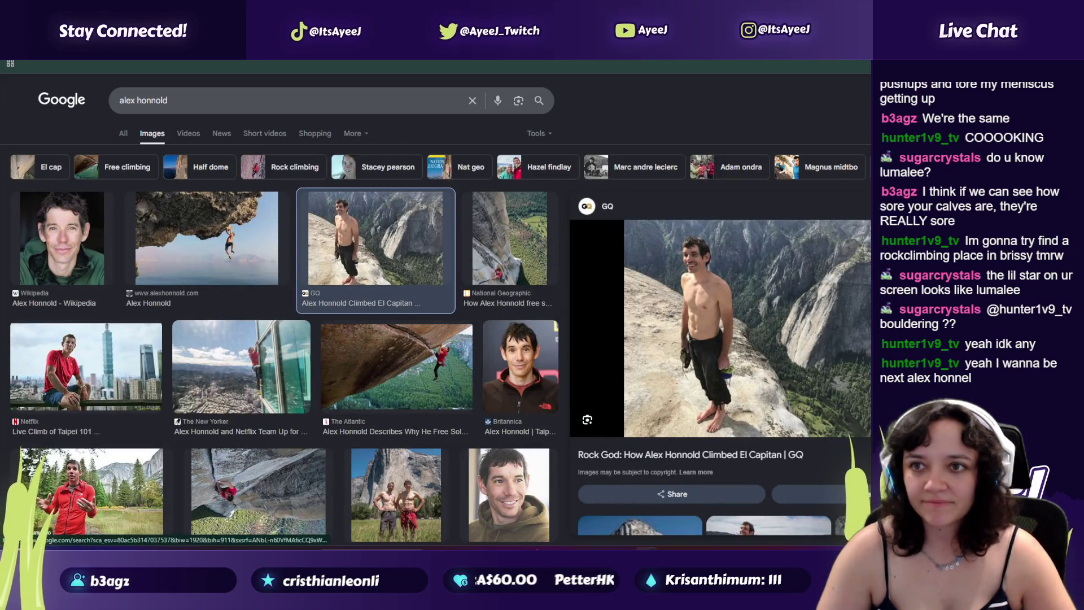
key("ctrl+Tab")
left_click(422, 289)
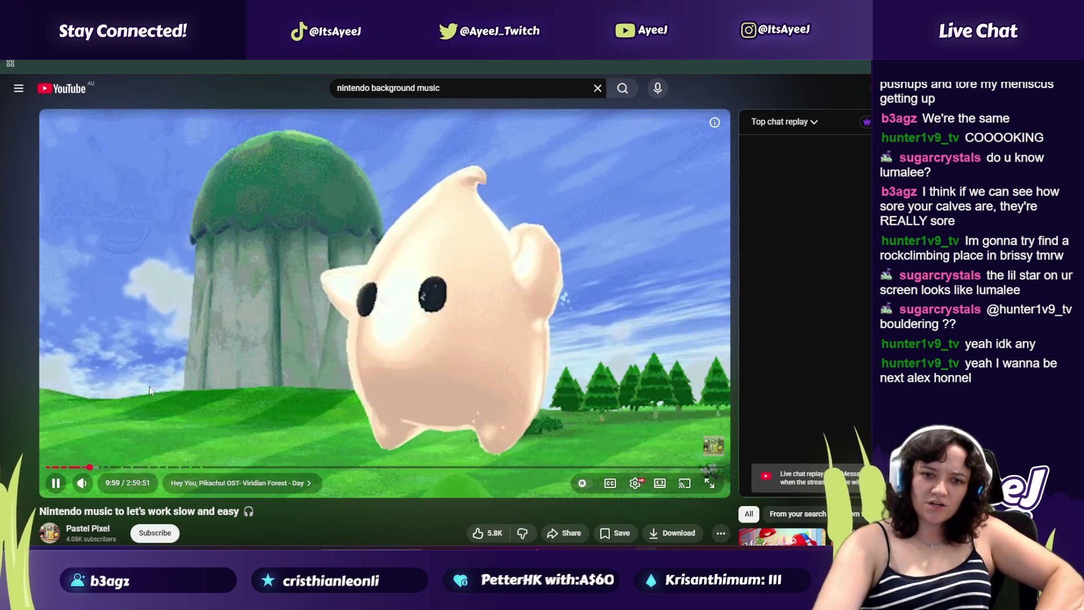
Step: Skip the Nintendo music video to the Hula Hoop track at 12:43, then return to the Unchosen GDD
left_click(104, 467)
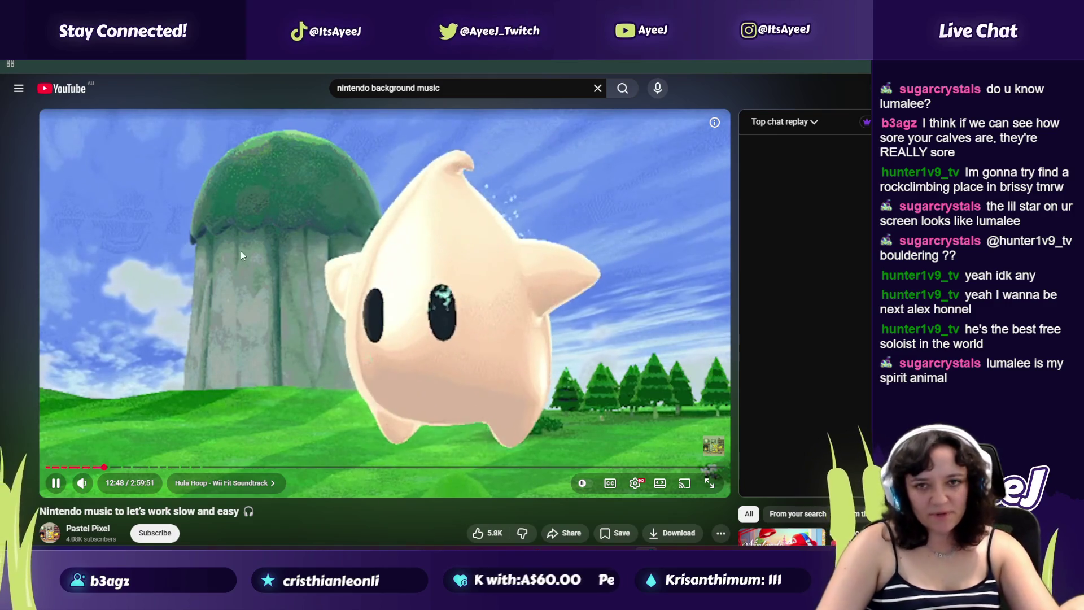
key("alt+Tab")
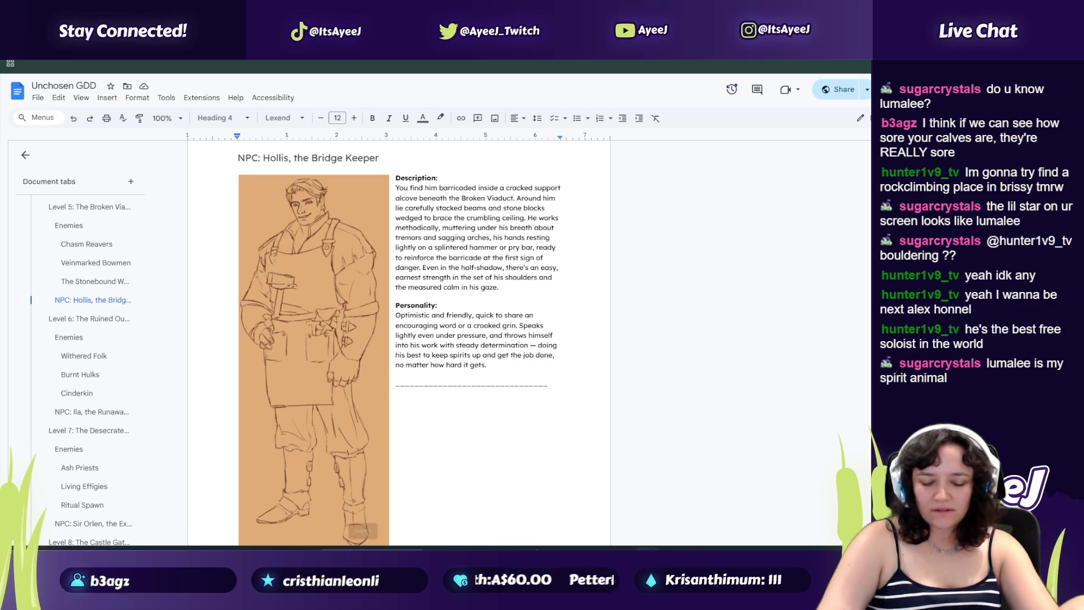
Step: Launch the TikTok app from Windows Search by searching 't'
key("super")
type("t")
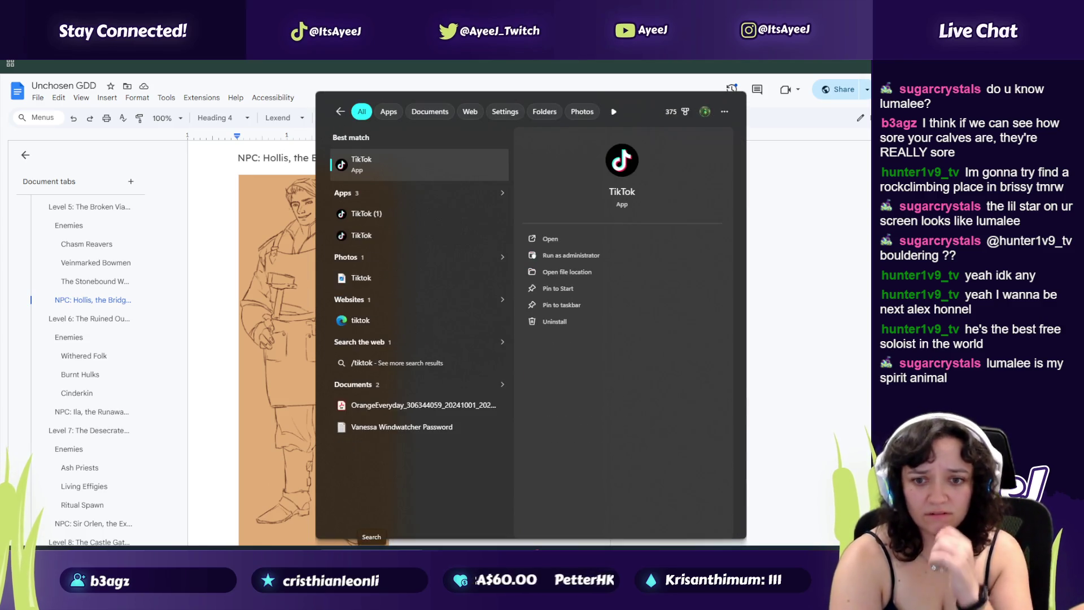
key("Return")
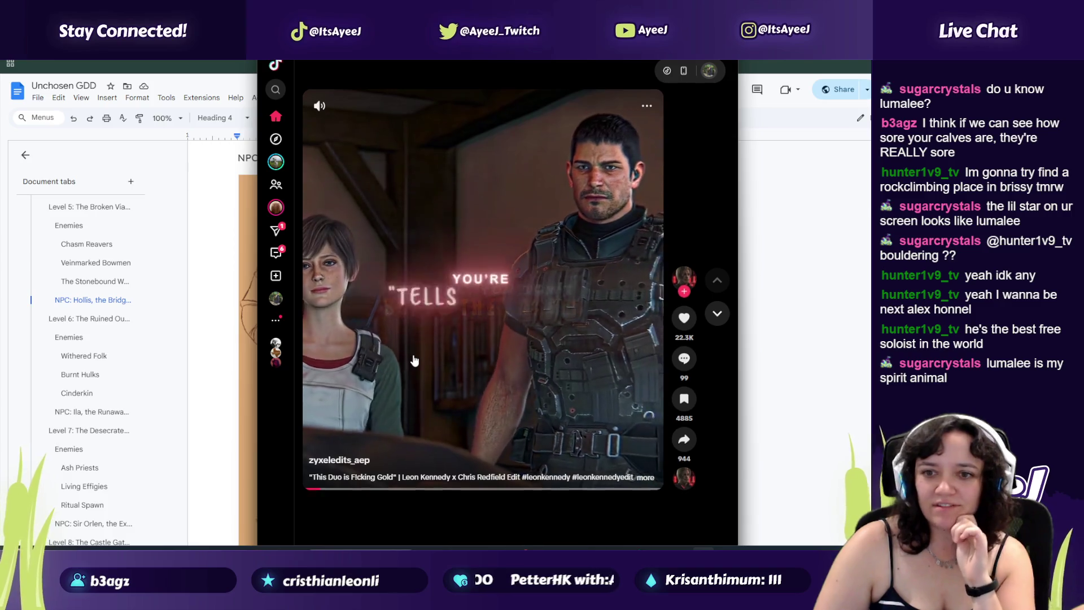
Step: Scroll through several videos in the TikTok For You feed
scroll(414, 360, "down", 1)
scroll(415, 360, "down", 1)
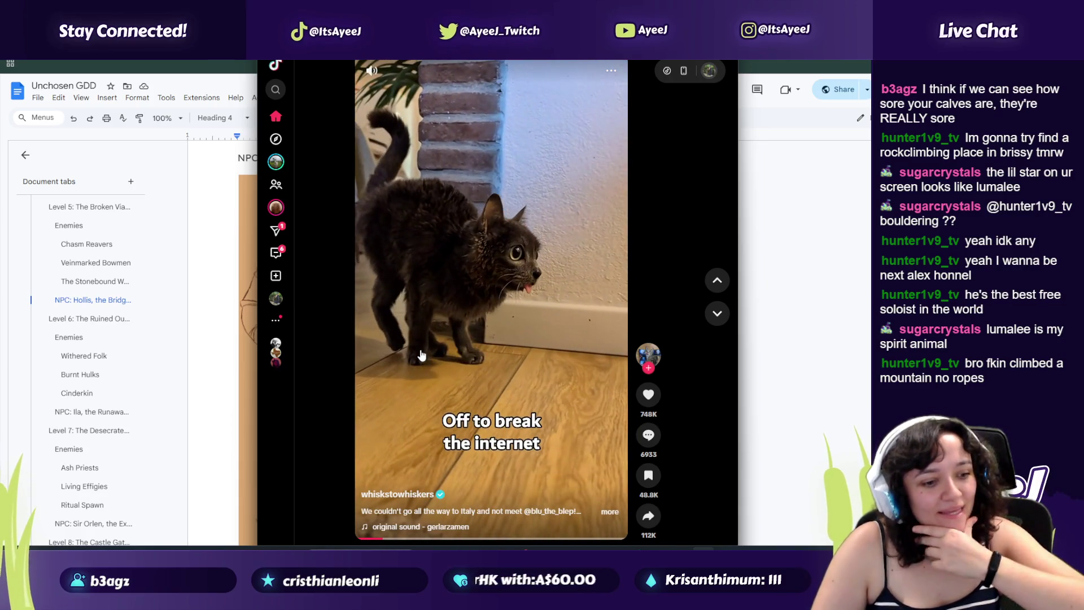
scroll(446, 327, "down", 2)
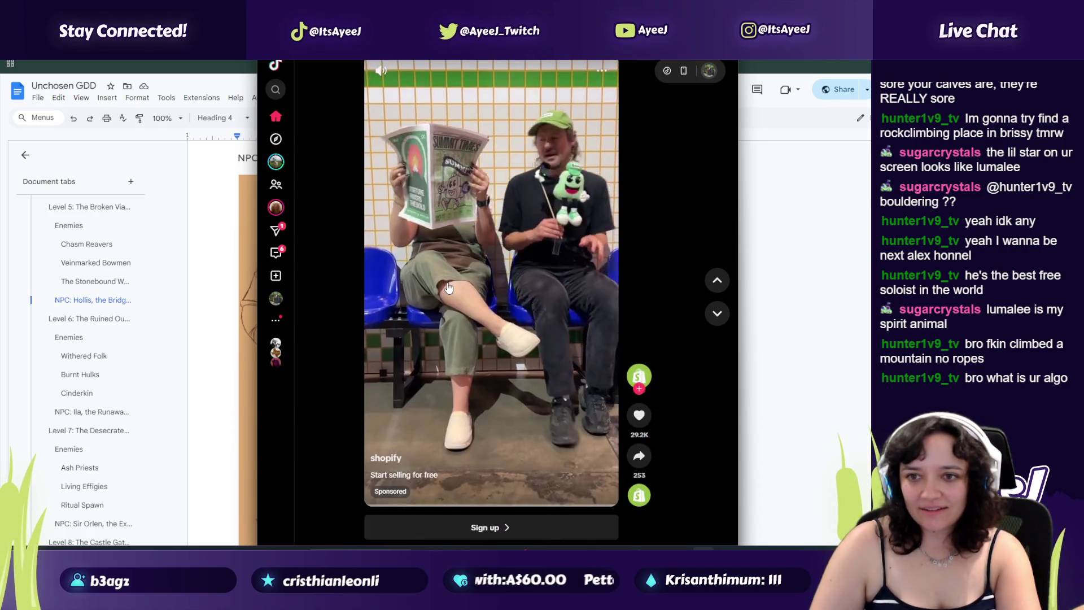
scroll(447, 288, "down", 3)
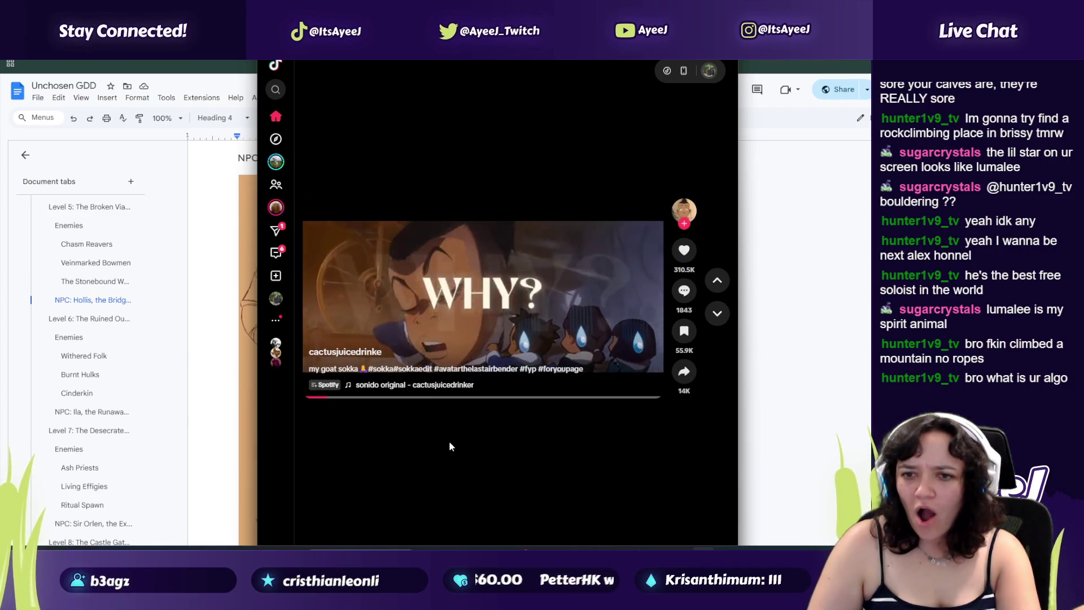
scroll(450, 446, "down", 2)
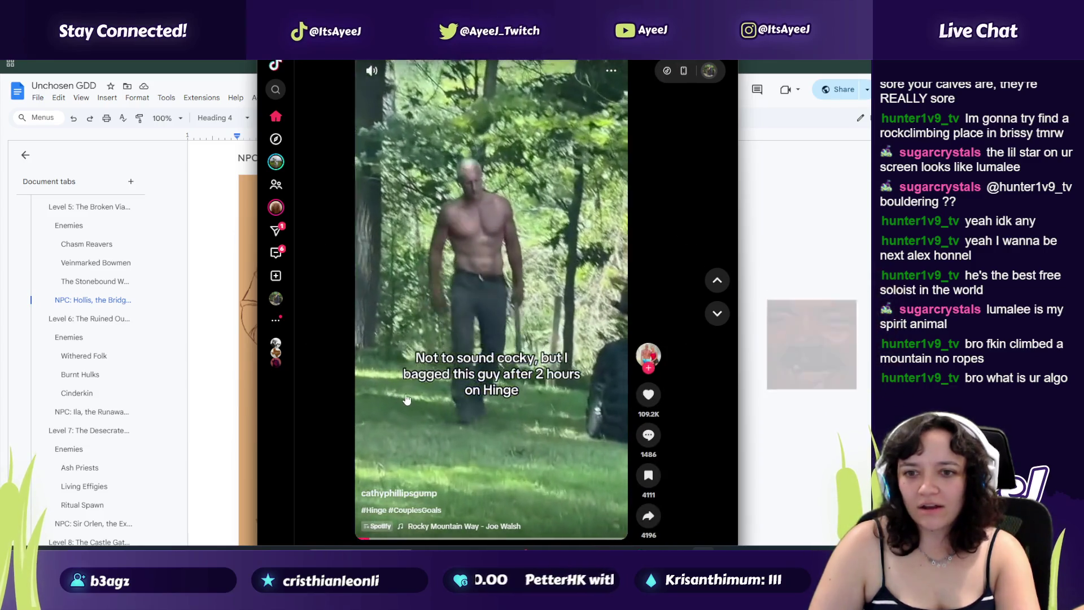
scroll(407, 400, "down", 2)
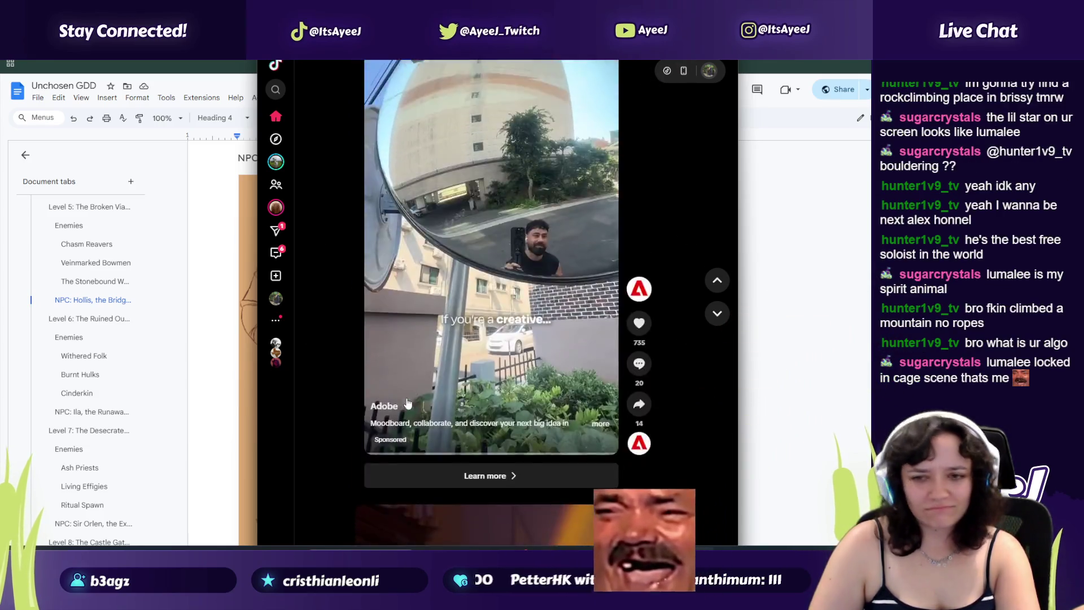
scroll(408, 402, "down", 2)
scroll(408, 402, "down", 2)
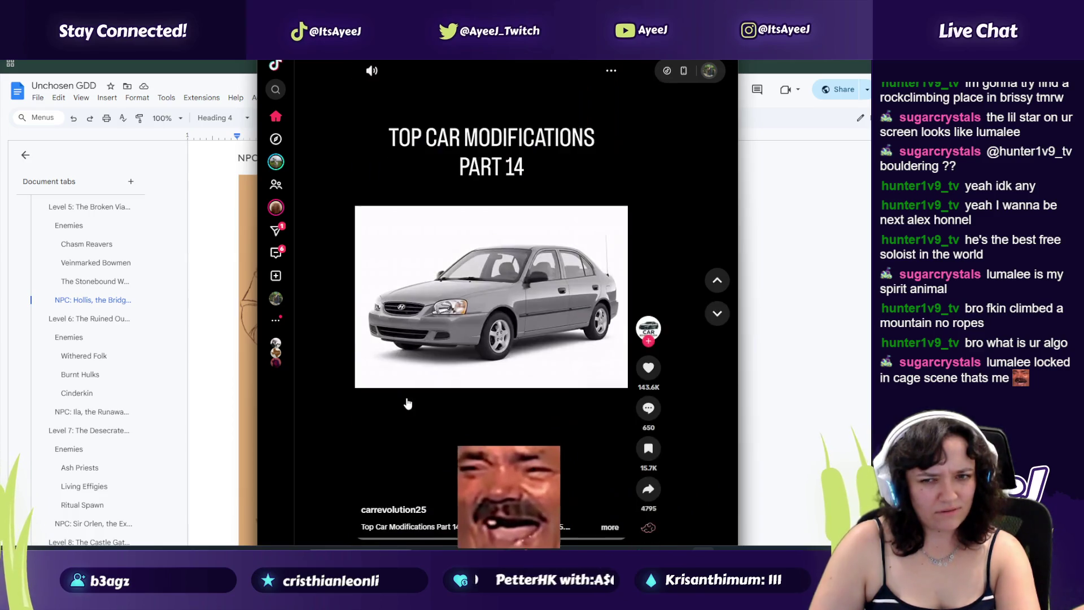
scroll(408, 403, "up", 3)
Step: Skip ahead through the feed to the horse rider video and pause it
left_click(716, 314)
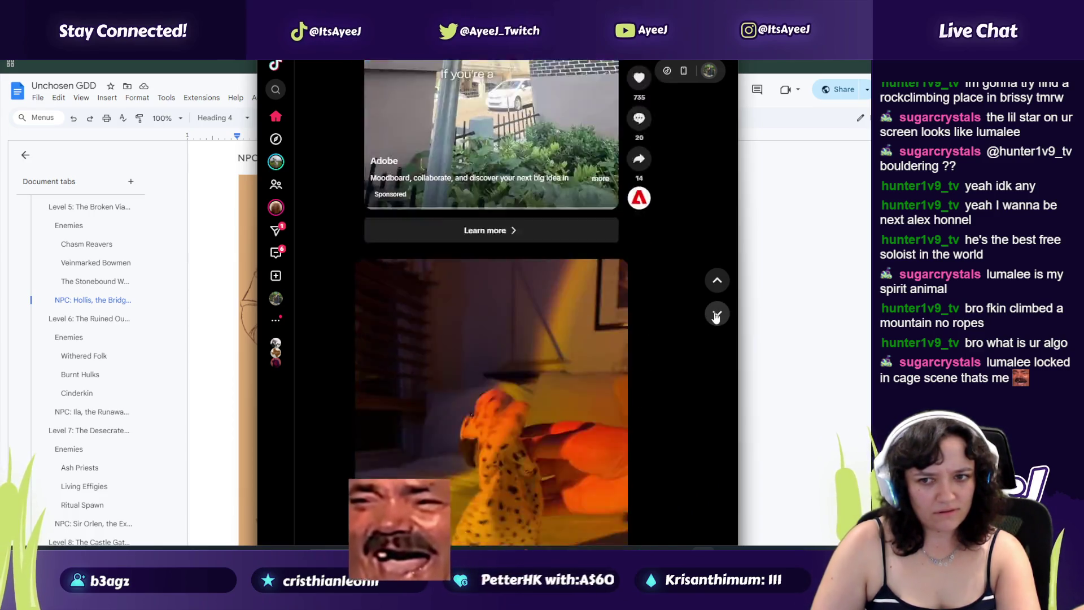
left_click(715, 315)
left_click(716, 315)
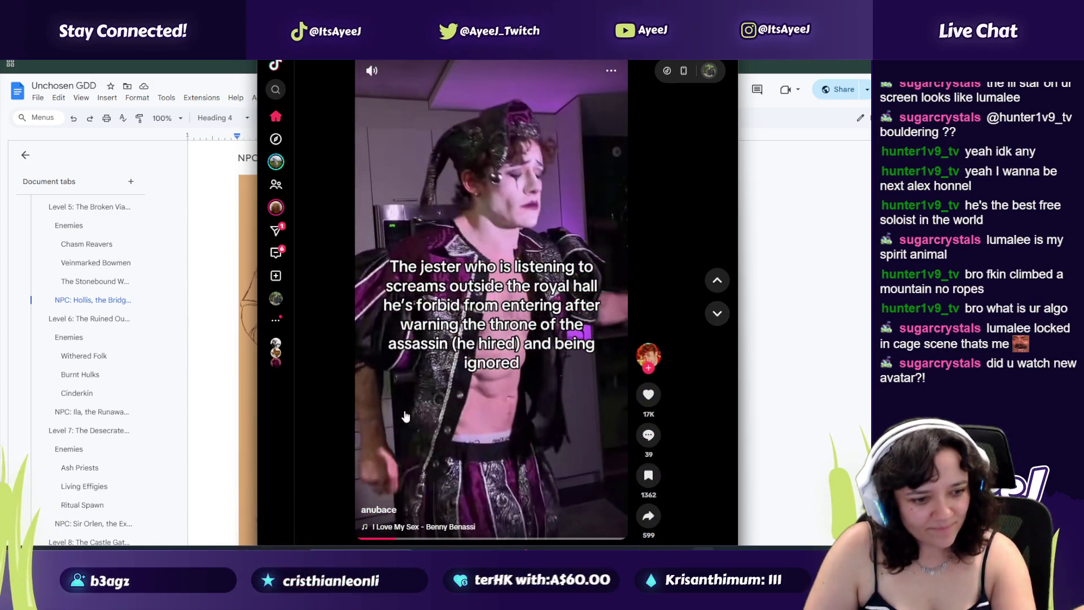
left_click(723, 315)
left_click(723, 314)
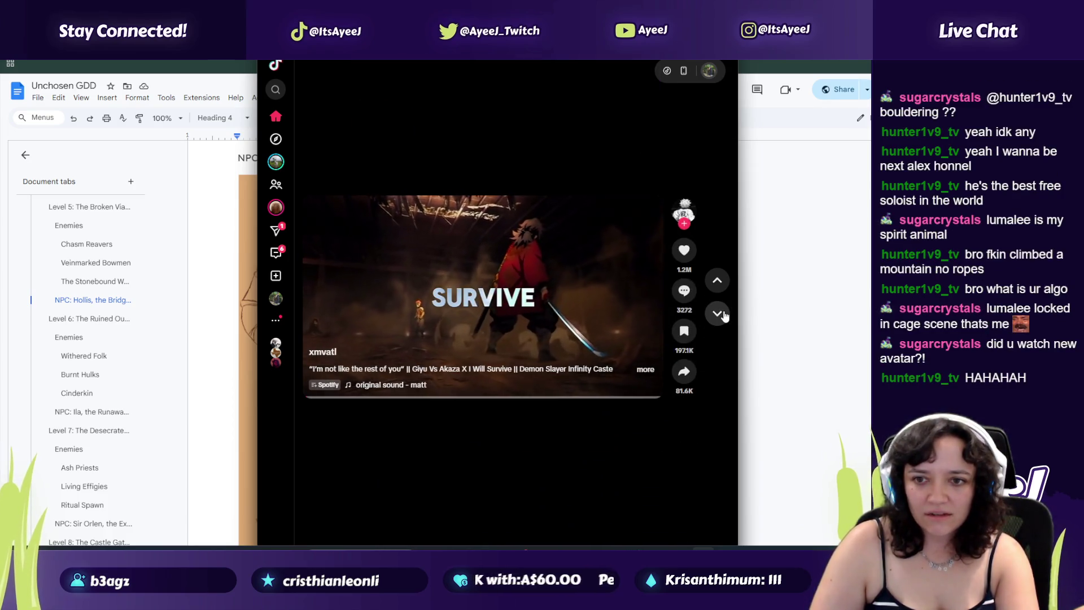
left_click(717, 314)
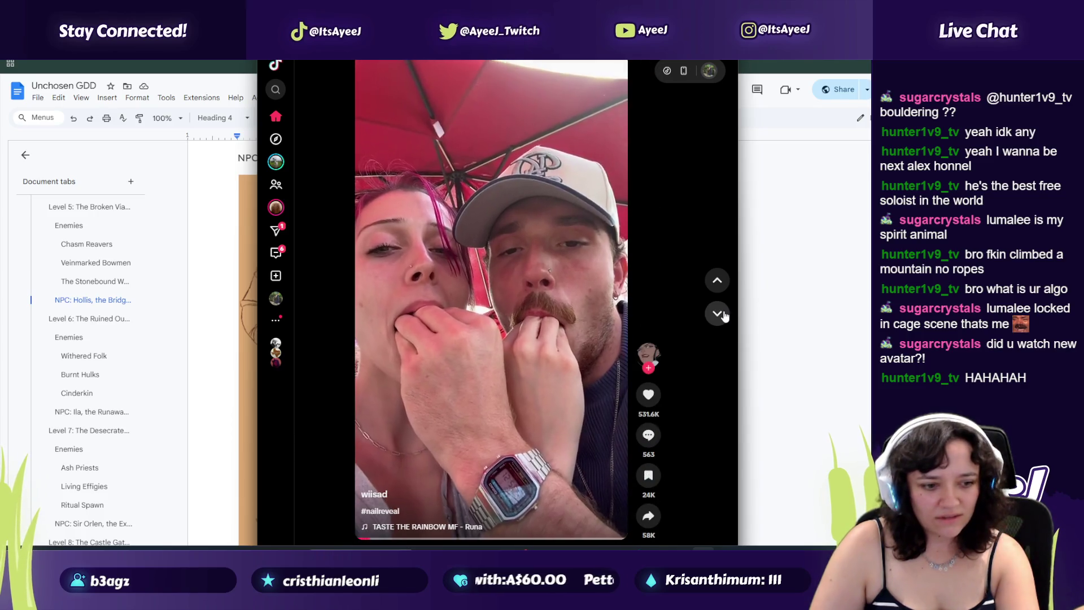
left_click(723, 315)
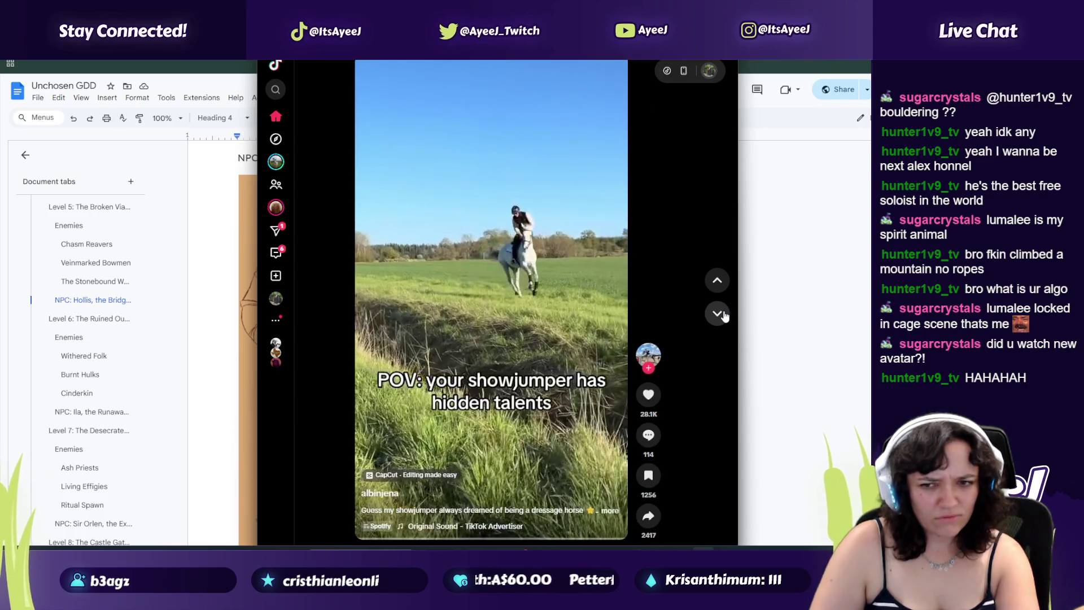
left_click(566, 323)
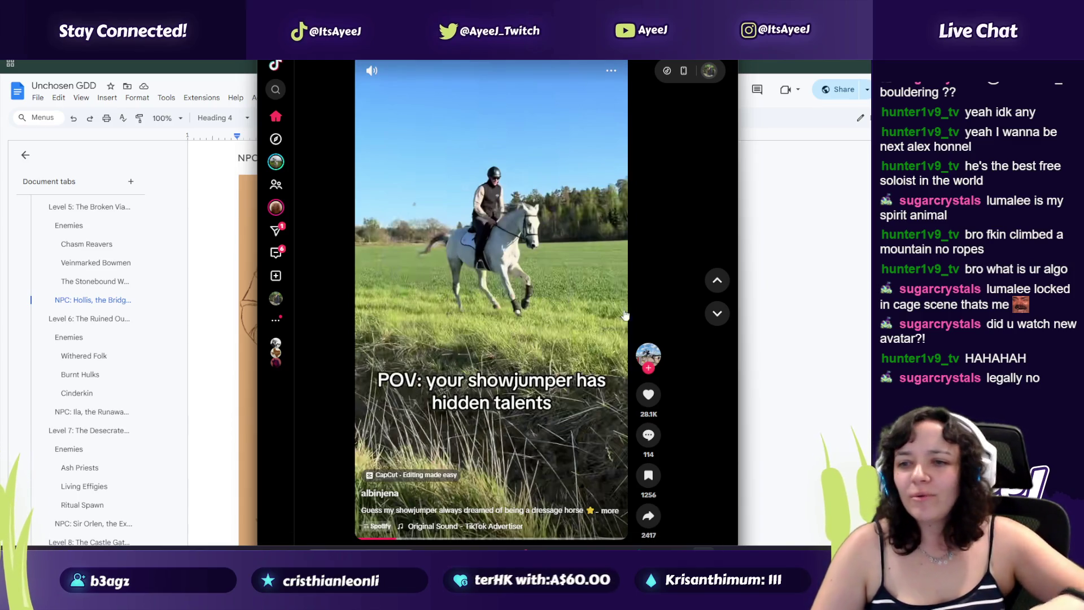
Step: Skip on to the academic pressure video, pause it, then move to the streamer's clip and account menu
left_click(715, 314)
left_click(716, 314)
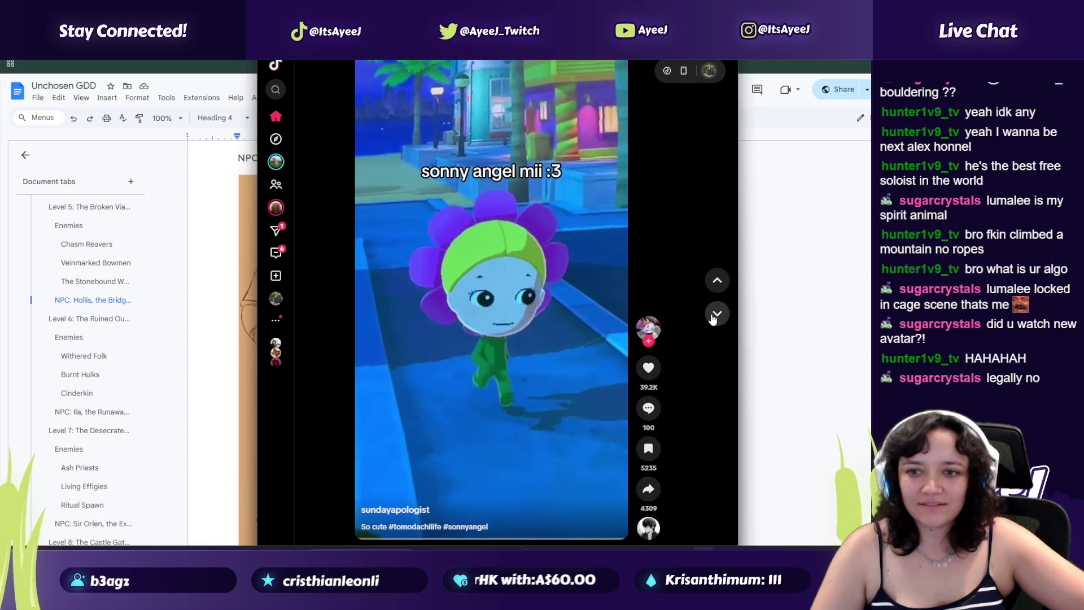
left_click(713, 317)
left_click(715, 315)
left_click(716, 314)
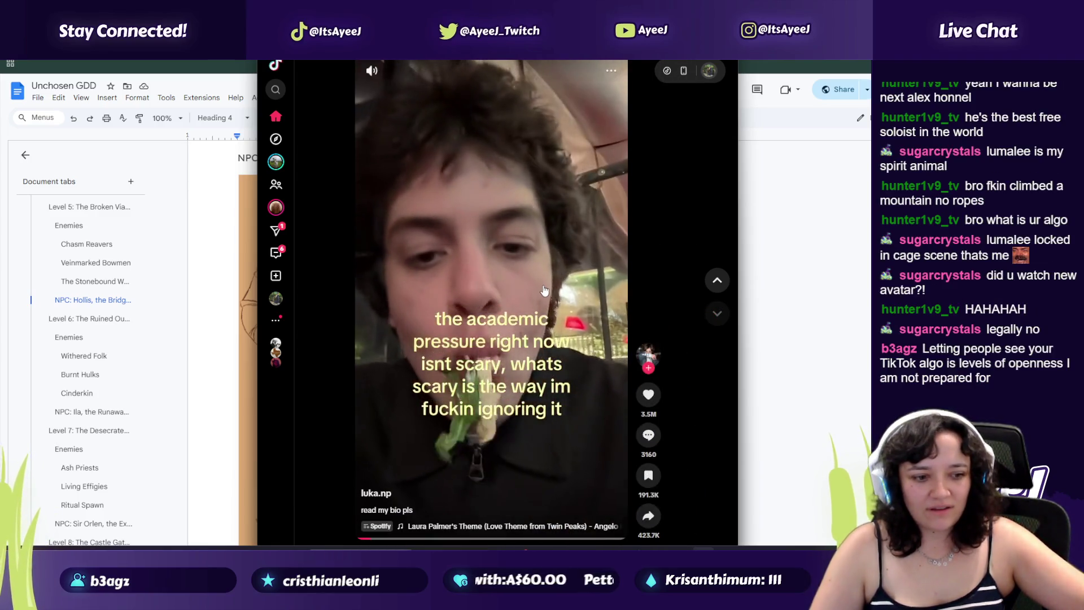
left_click(554, 298)
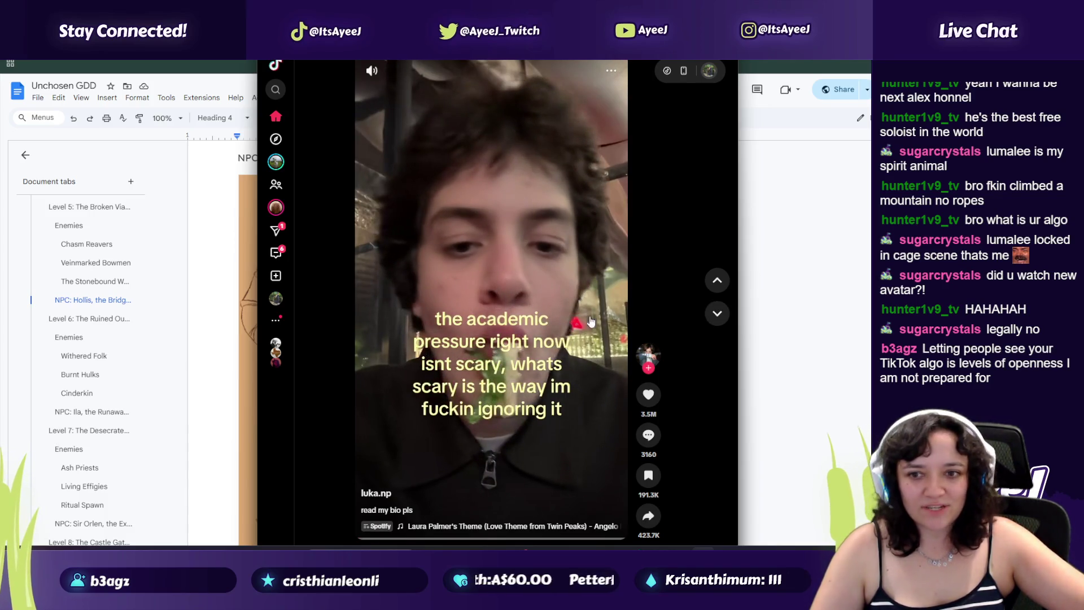
left_click(714, 319)
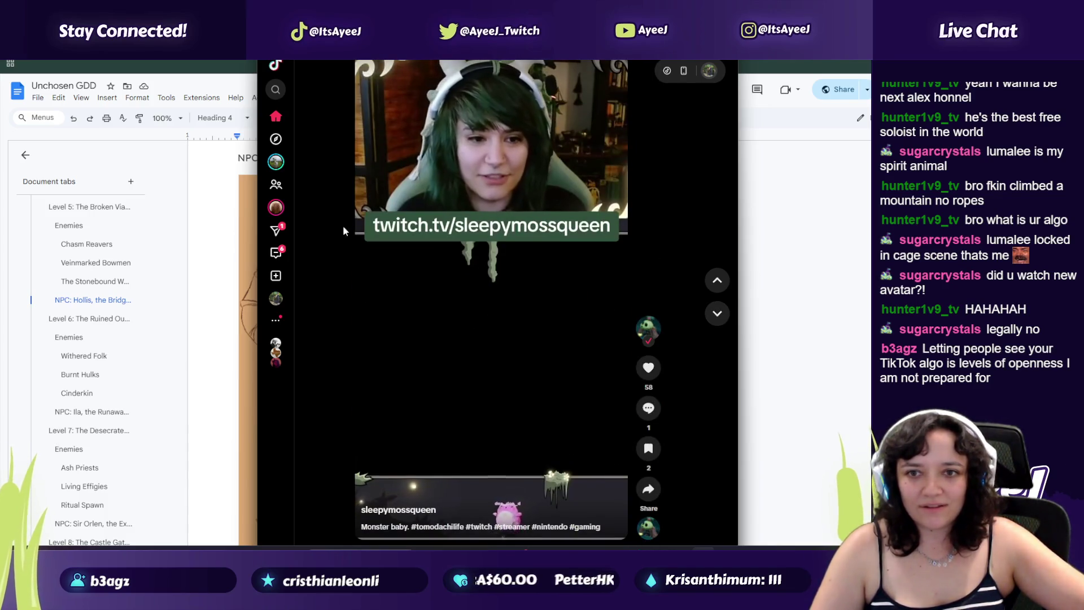
mouse_move(709, 72)
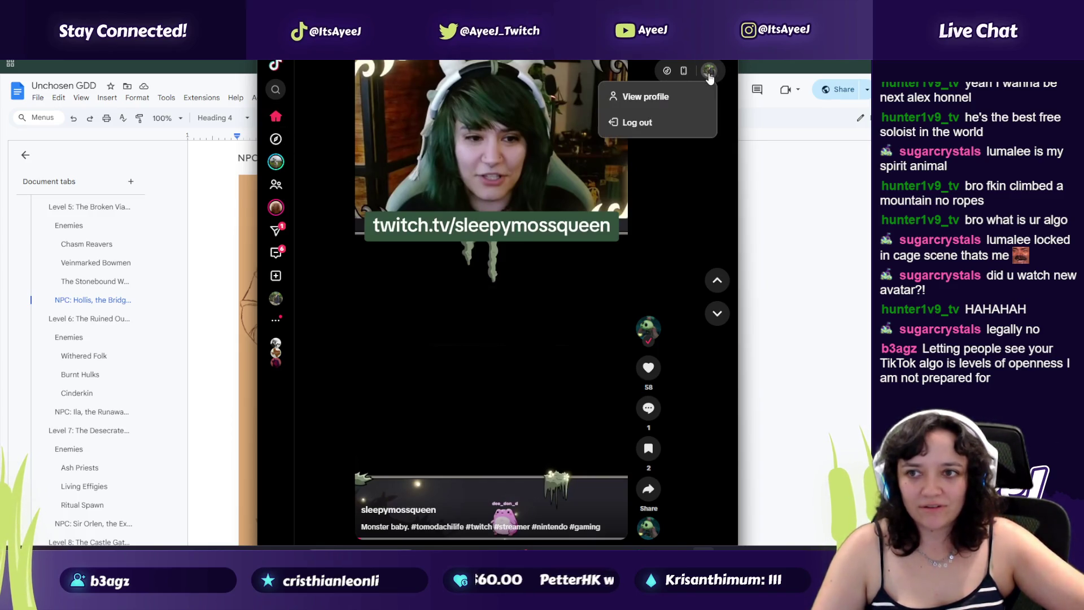
left_click(631, 96)
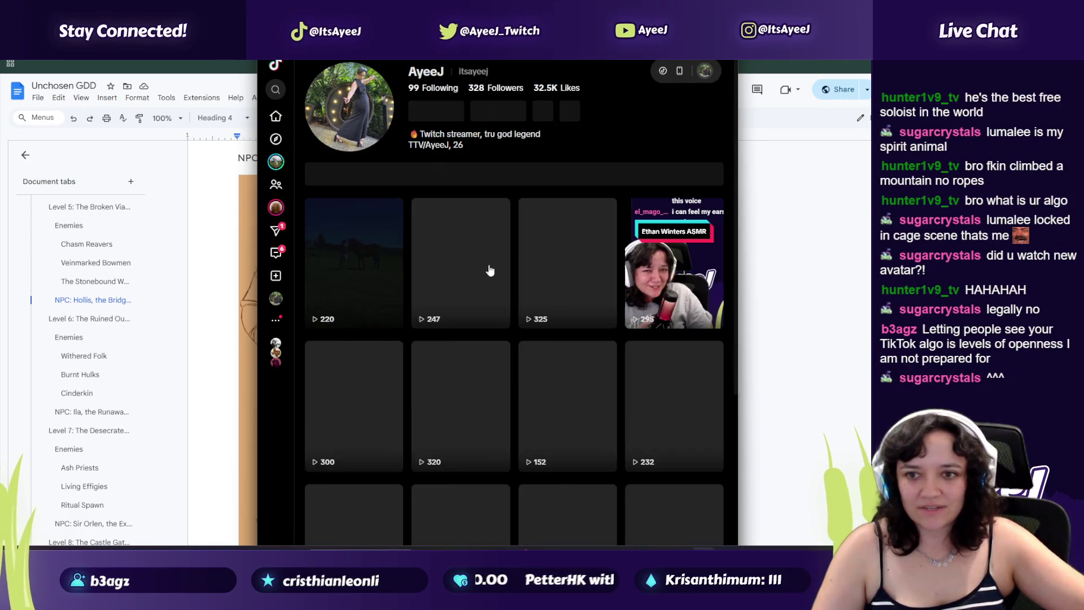
left_click(486, 268)
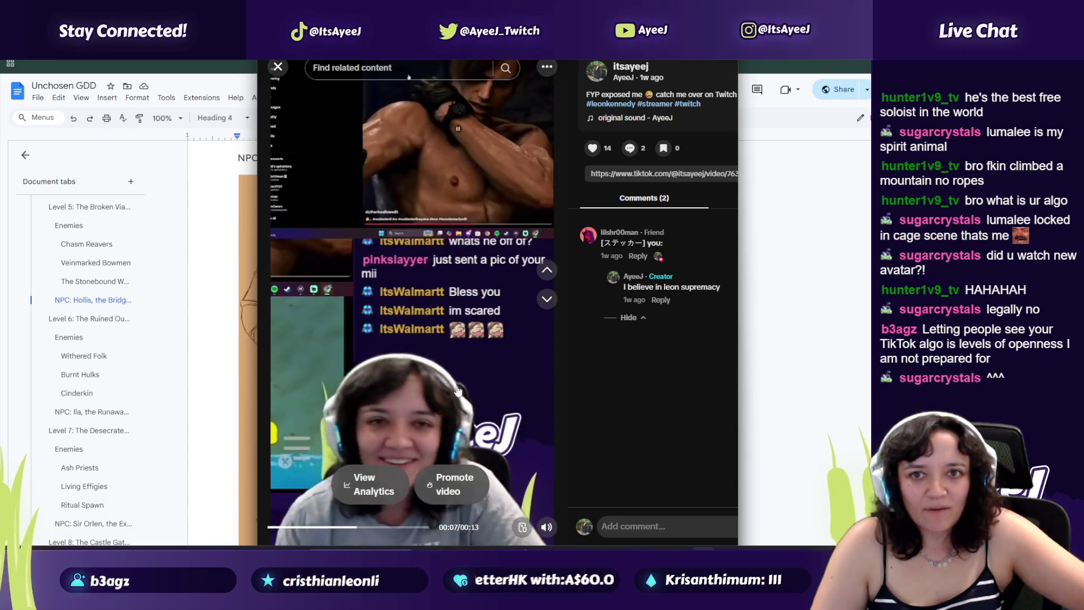
left_click(278, 68)
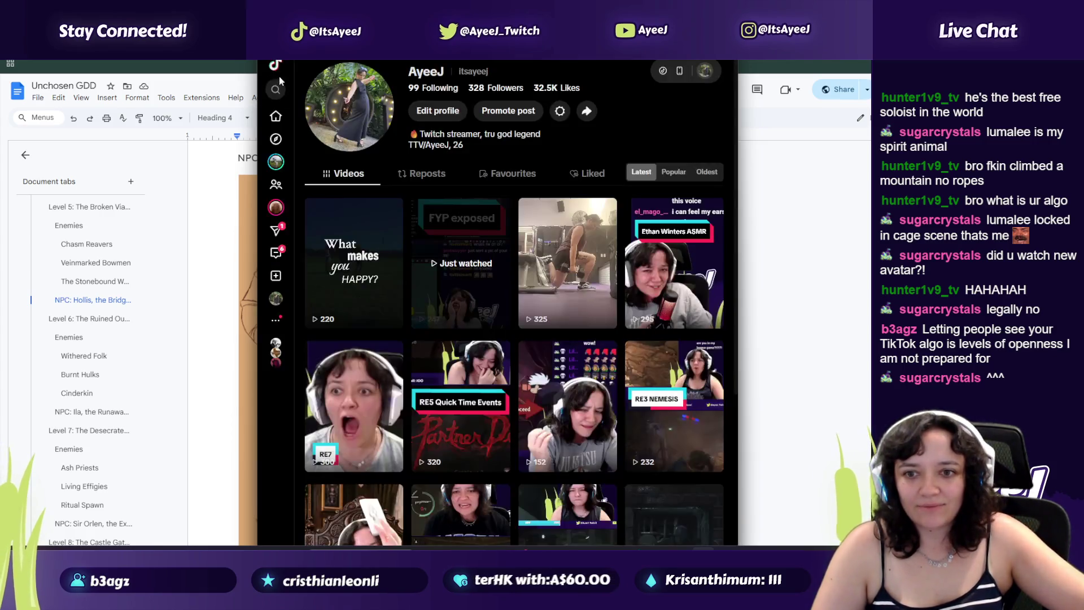
left_click(275, 90)
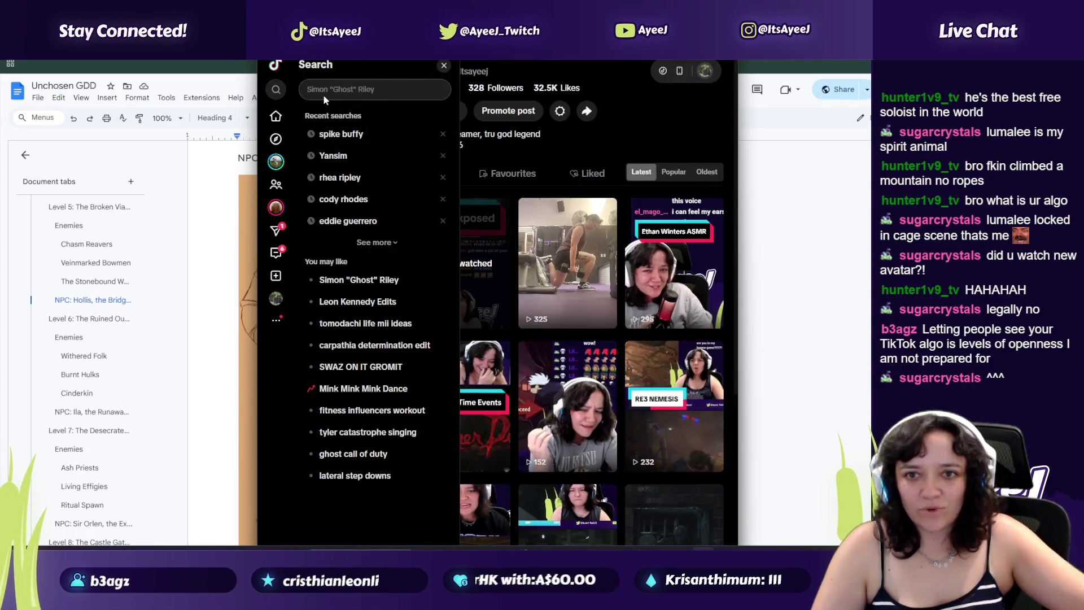
left_click(275, 115)
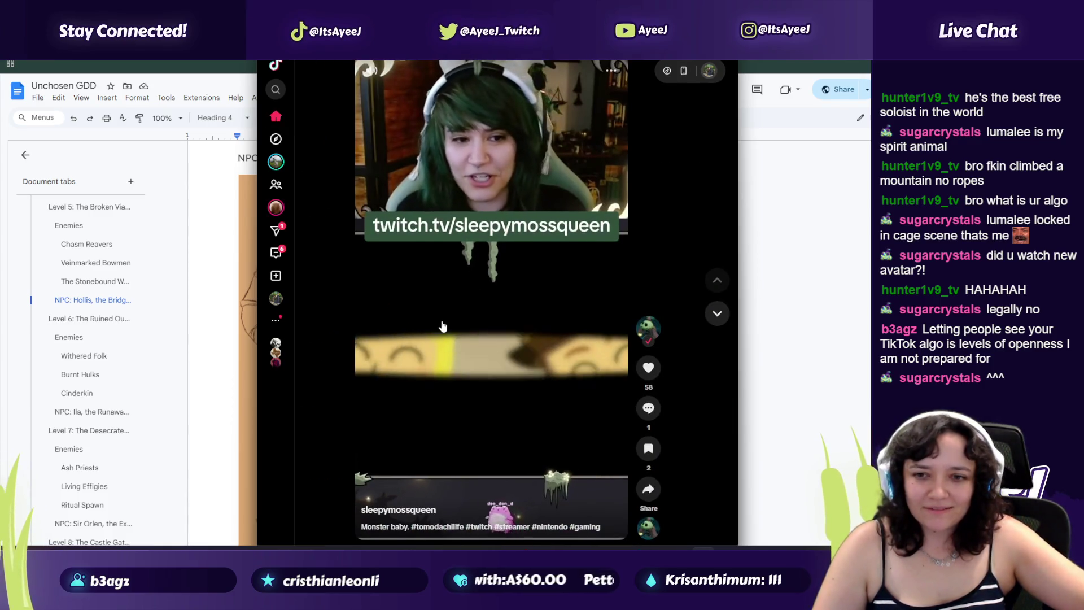
Step: Advance to the fish video, like it, and skip past it
scroll(443, 326, "down", 1)
left_click(717, 313)
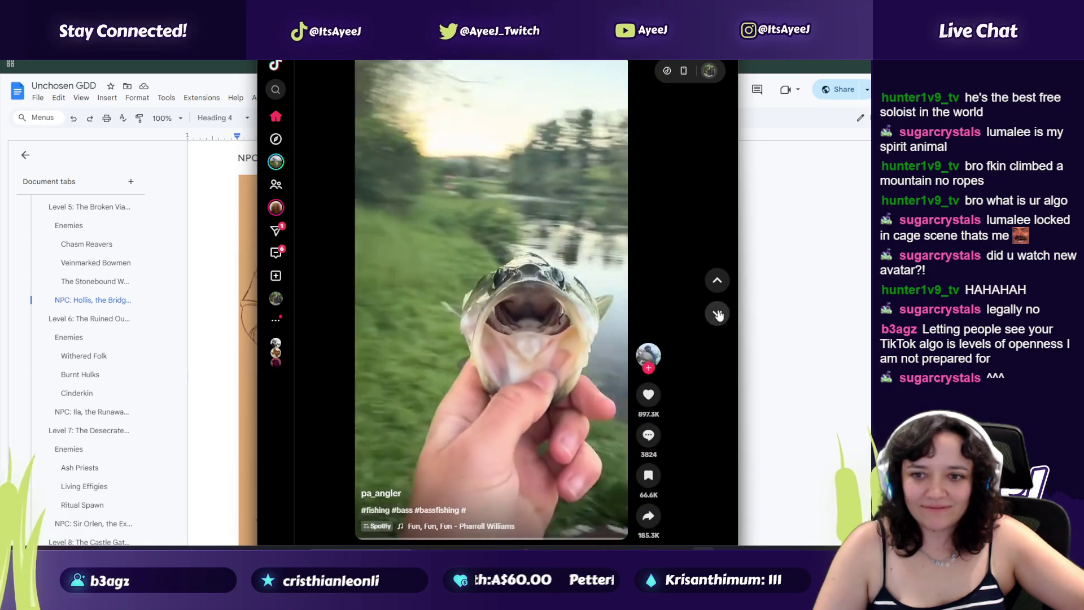
key("l")
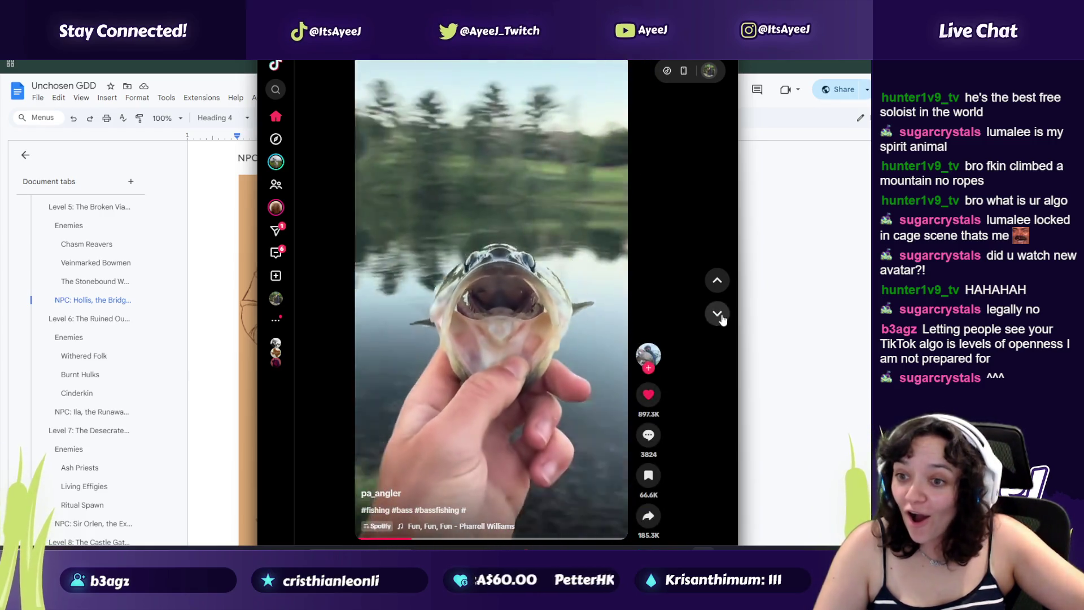
left_click(717, 314)
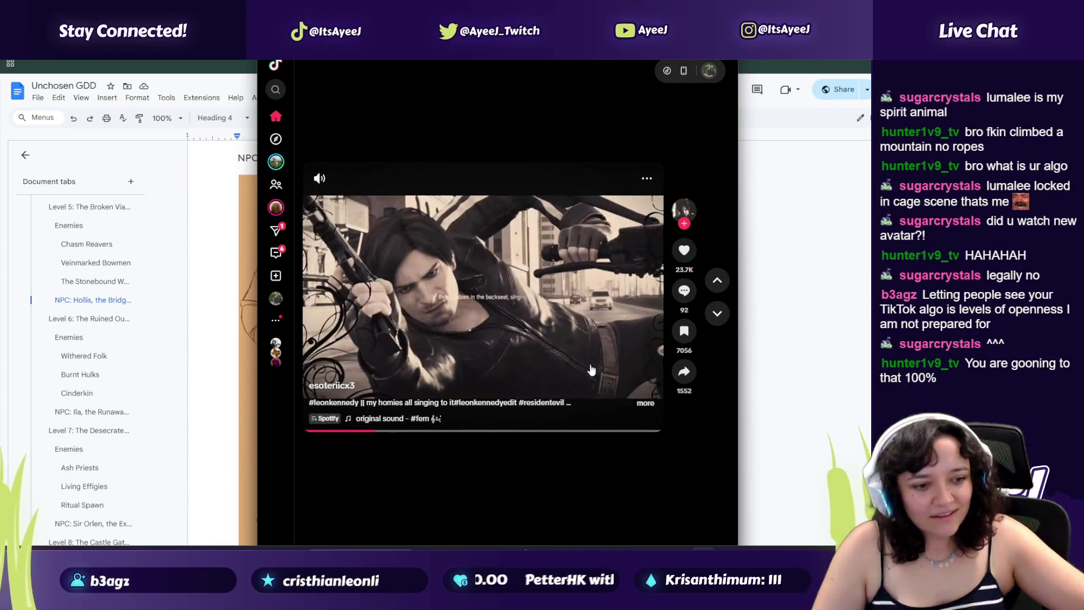
Step: Skip past the Leon Kennedy edit, pug, New York bridge, pet meme and 'leon turned leoff' videos
left_click(717, 314)
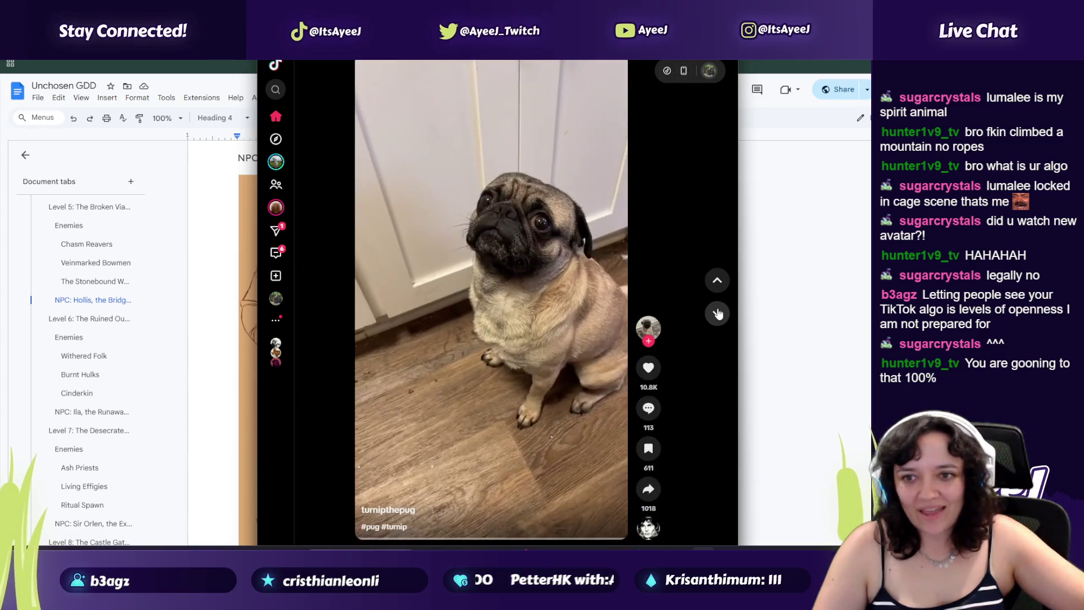
left_click(717, 314)
left_click(717, 314)
left_click(716, 314)
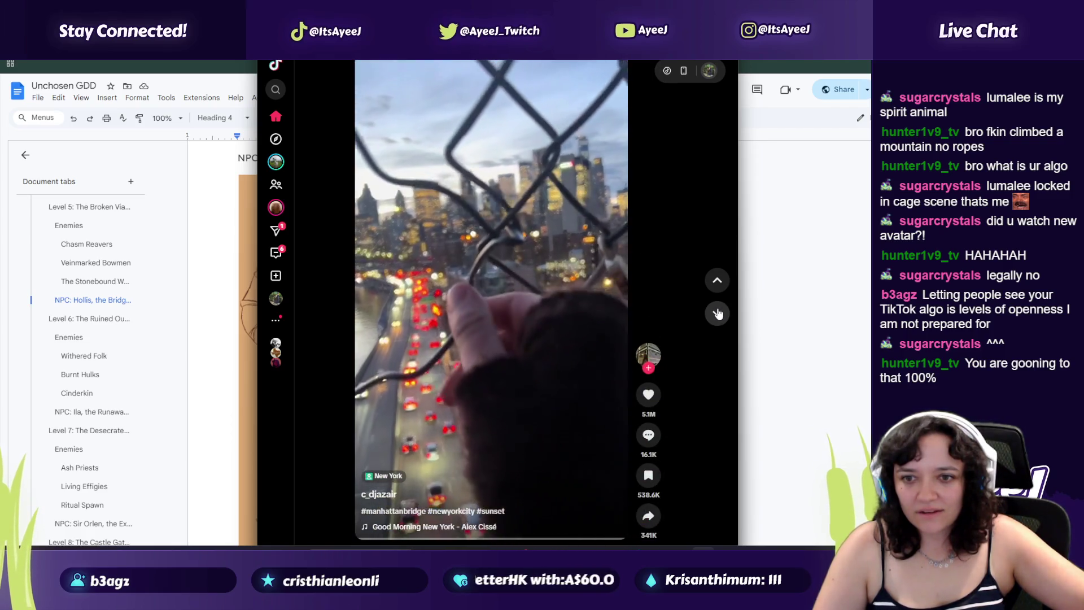
left_click(717, 313)
left_click(717, 314)
left_click(717, 314)
left_click(717, 314)
left_click(717, 314)
left_click(717, 314)
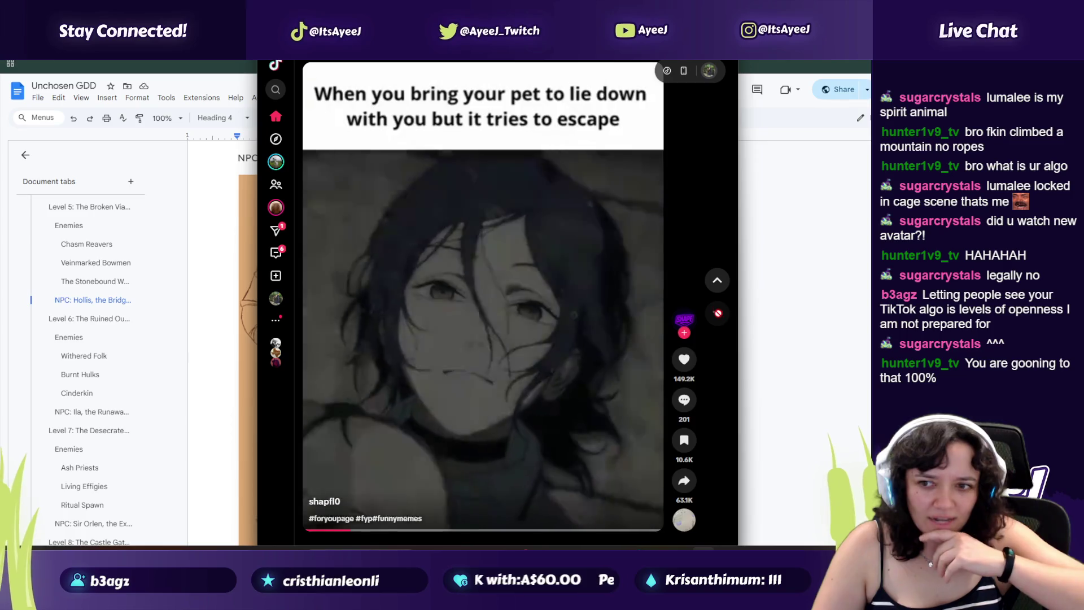
left_click(717, 314)
left_click(717, 314)
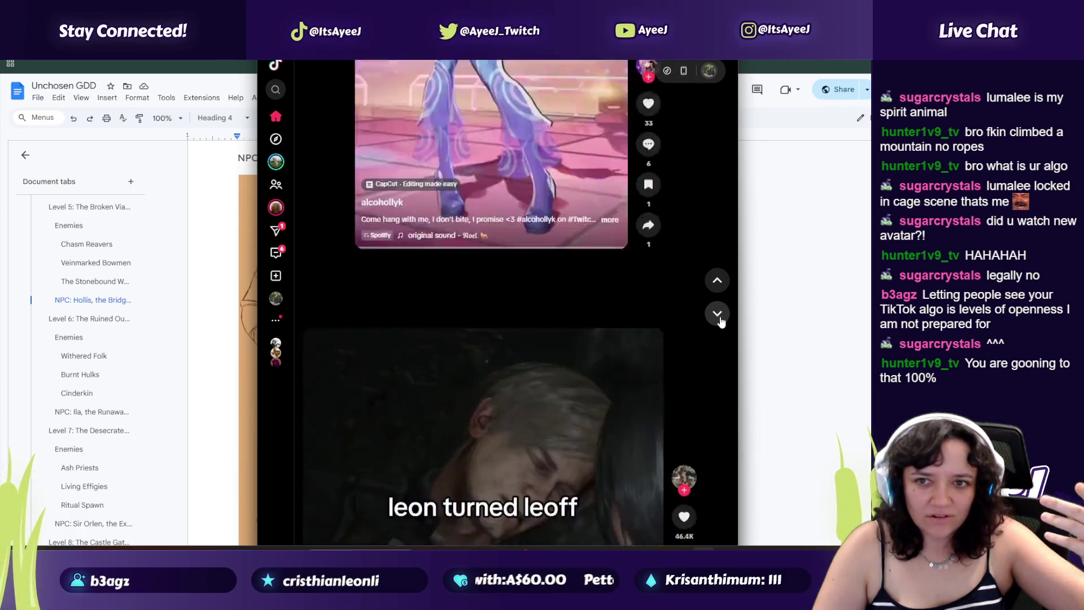
left_click(717, 314)
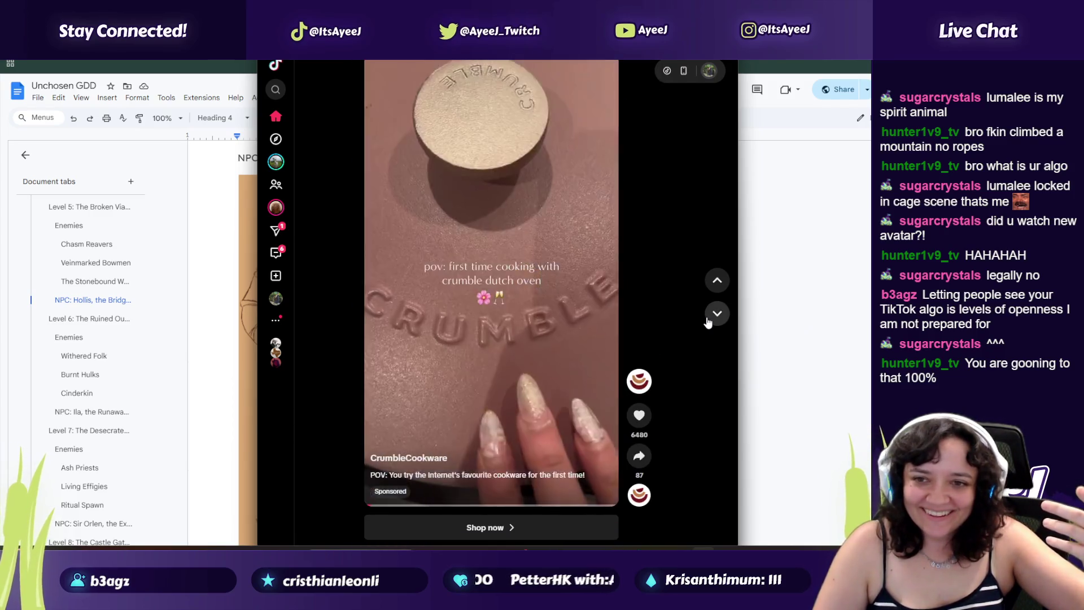
Step: Skip past the Crumble cookware ad, then go back three videos to it
left_click(708, 320)
left_click(708, 320)
left_click(708, 319)
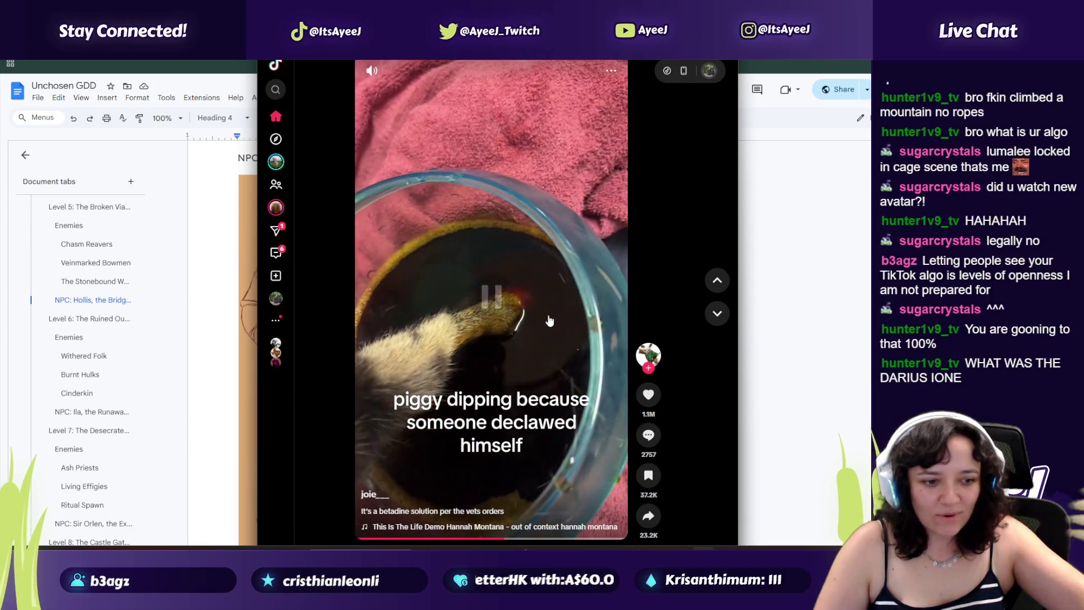
left_click(715, 286)
left_click(714, 286)
left_click(715, 286)
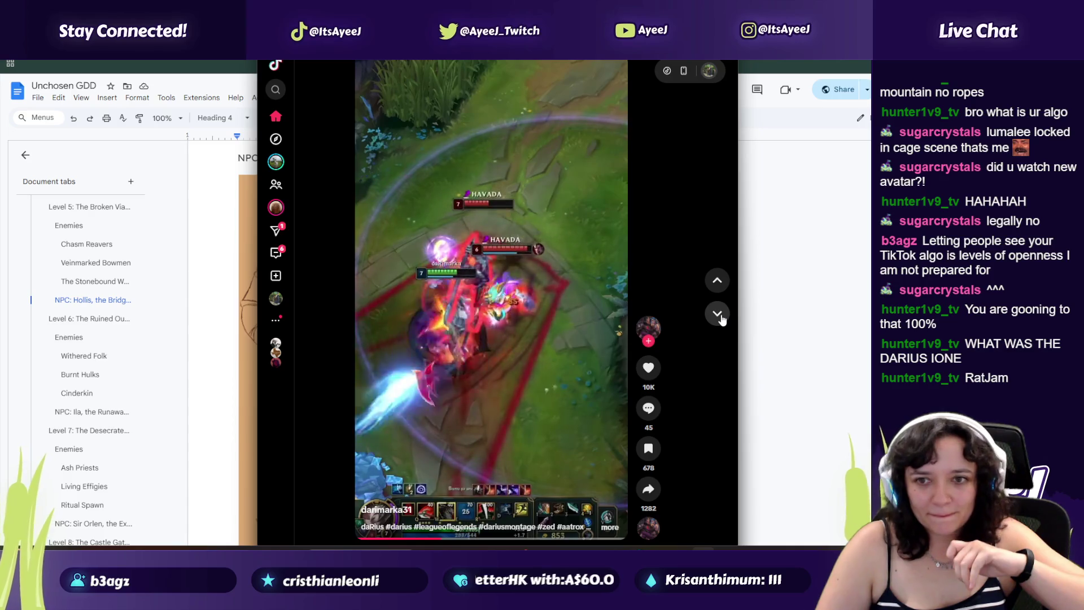
Step: Skip past the cat video and slot game ad, like the Resident Evil clip, then skip it
left_click(718, 315)
left_click(718, 315)
left_click(719, 315)
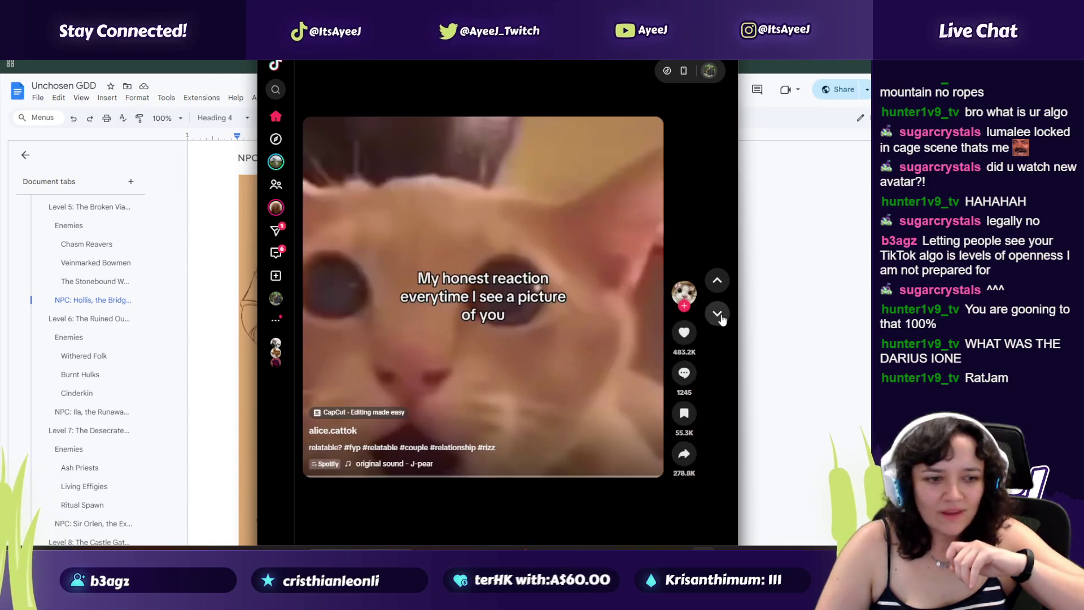
left_click(718, 315)
left_click(718, 315)
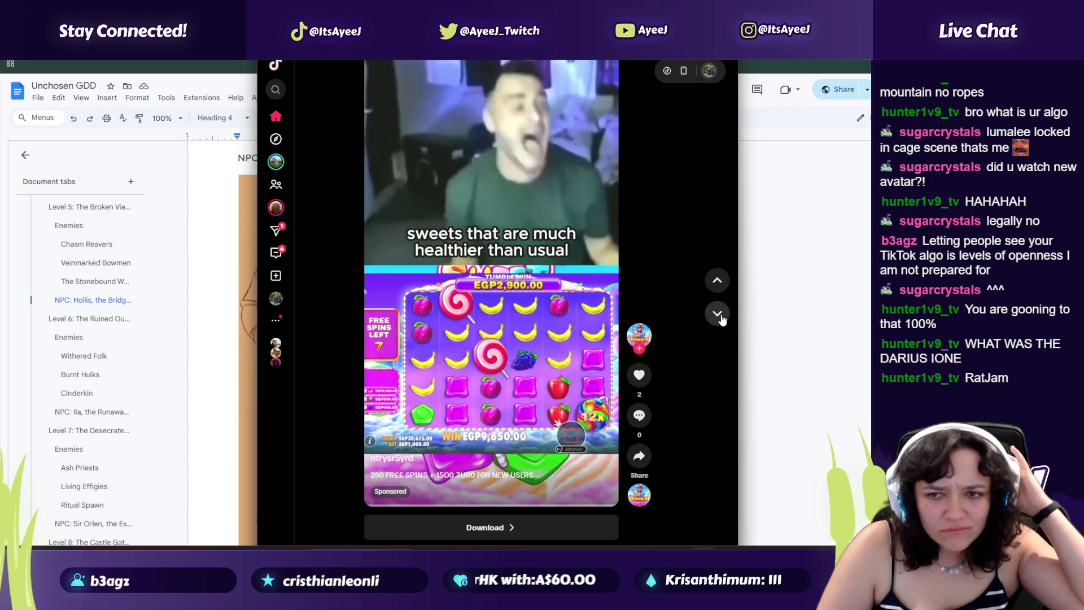
left_click(721, 318)
left_click(720, 318)
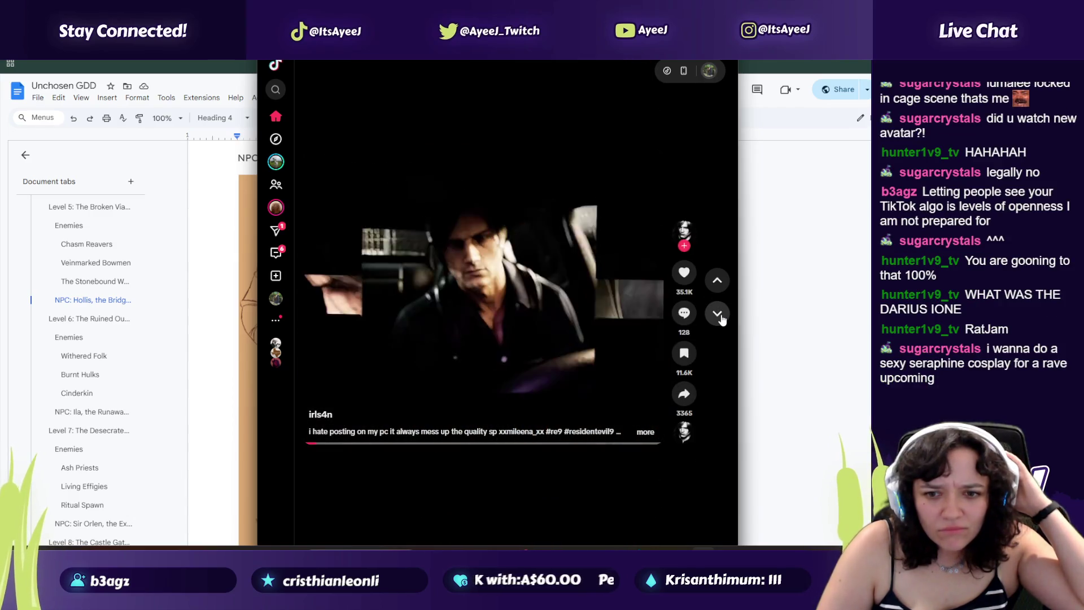
left_click(684, 272)
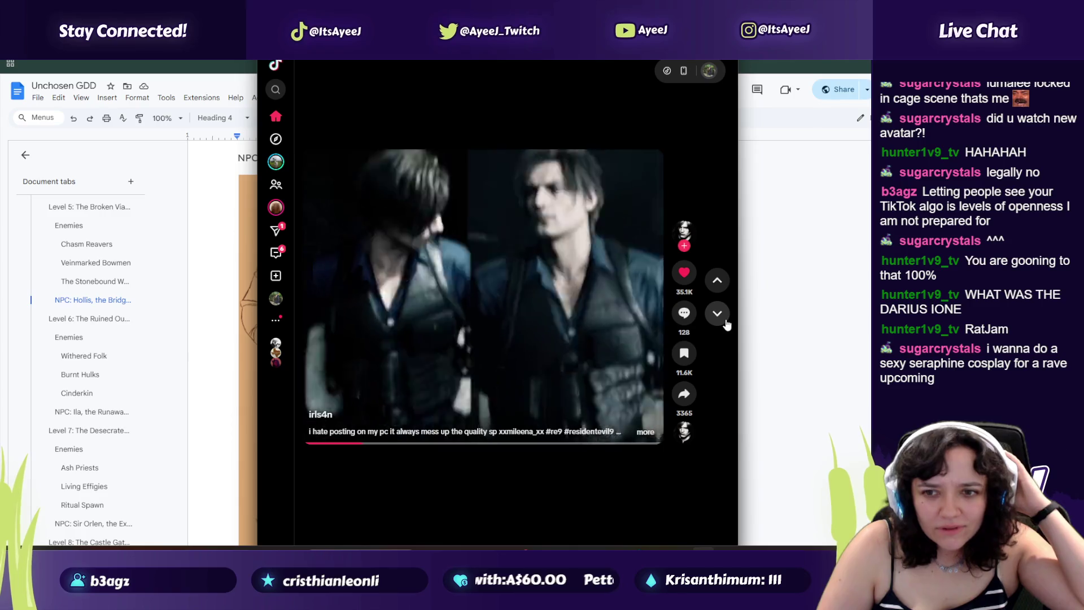
left_click(717, 313)
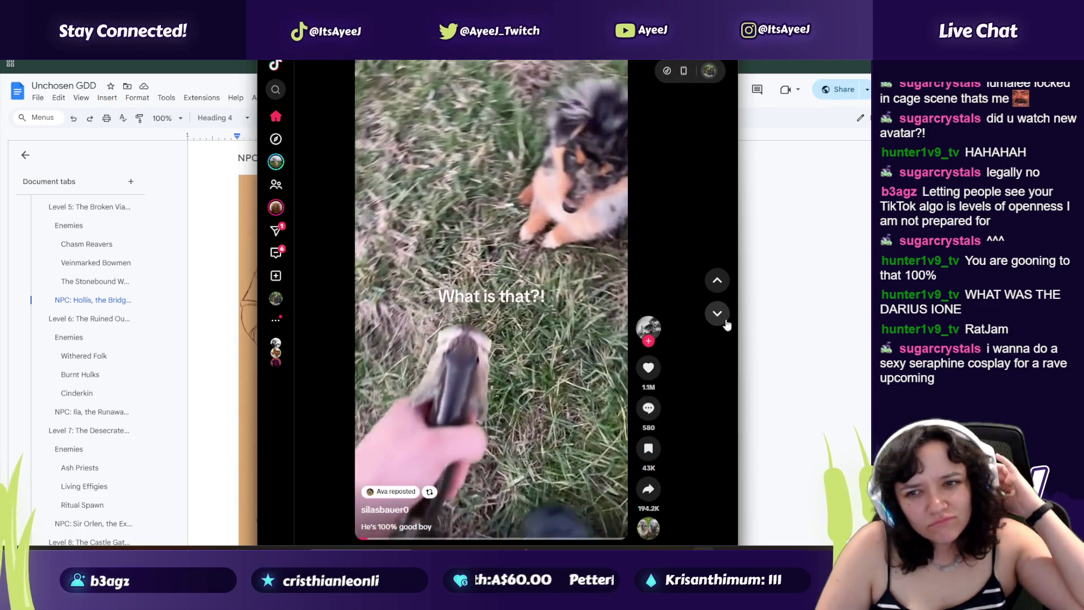
Step: Skip the dog, litter cleanup, HELLA animation, League of Legends, diamond art and trading app videos
left_click(725, 320)
left_click(725, 320)
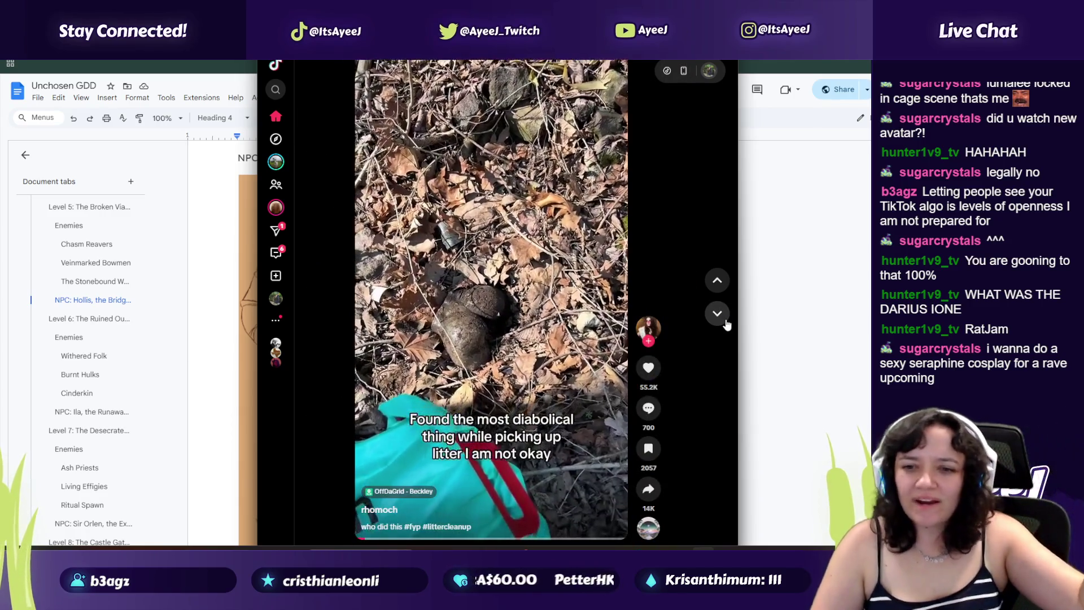
left_click(726, 322)
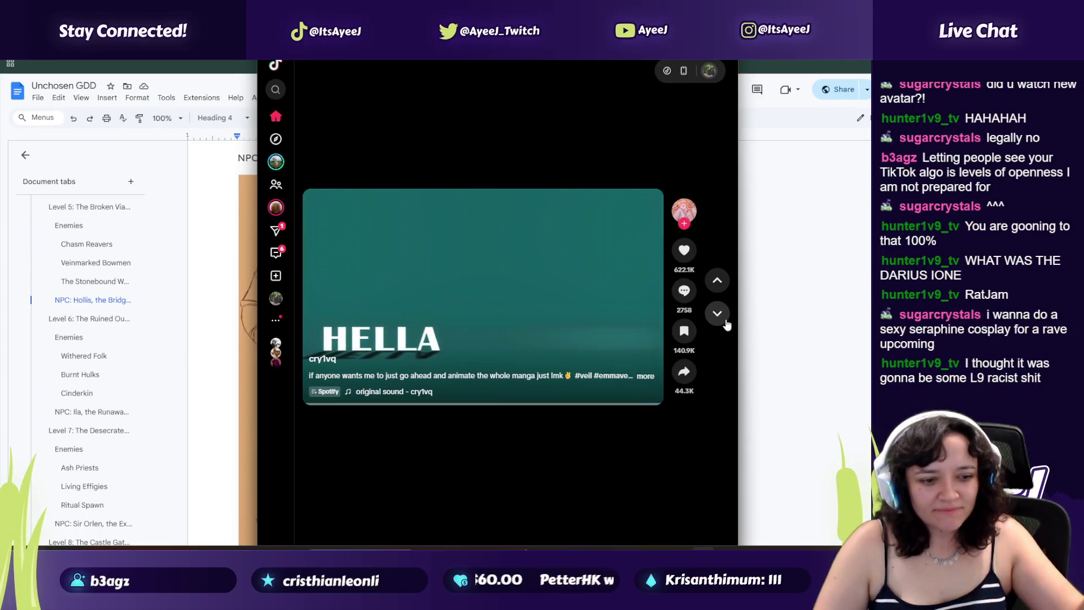
left_click(725, 322)
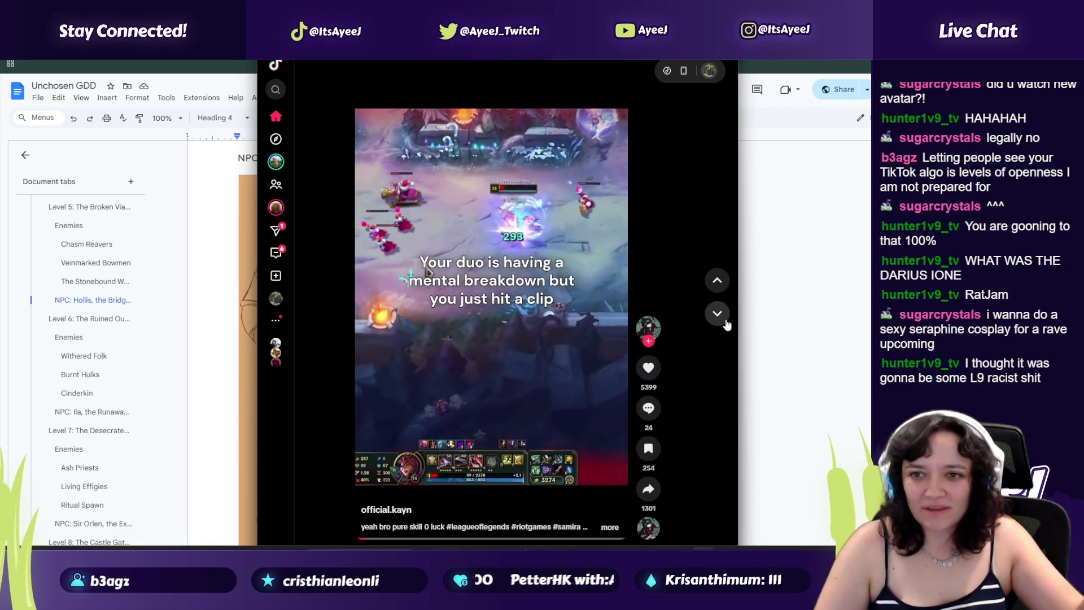
left_click(718, 314)
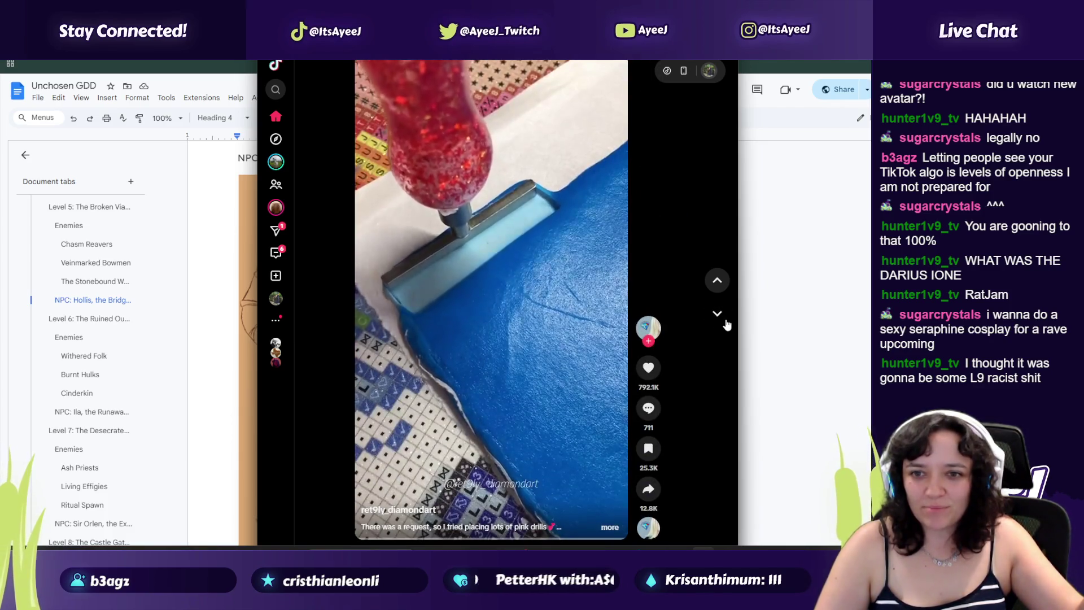
left_click(725, 320)
left_click(725, 321)
left_click(725, 320)
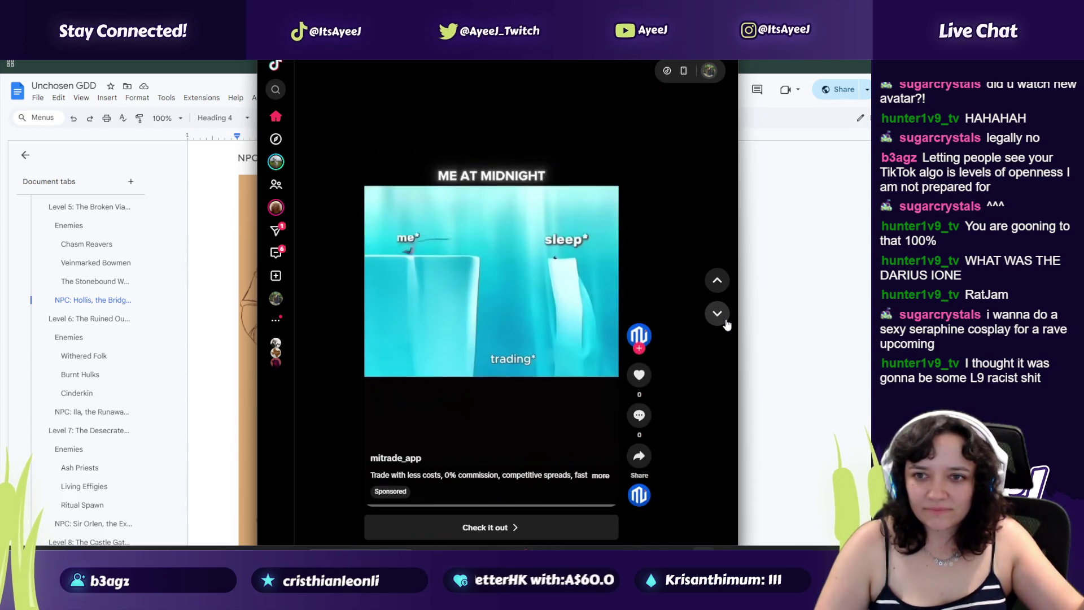
left_click(725, 320)
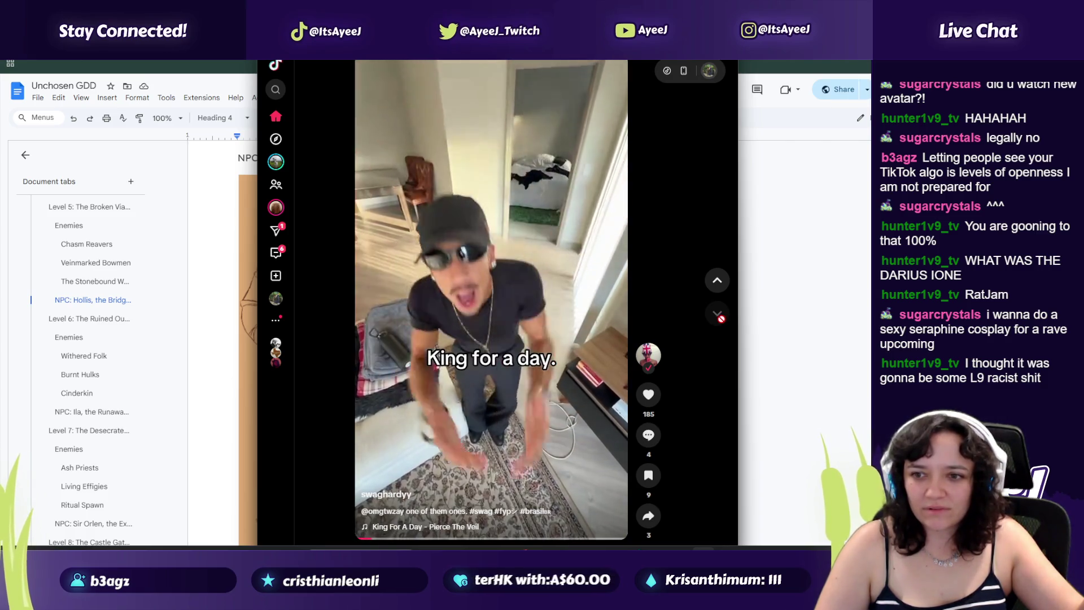
Step: Keep advancing through a long run of feed videos
left_click(722, 320)
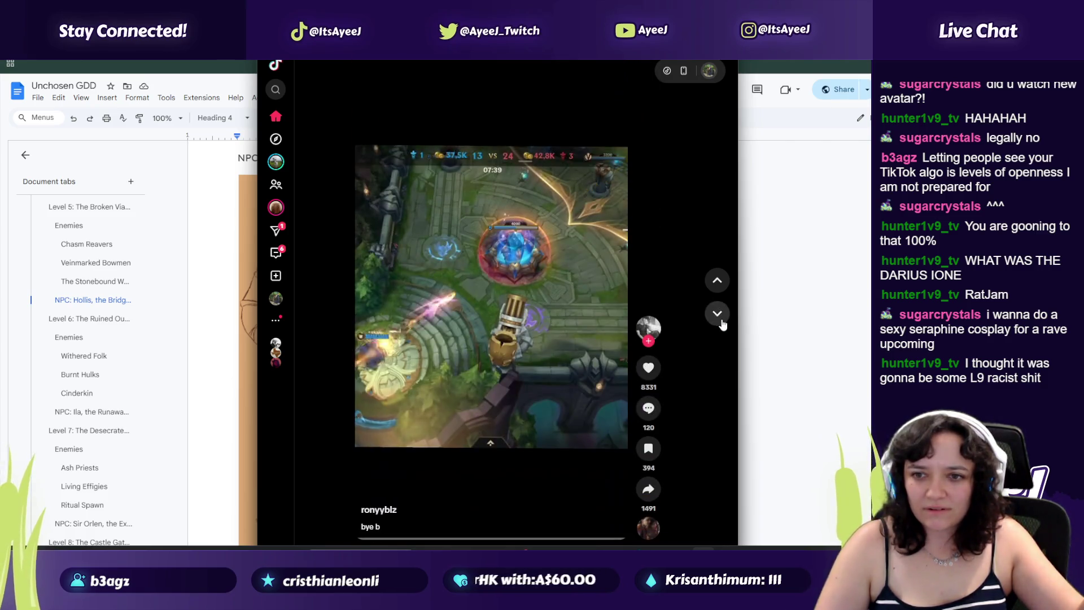
left_click(722, 321)
left_click(722, 320)
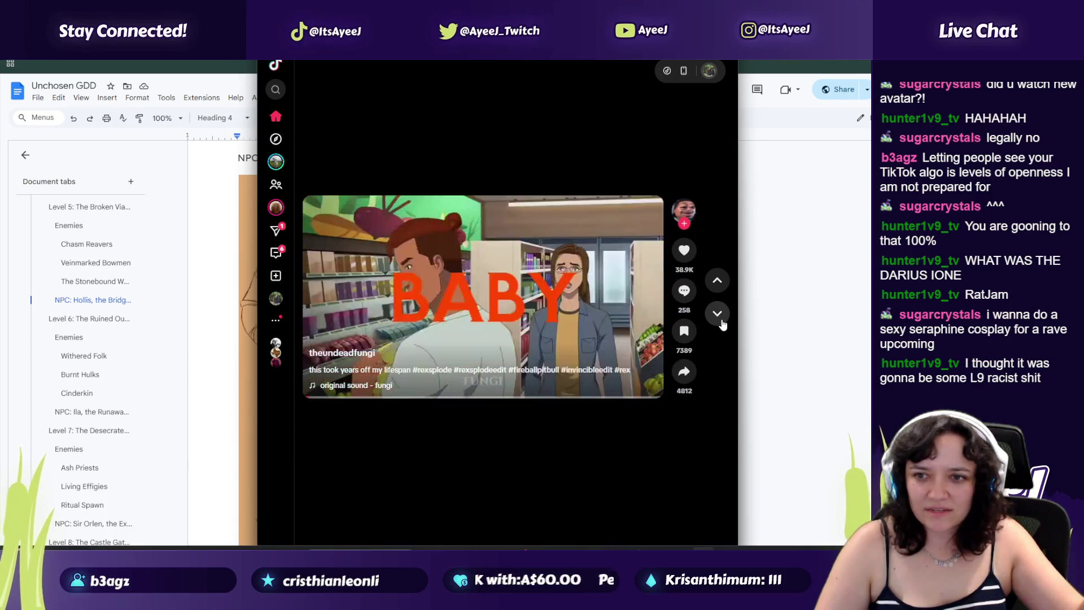
left_click(722, 321)
left_click(722, 320)
left_click(722, 320)
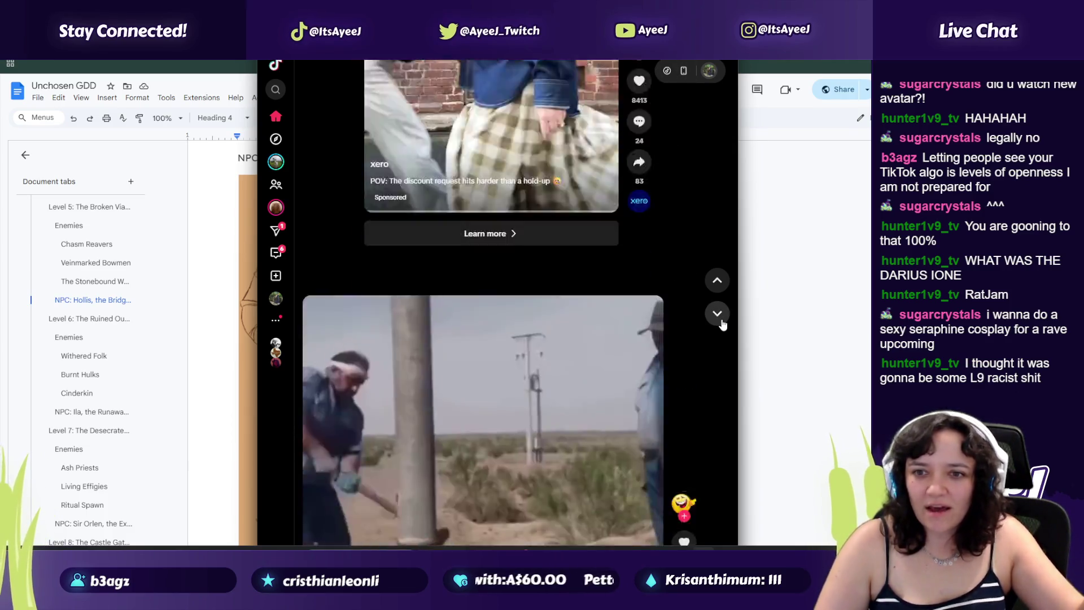
left_click(717, 313)
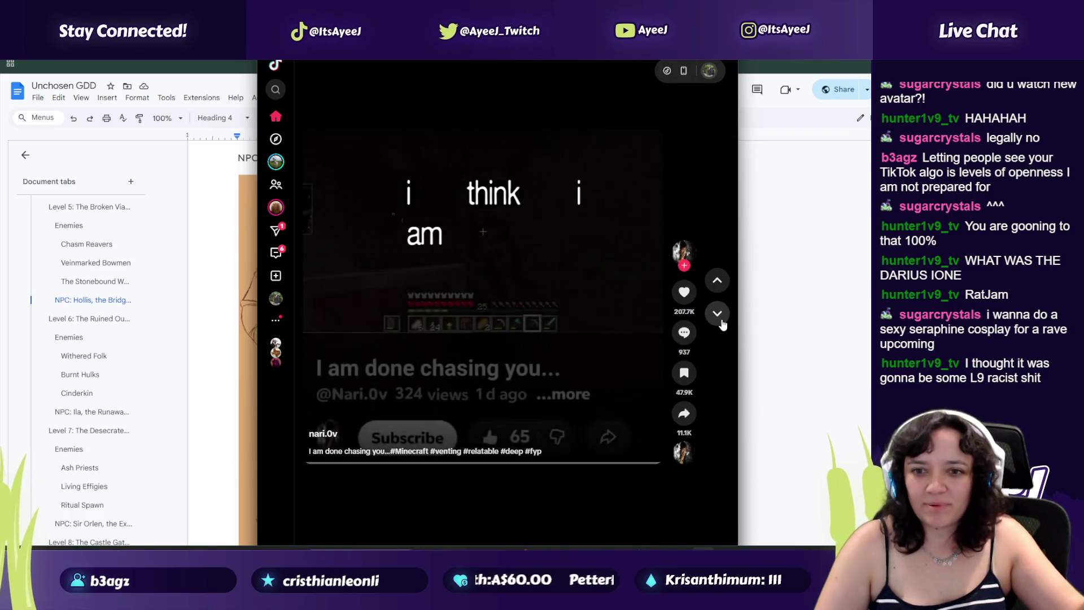
left_click(722, 322)
left_click(722, 322)
left_click(722, 322)
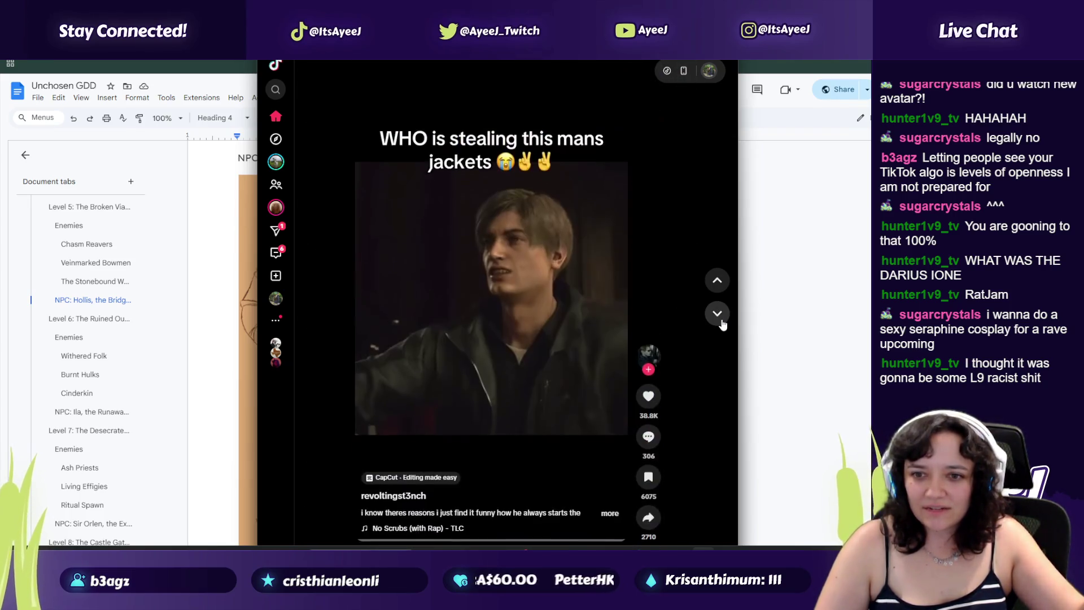
left_click(721, 322)
left_click(721, 319)
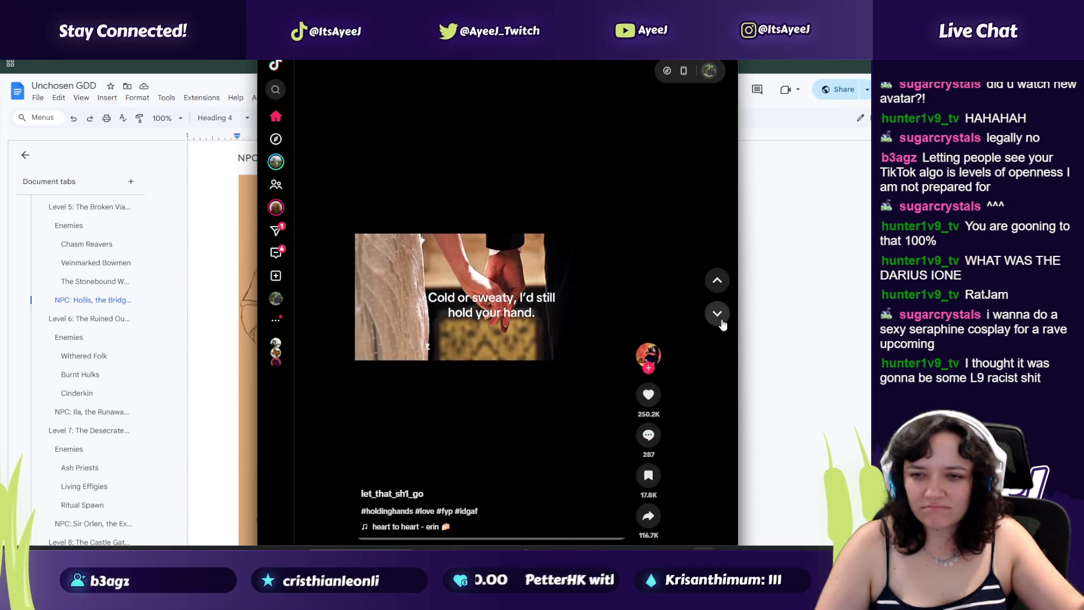
left_click(722, 322)
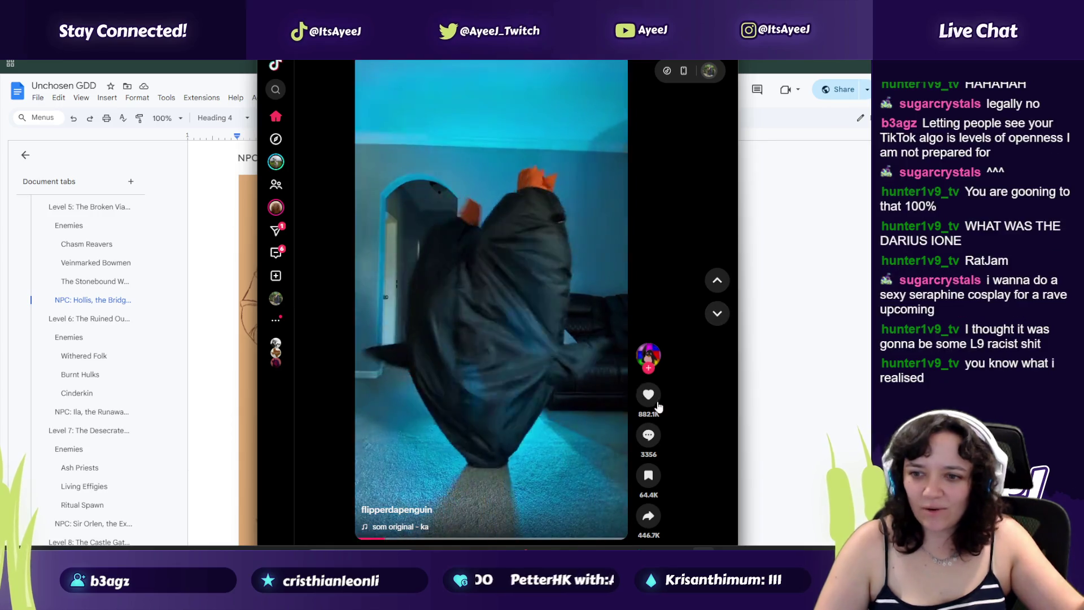
Step: Skip past the penguin video, anime edit, Australia video and sponsored tiles ad
left_click(717, 317)
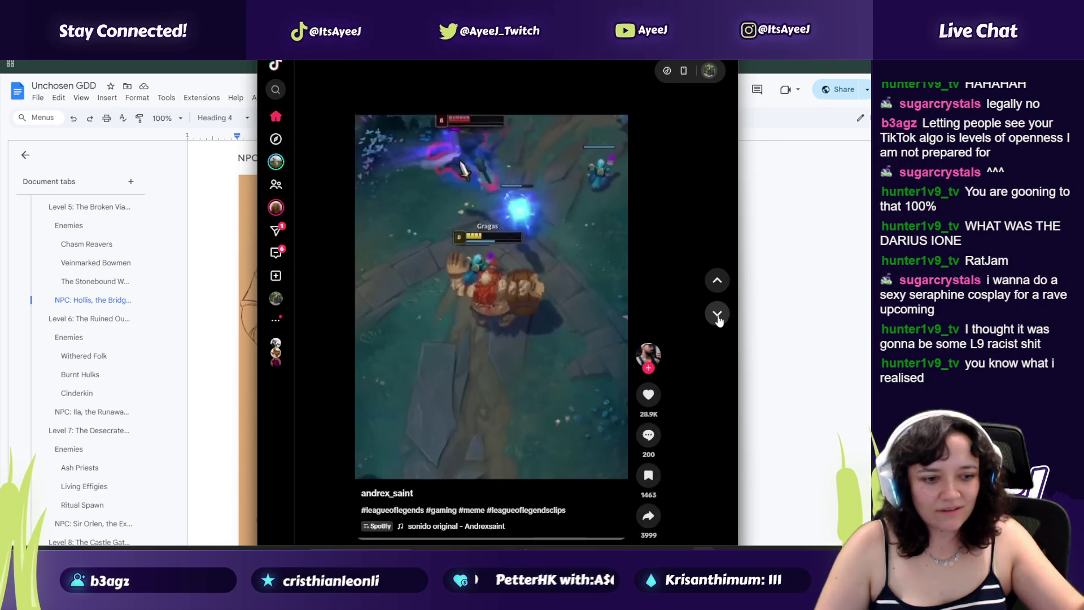
left_click(718, 316)
left_click(717, 316)
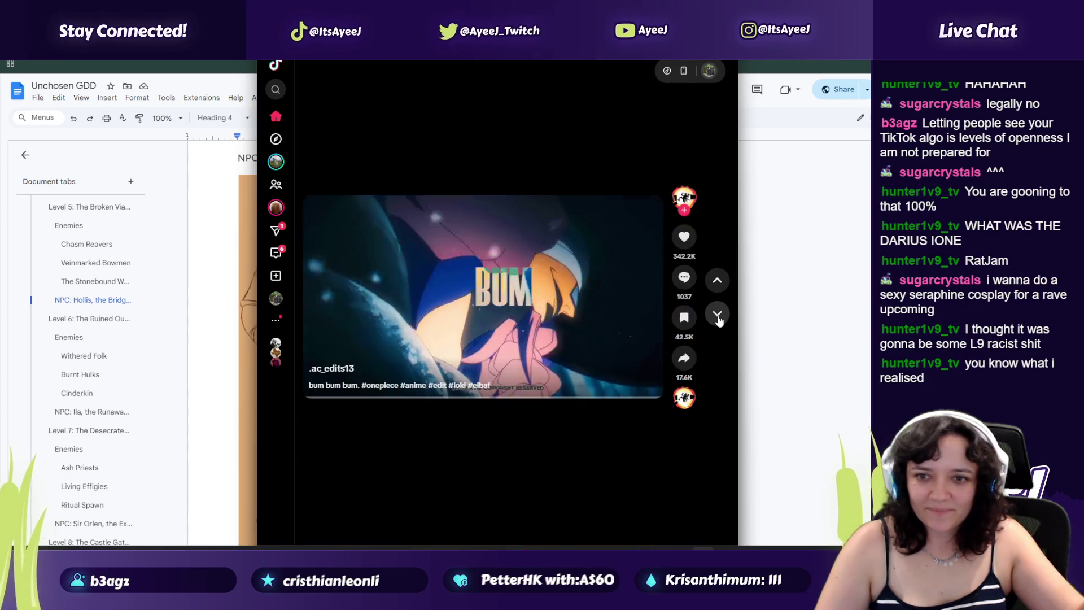
left_click(717, 316)
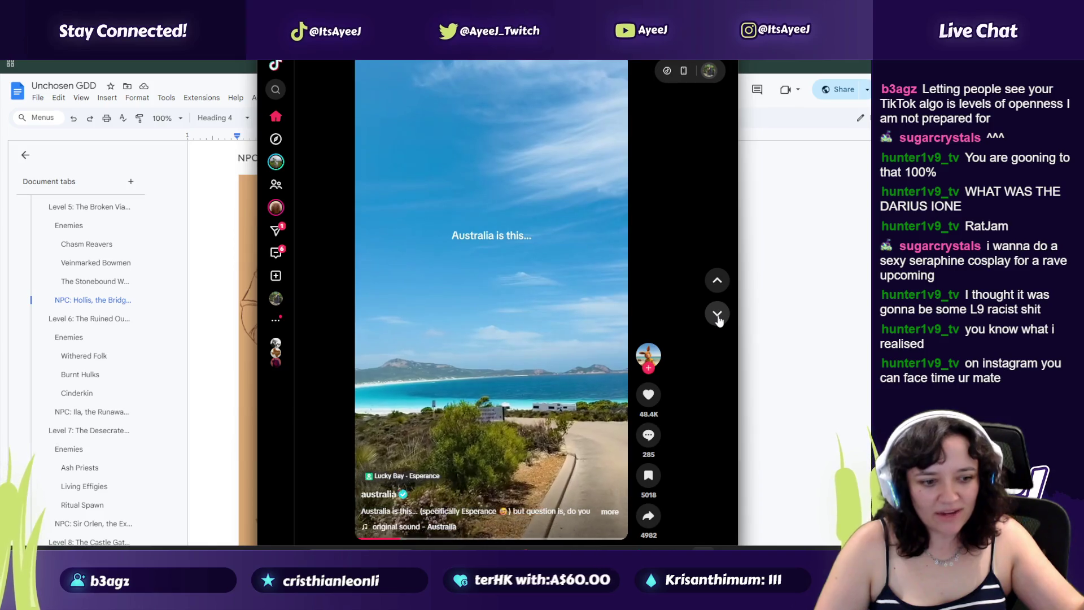
left_click(717, 316)
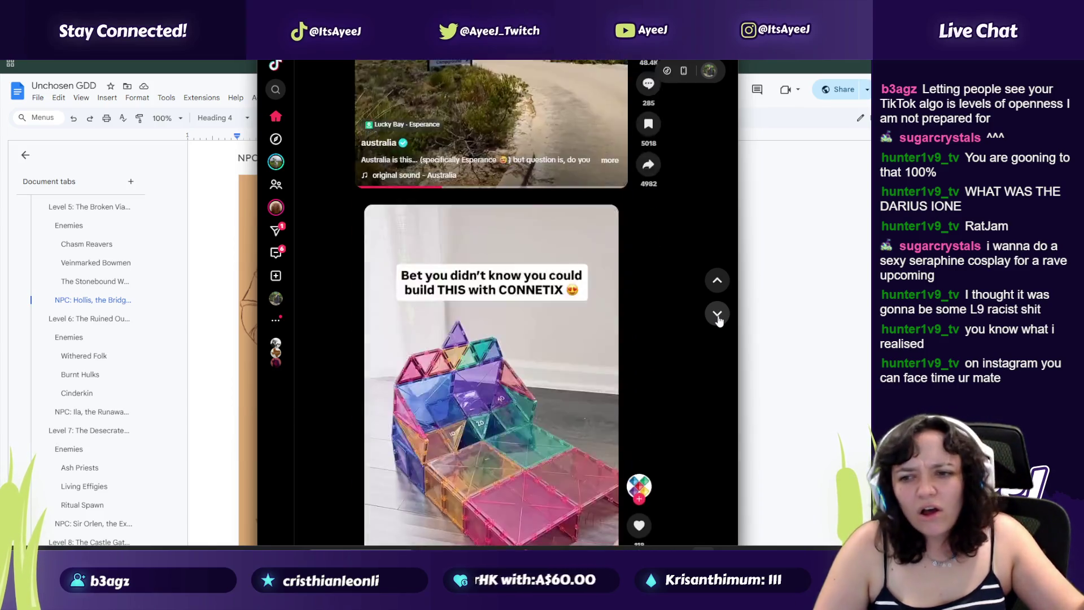
left_click(717, 316)
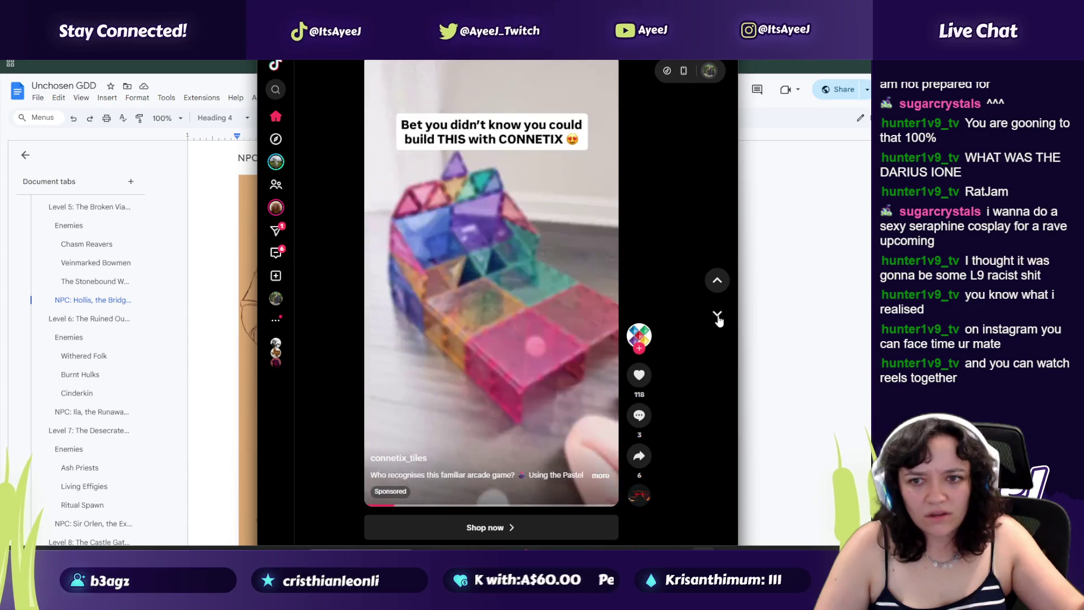
left_click(717, 316)
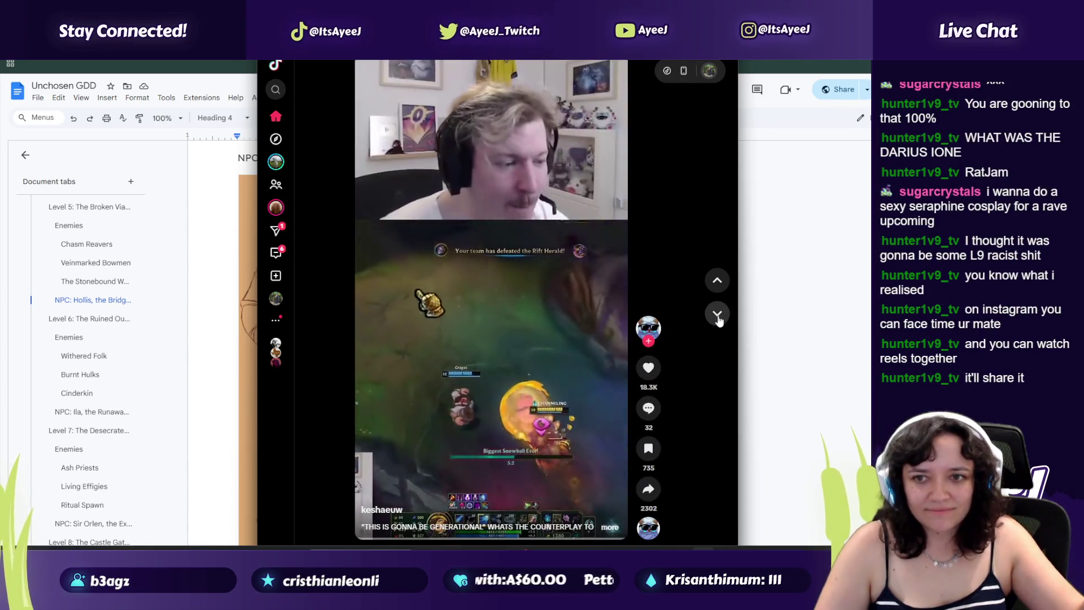
left_click(718, 316)
left_click(718, 316)
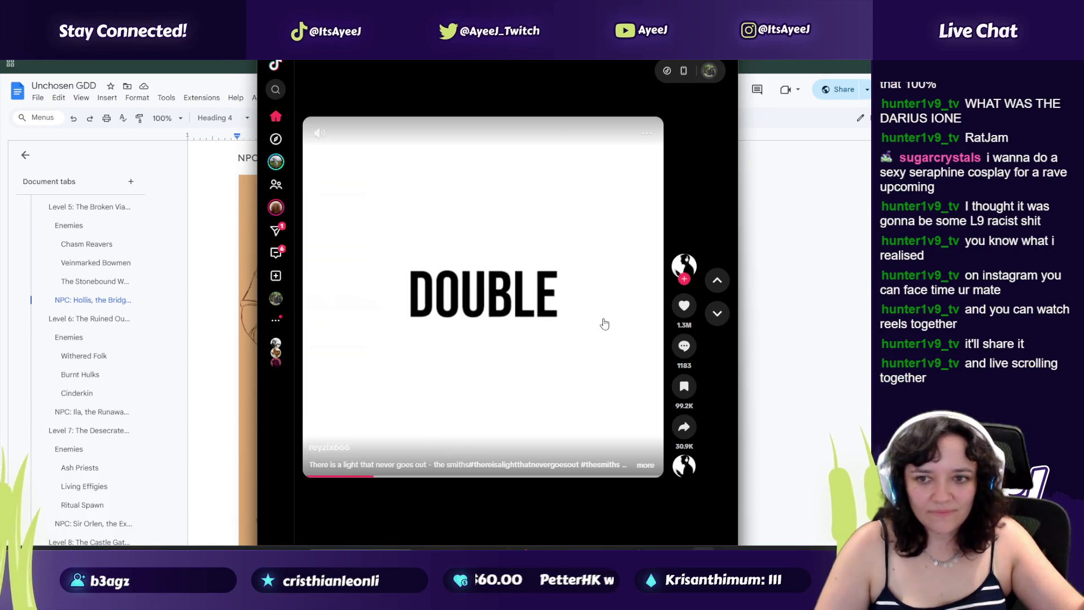
Step: Skip past a sponsored ad and the cozy game video on to the seal video and beyond
left_click(718, 315)
left_click(718, 315)
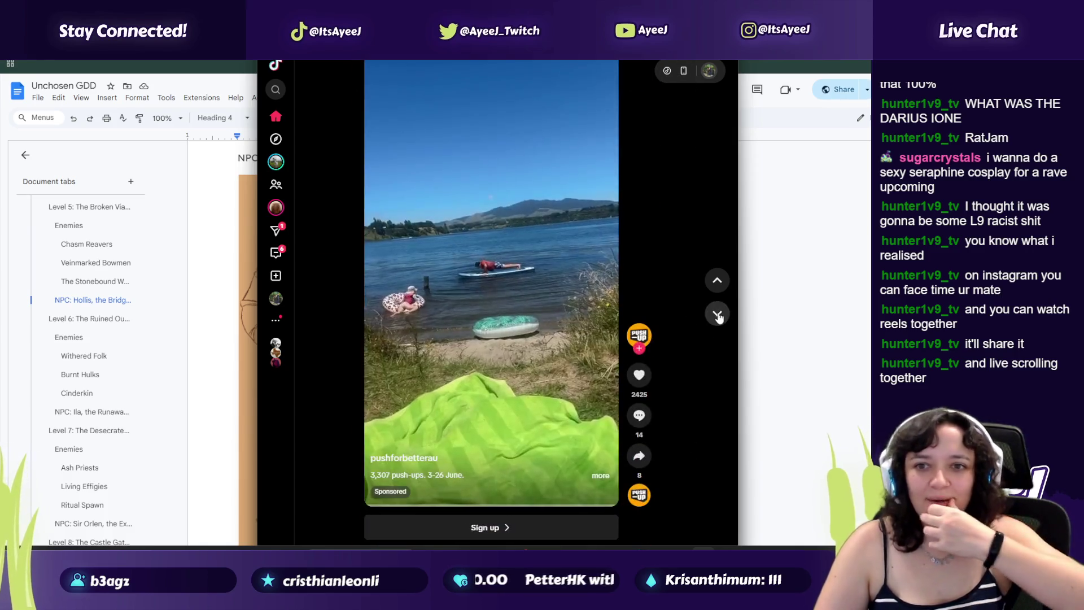
left_click(718, 315)
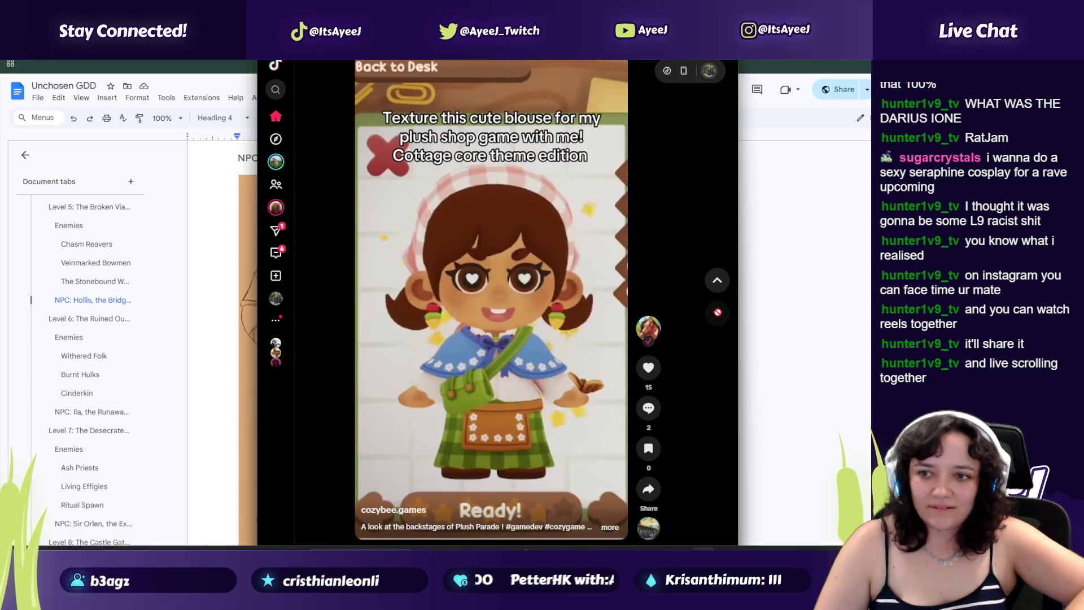
left_click(718, 315)
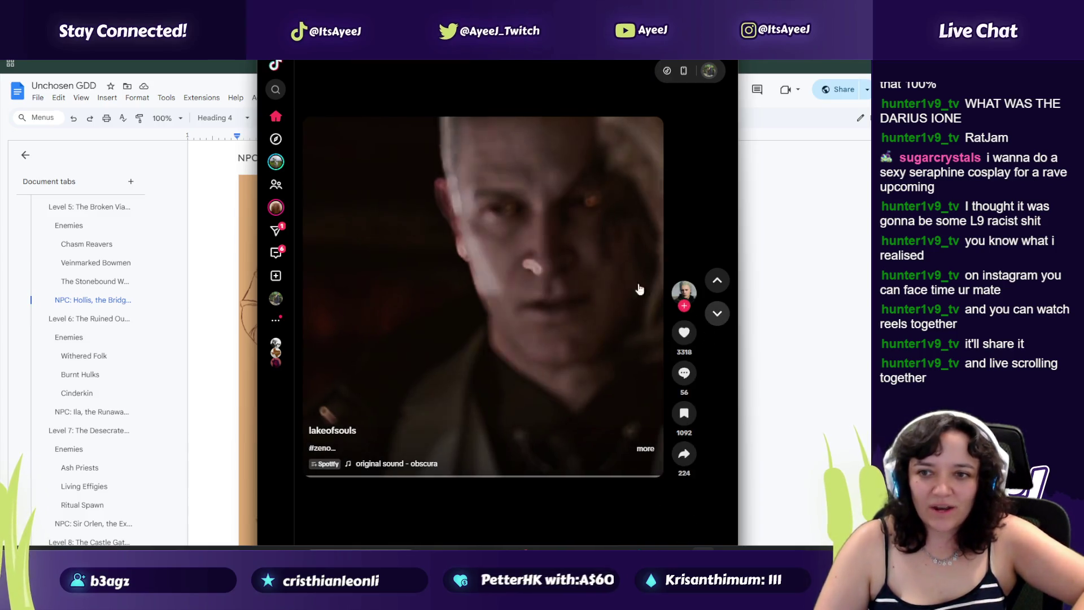
left_click(718, 317)
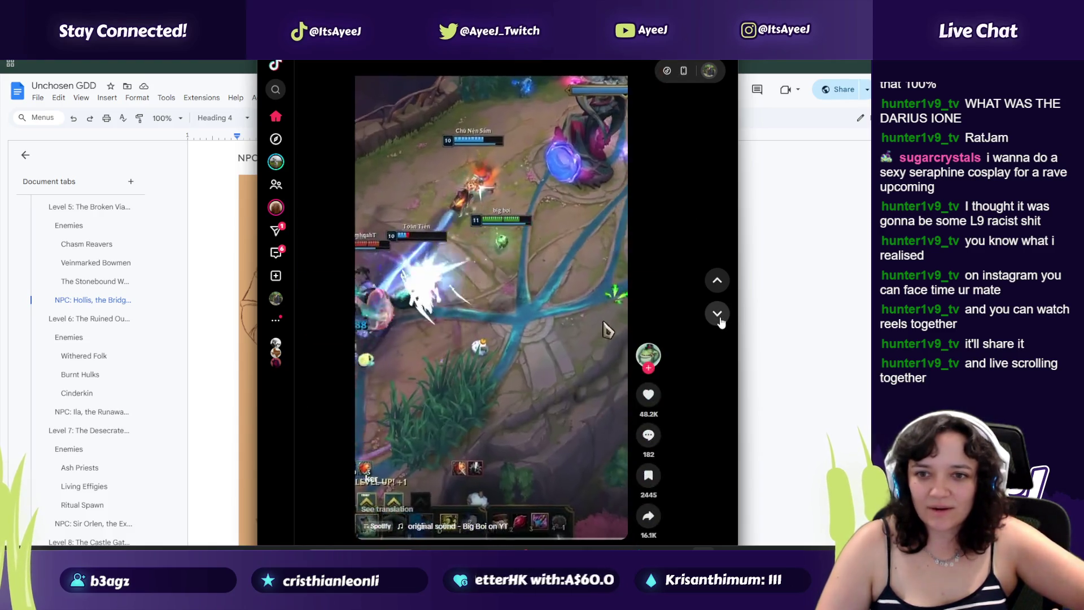
left_click(718, 317)
left_click(718, 316)
left_click(718, 316)
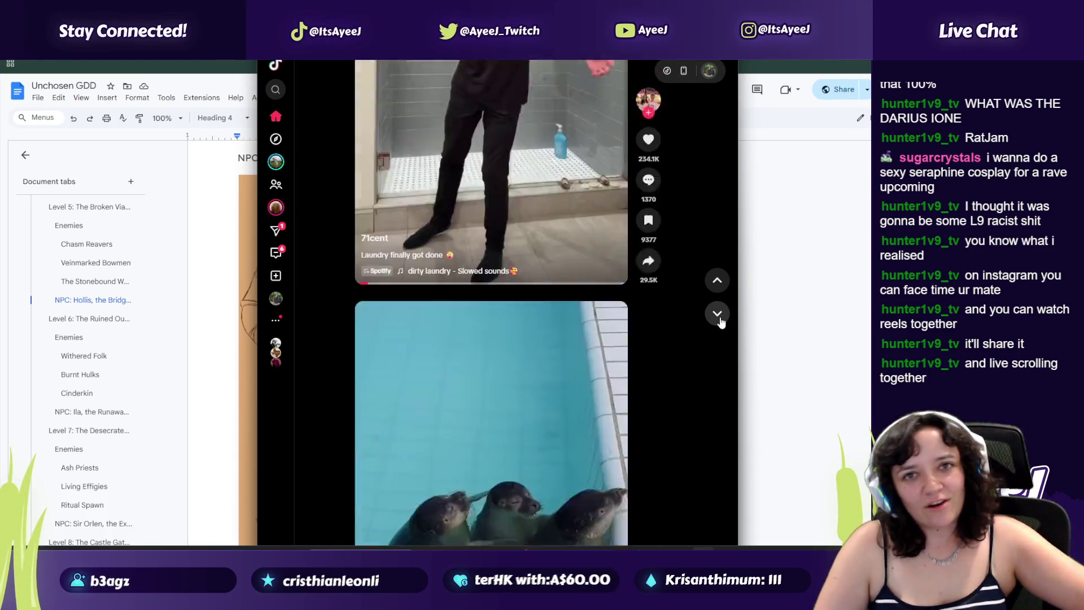
left_click(718, 316)
left_click(718, 316)
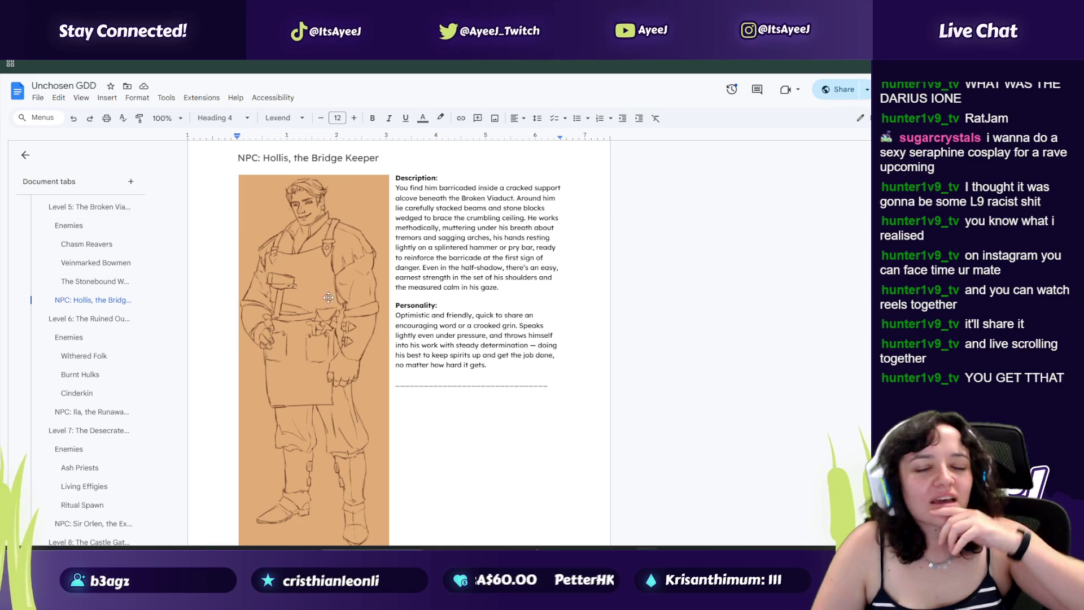
Step: Scroll the Unchosen GDD past Hollis to Level 6's Burnt Hulks and Cinderkin enemy entries
scroll(424, 315, "down", 8)
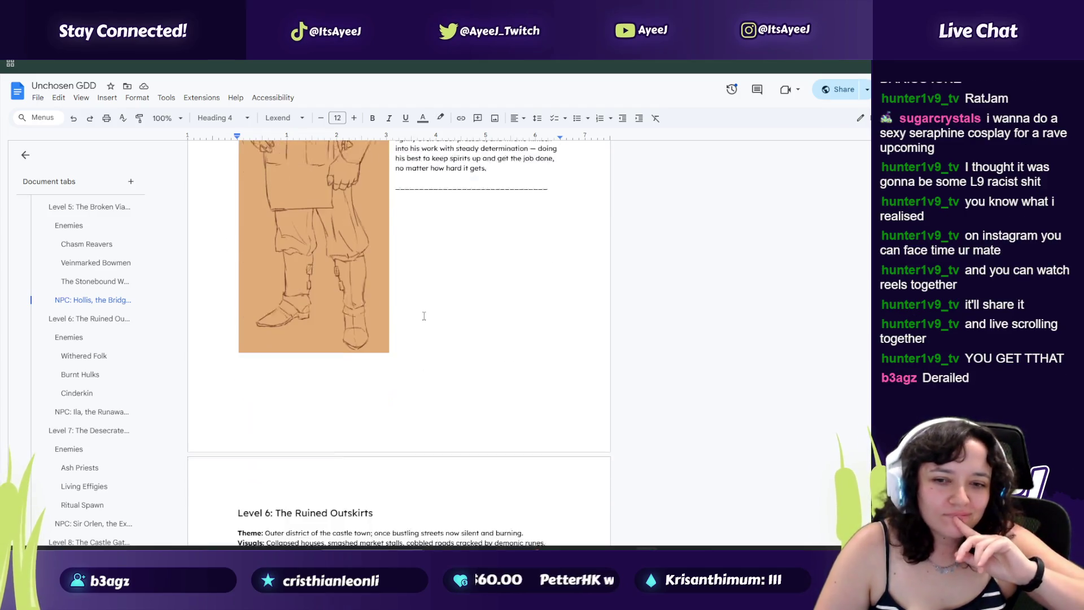
scroll(424, 316, "down", 5)
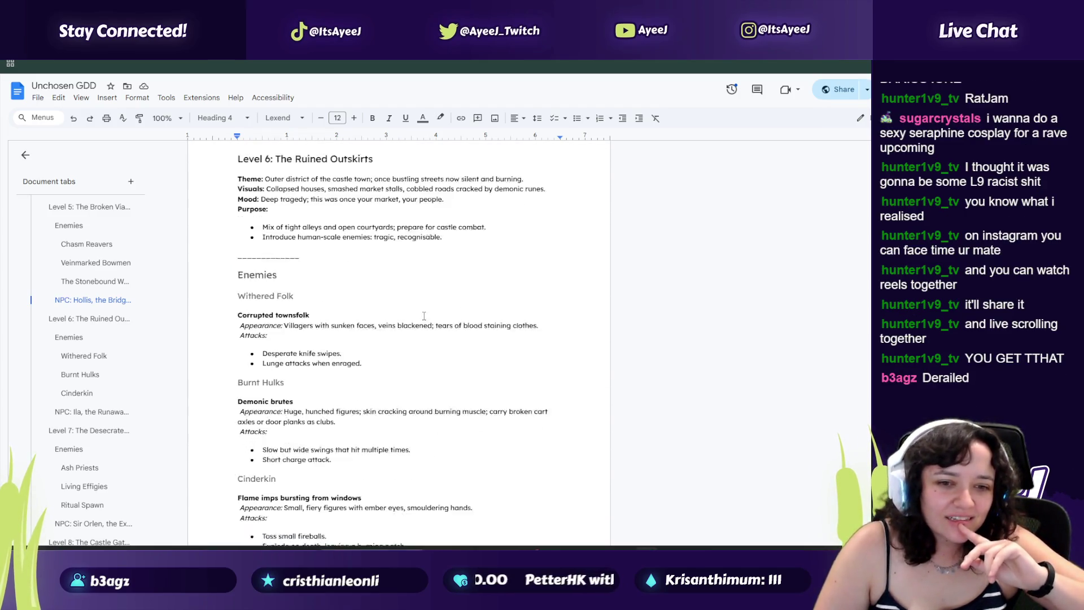
scroll(68, 230, "up", 5)
scroll(69, 229, "up", 10)
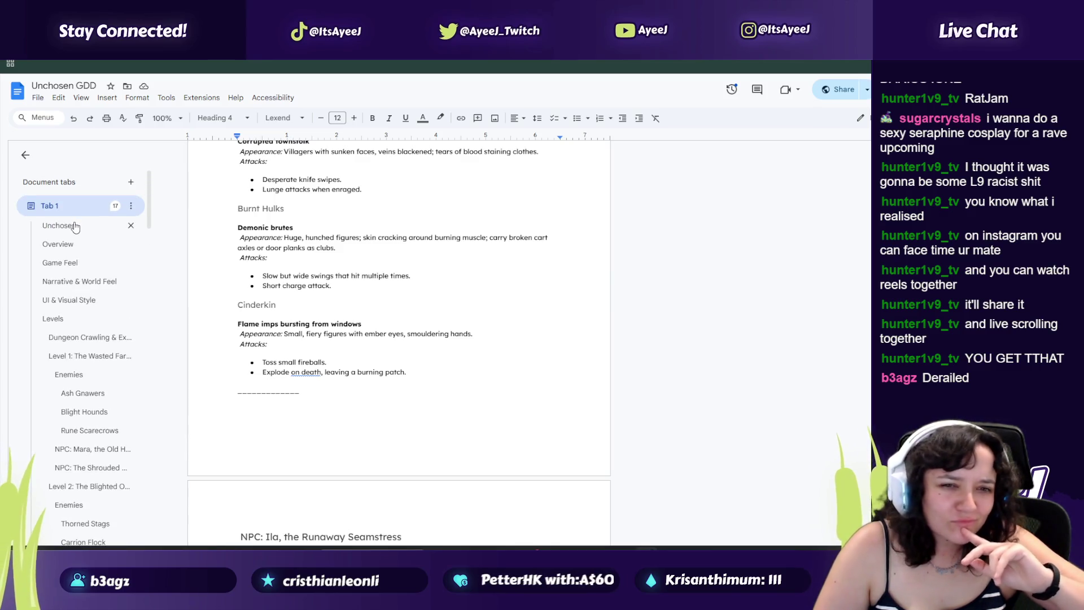
Step: Jump through Unchosen and Overview to the Game Feel section and view its art style and level-generation comments
left_click(75, 225)
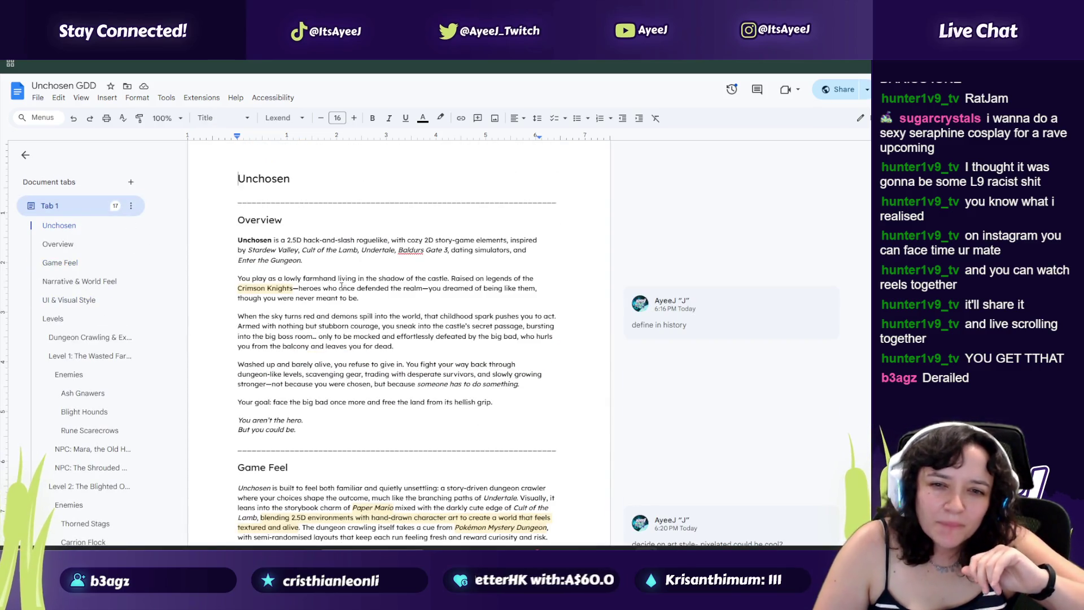
left_click(71, 246)
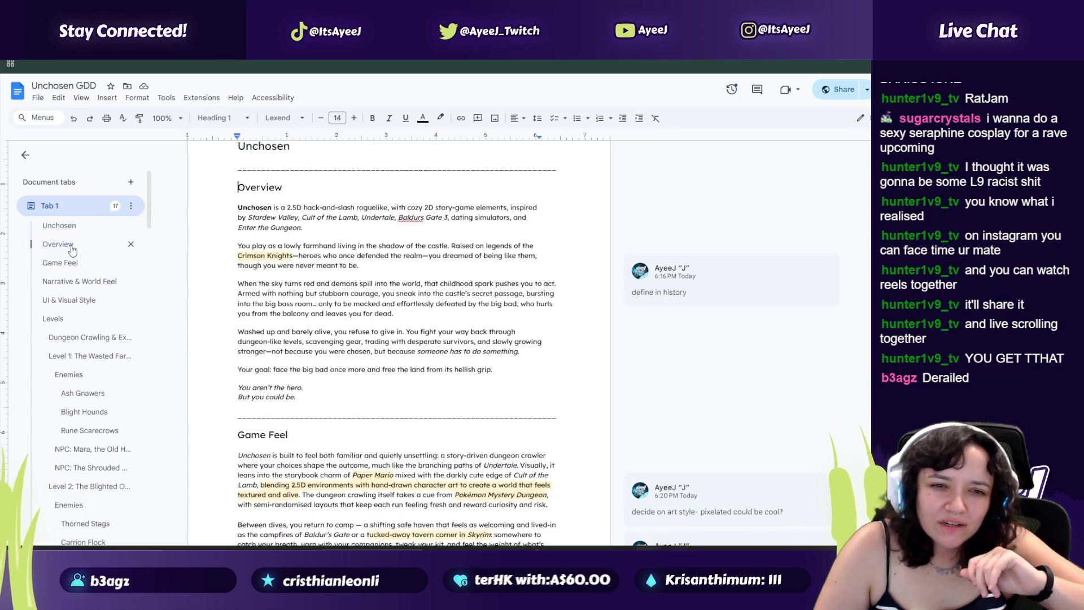
left_click(71, 264)
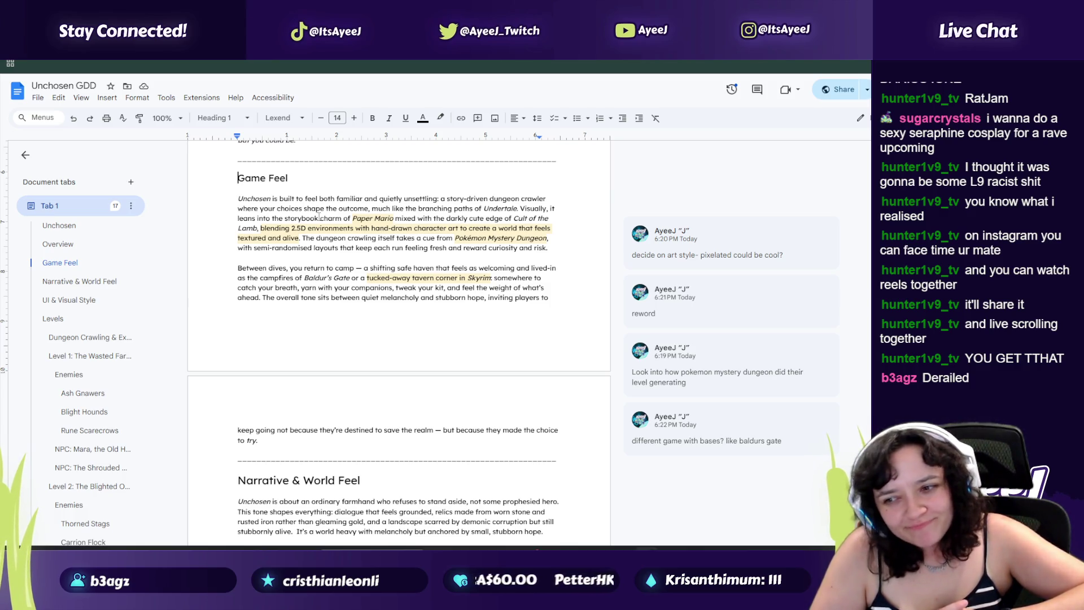
mouse_move(692, 269)
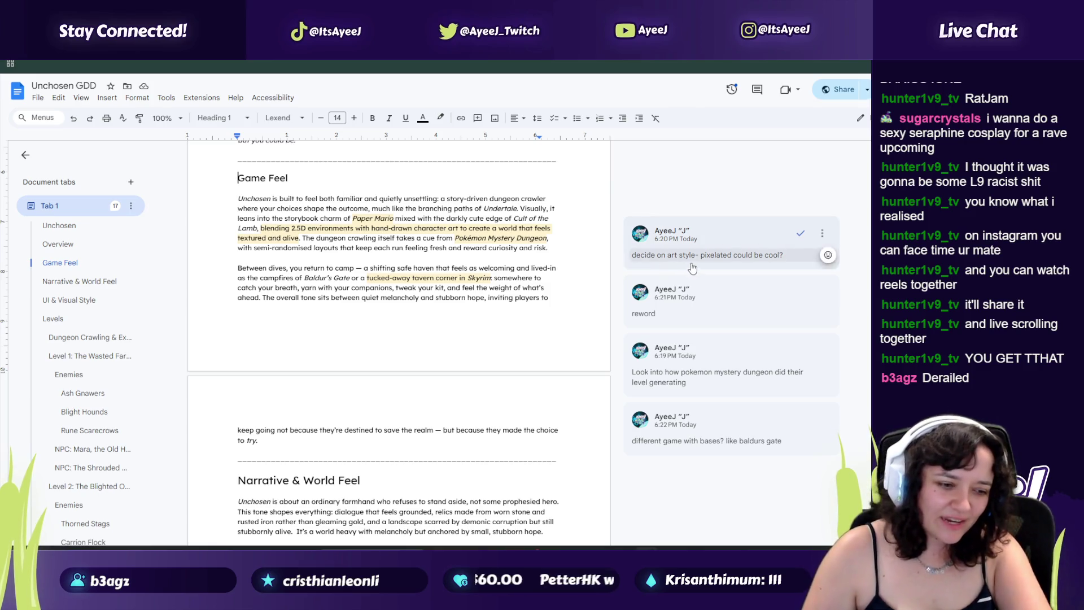